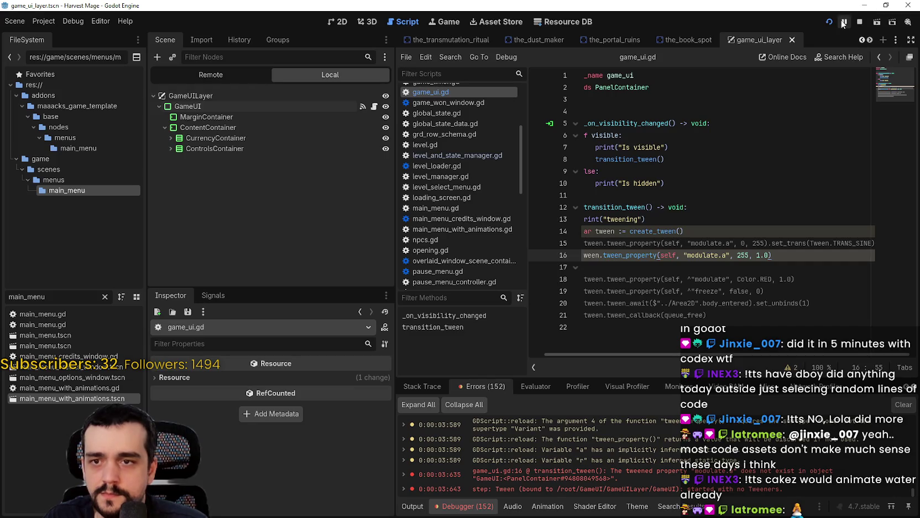
Step: Change line 16's modulate.a to modulate:a and test-run the game from the main menu
left_click(859, 22)
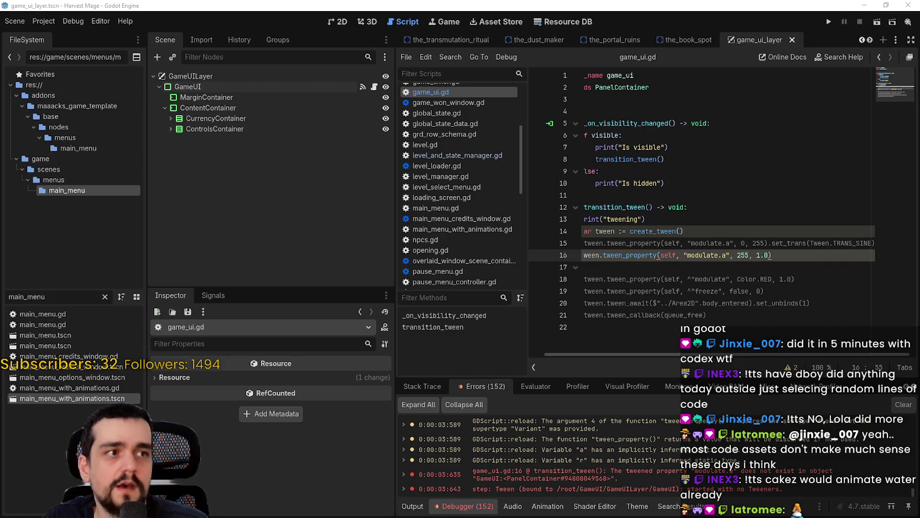
left_click(721, 254)
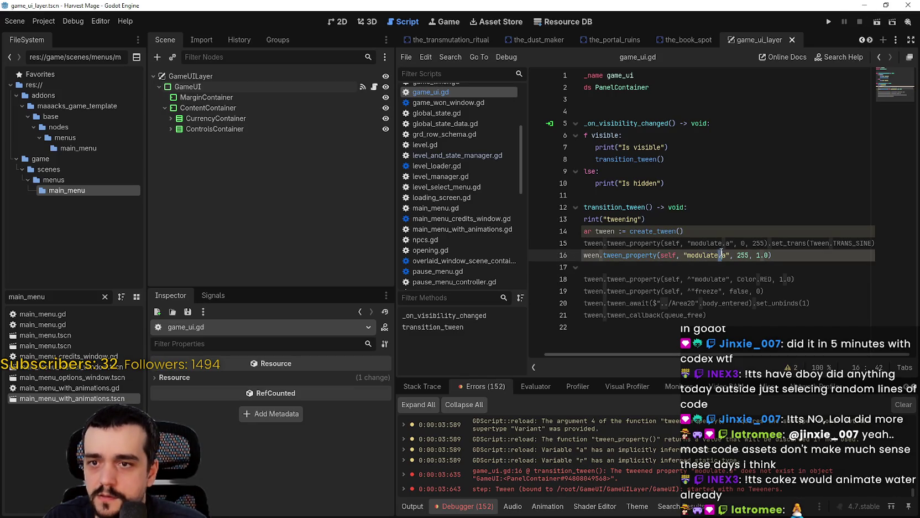
key("BackSpace")
type(":")
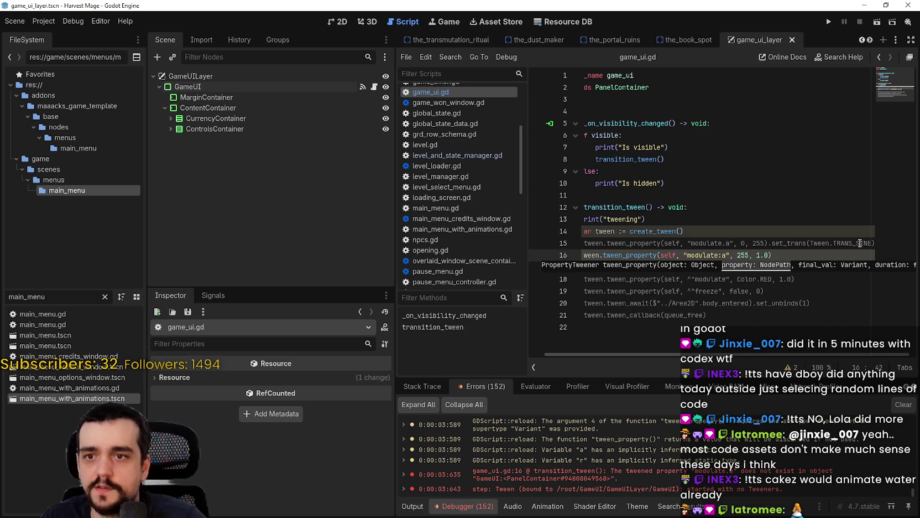
key("F5")
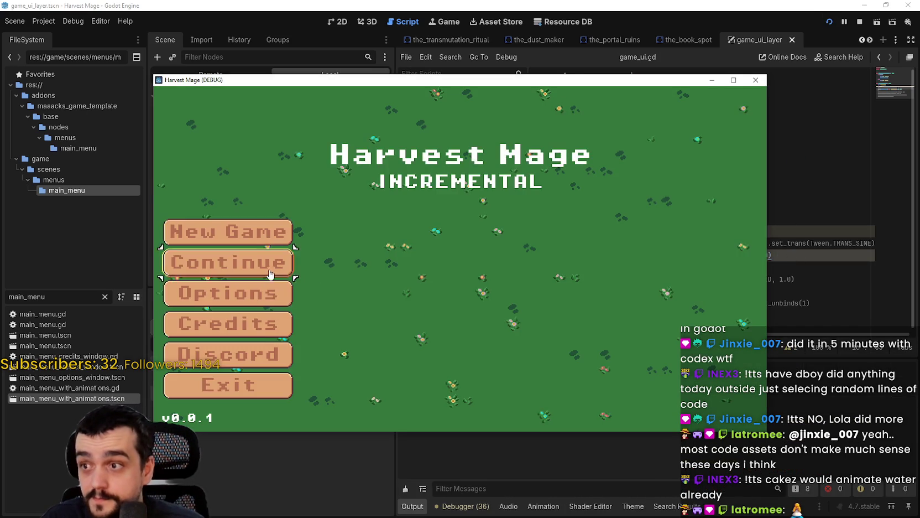
key("Return")
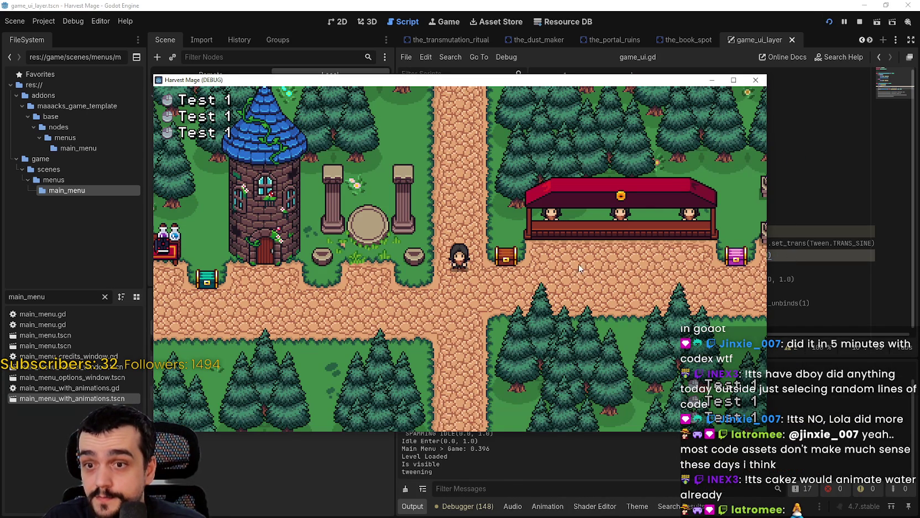
Step: Copy .set_trans(Tween.TRANS_SINE) from line 15 onto the end of line 16
left_click(860, 22)
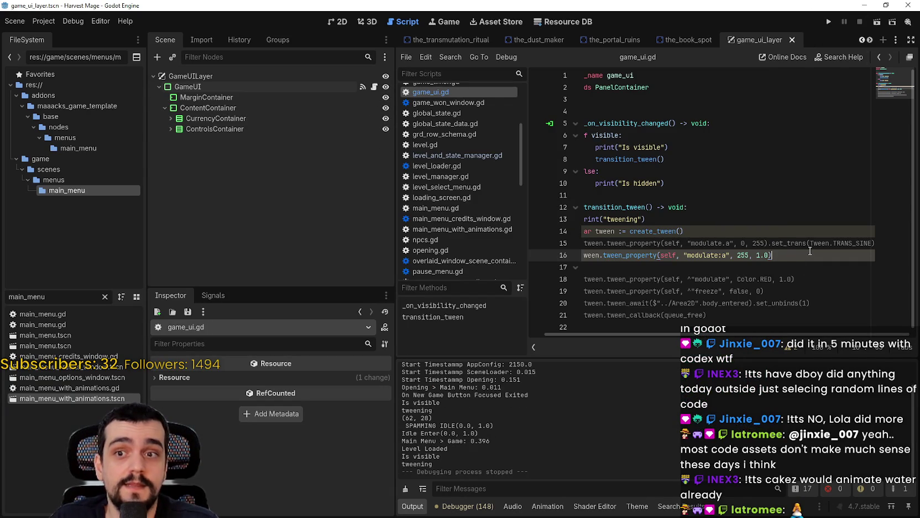
left_click_drag(772, 244, 883, 244)
key("ctrl+c")
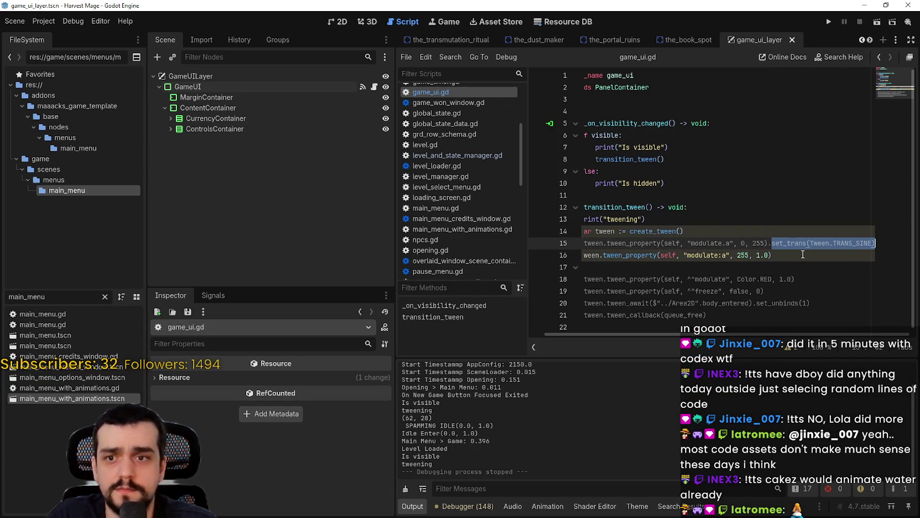
left_click(803, 254)
key("ctrl+v")
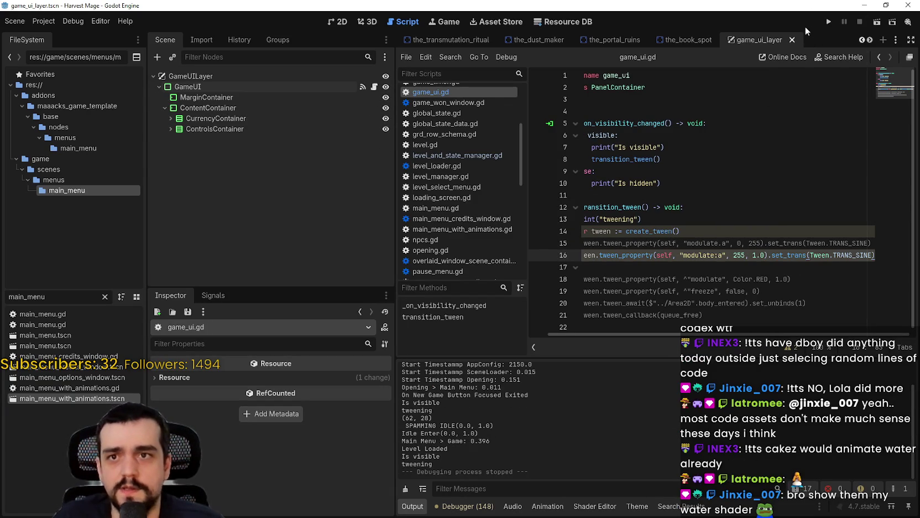
left_click(830, 21)
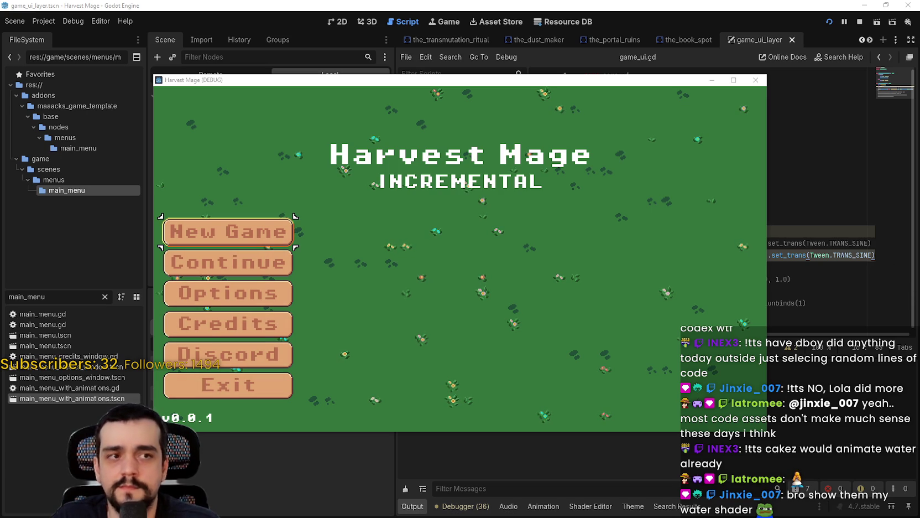
left_click(286, 265)
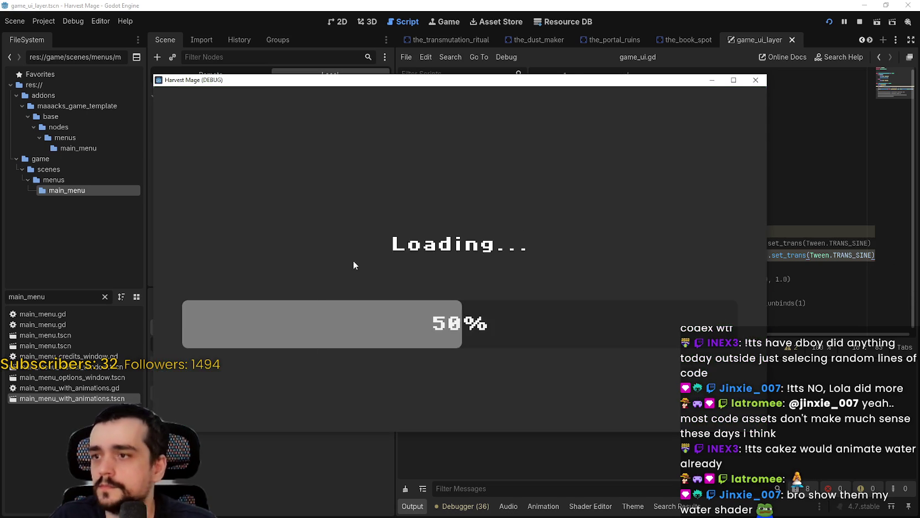
key("Down")
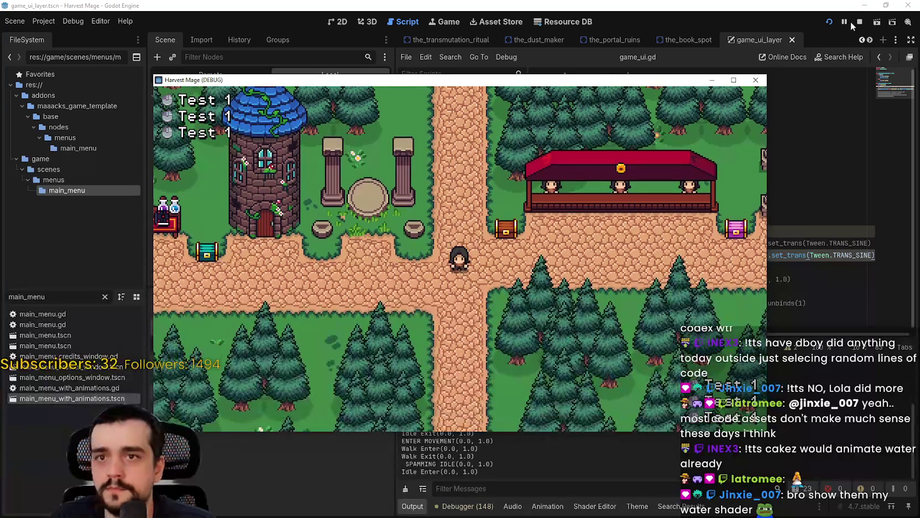
left_click(858, 22)
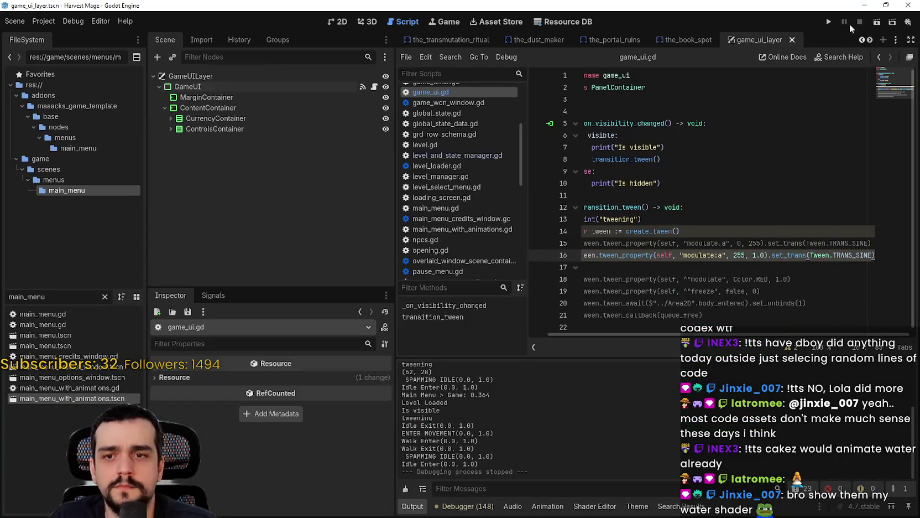
left_click(827, 22)
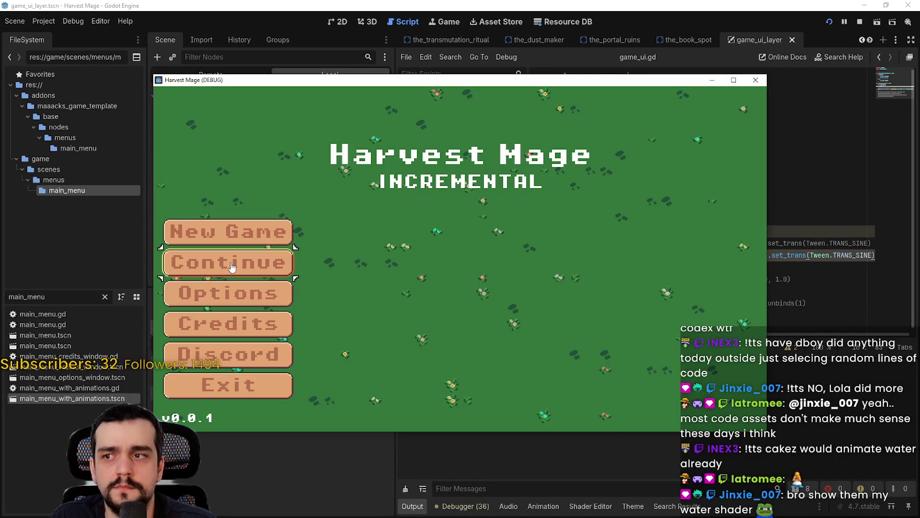
left_click(231, 262)
left_click(859, 22)
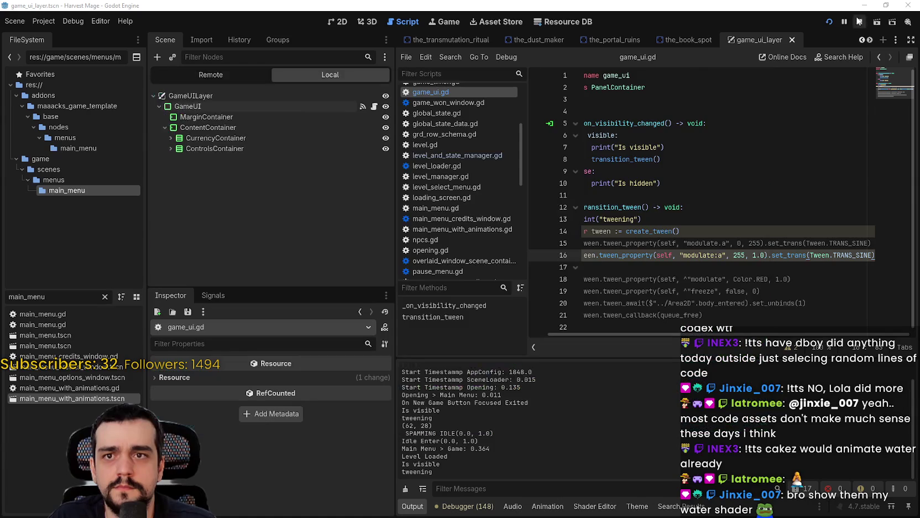
double_click(836, 254)
Step: Replace TRANS_SINE on line 16 with Tween.EASE_IN from autocomplete
type("Ease")
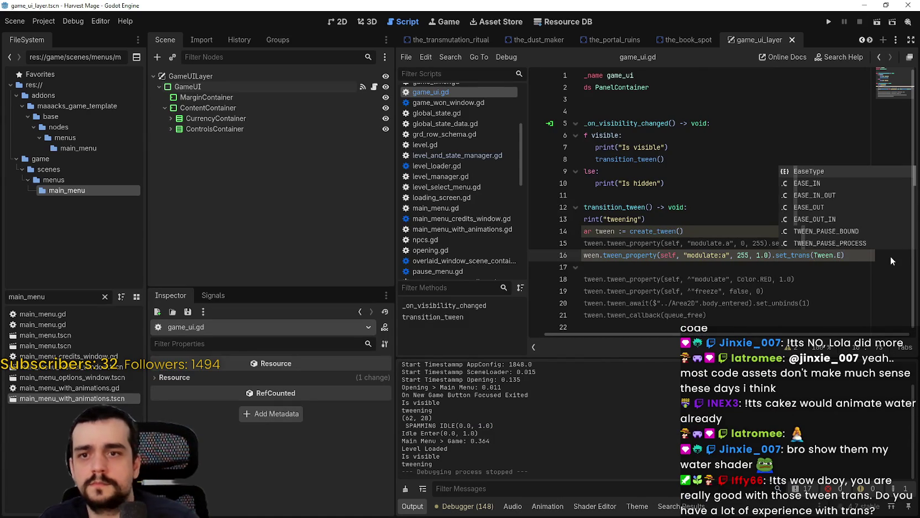
key("Down")
key("Return")
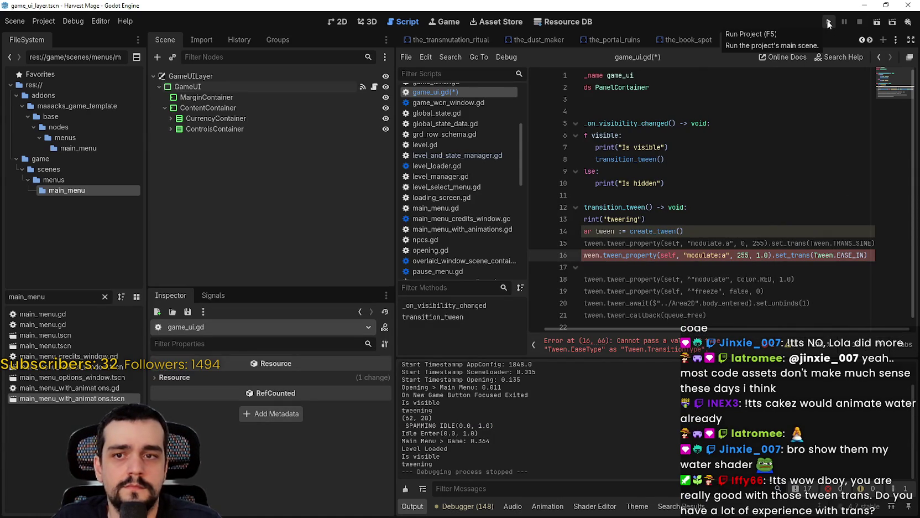
Step: Retype EASE on line 16 and complete it again to Tween.EASE_IN
double_click(847, 255)
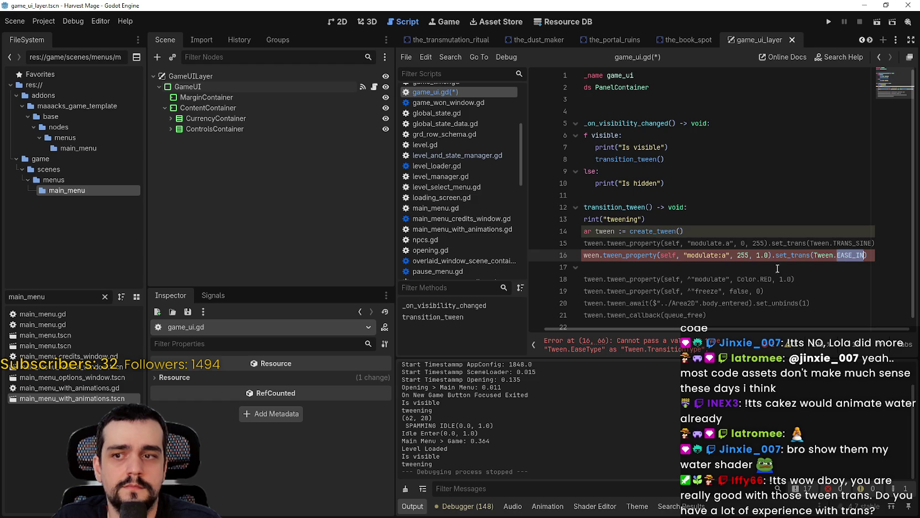
type("EASE")
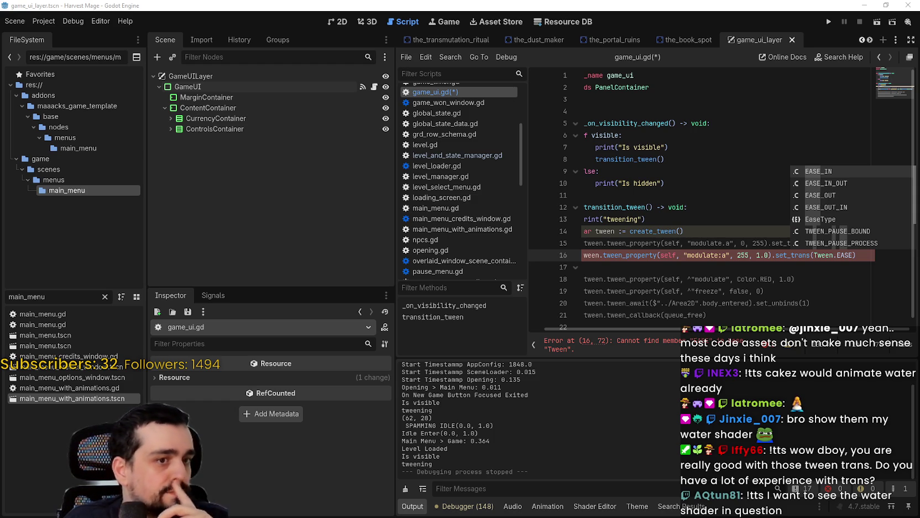
key("Escape")
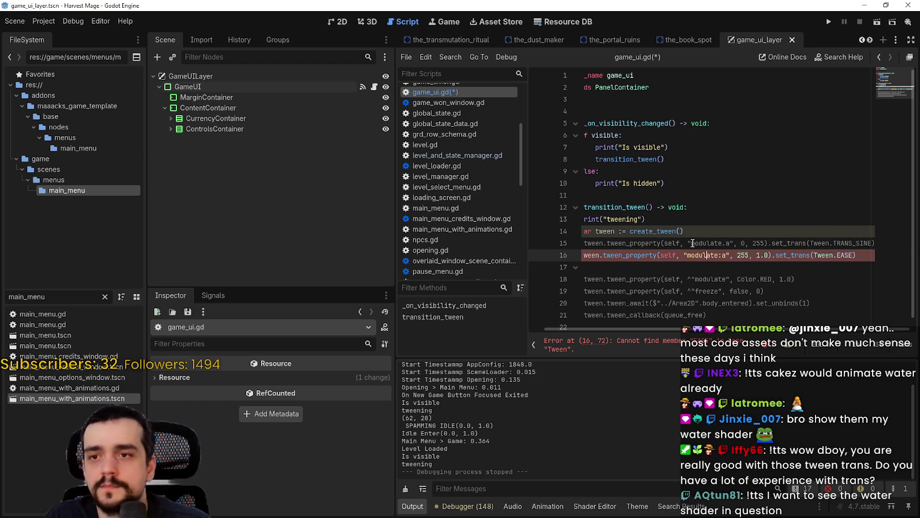
left_click(815, 254)
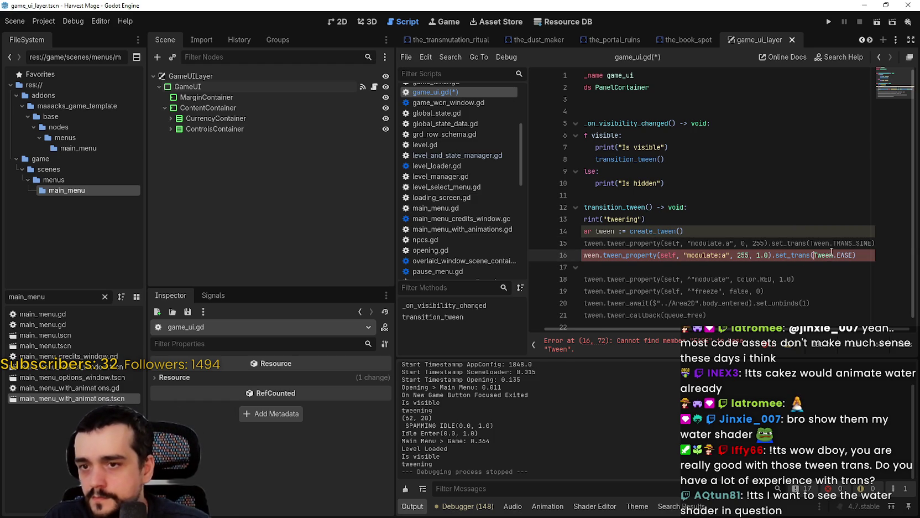
key("End")
key("Left")
key("BackSpace")
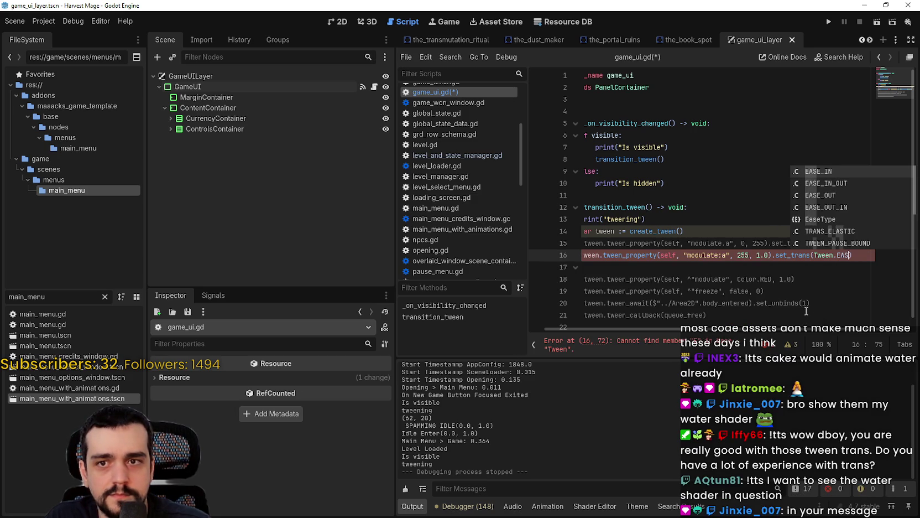
key("Return")
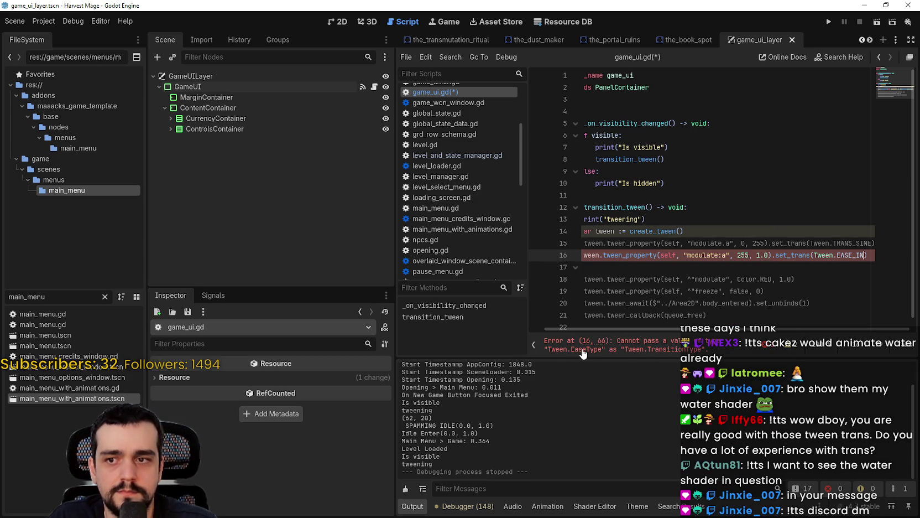
double_click(786, 255)
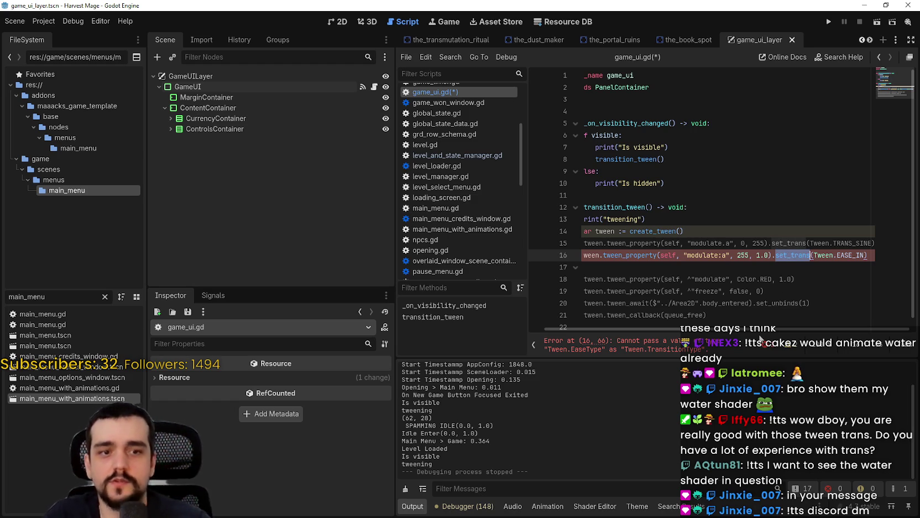
Step: Change line 16's set_trans call to set_ease using autocomplete
type("E")
key("BackSpace")
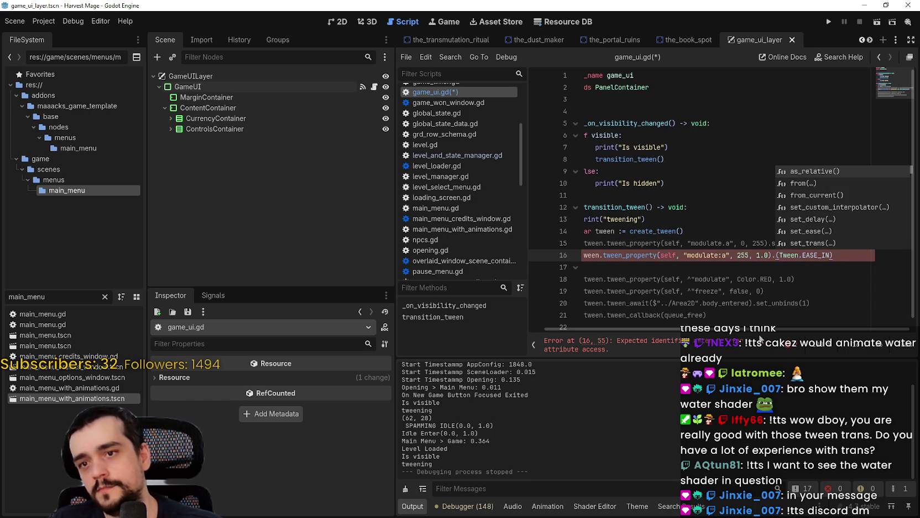
type("set")
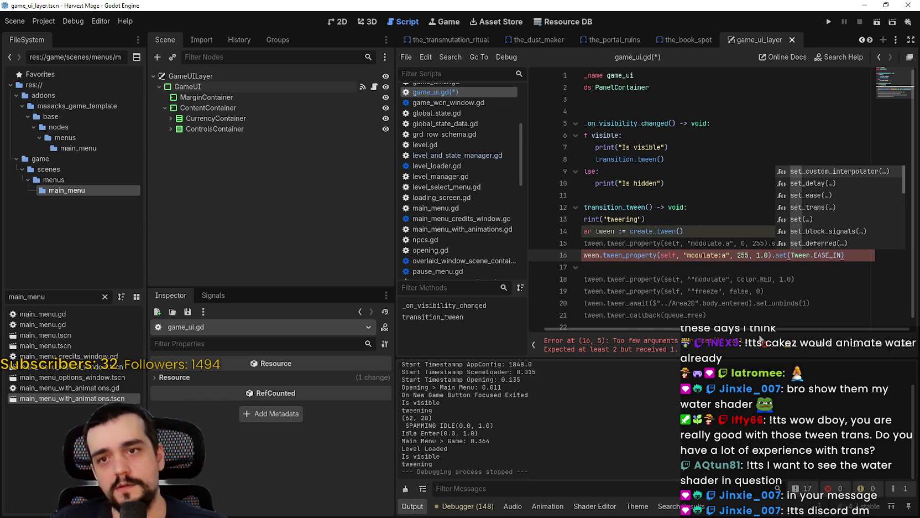
key("BackSpace")
key("BackSpace")
key("BackSpace")
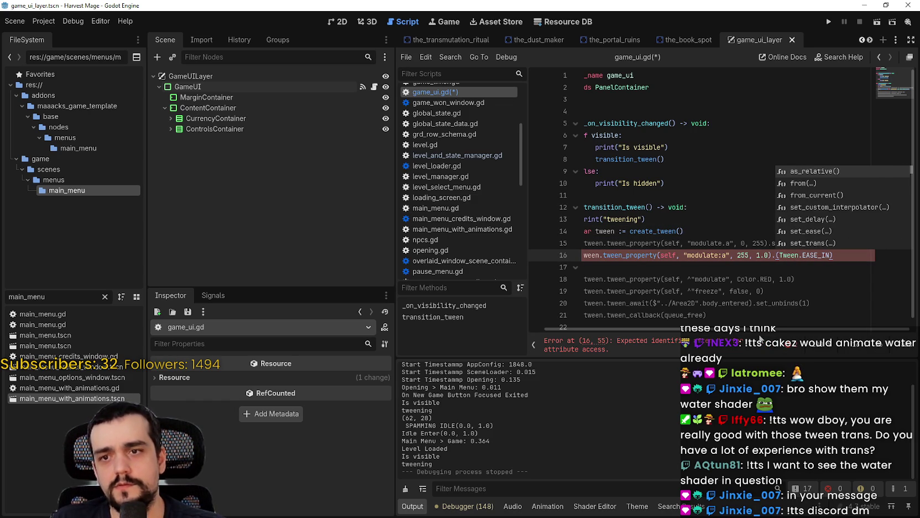
left_click(763, 255)
type("set_")
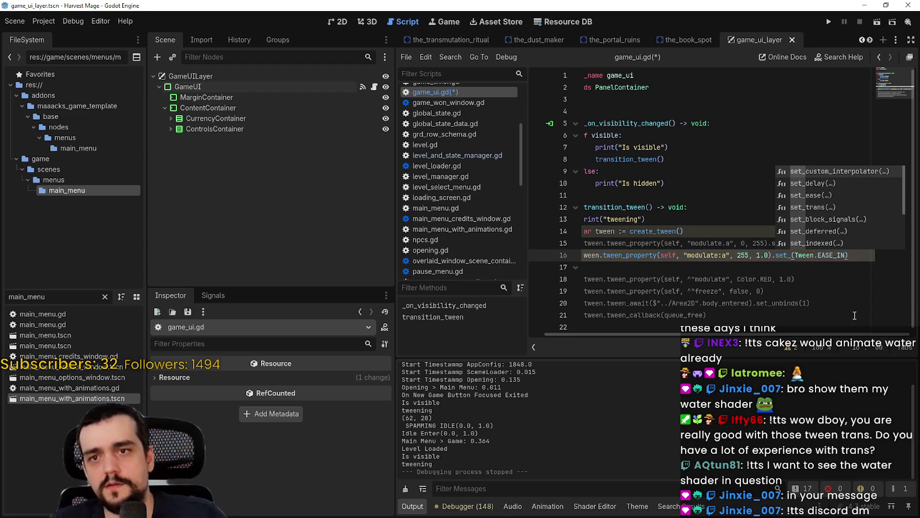
key("Down")
key("Down")
key("Return")
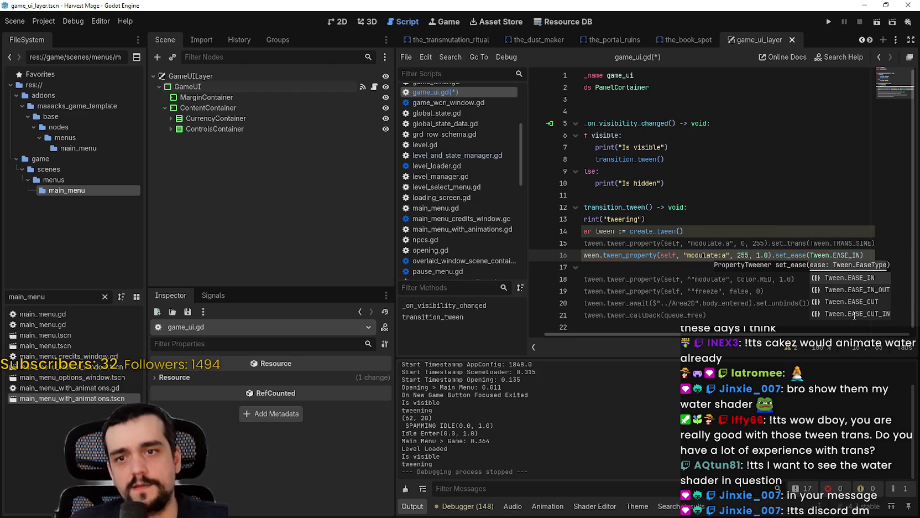
left_click(765, 209)
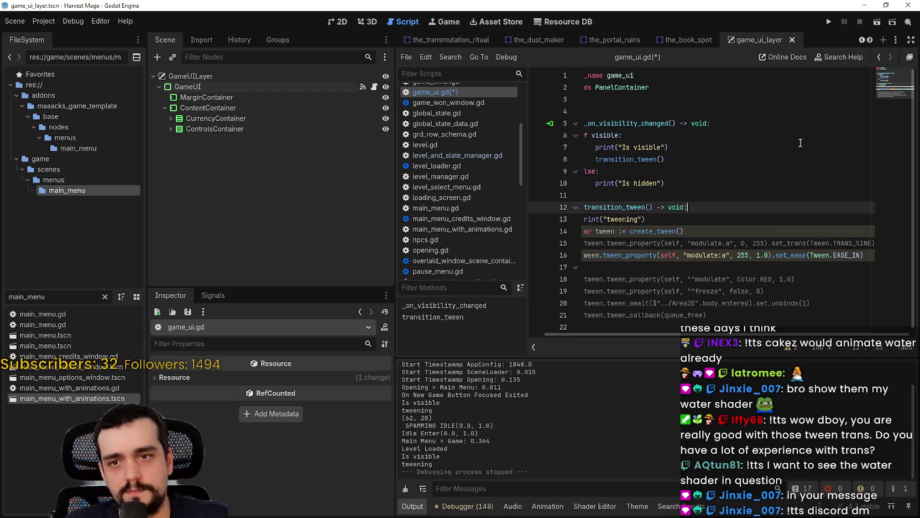
Step: Test-run a new game to watch the UI fade, then return to line 16's tween duration
left_click(831, 21)
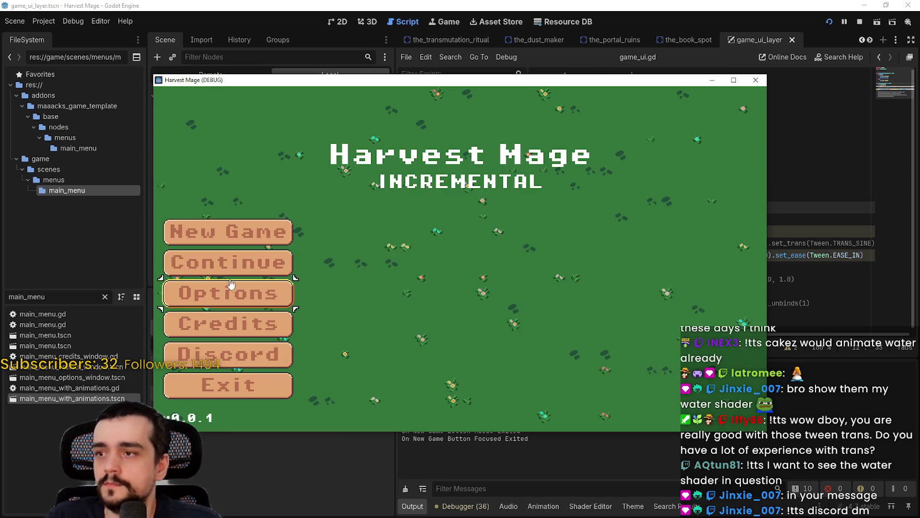
left_click(227, 232)
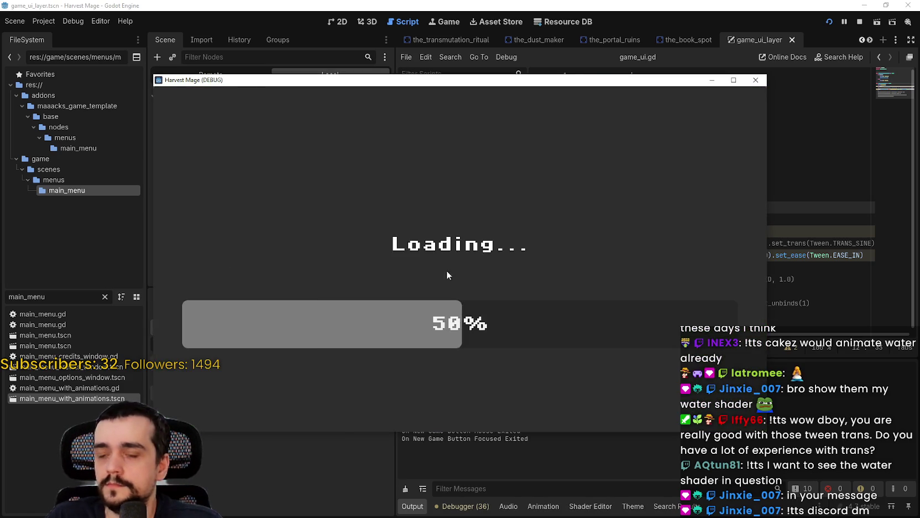
left_click(860, 21)
left_click(760, 255)
left_click_drag(761, 255, 756, 255)
left_click(780, 232)
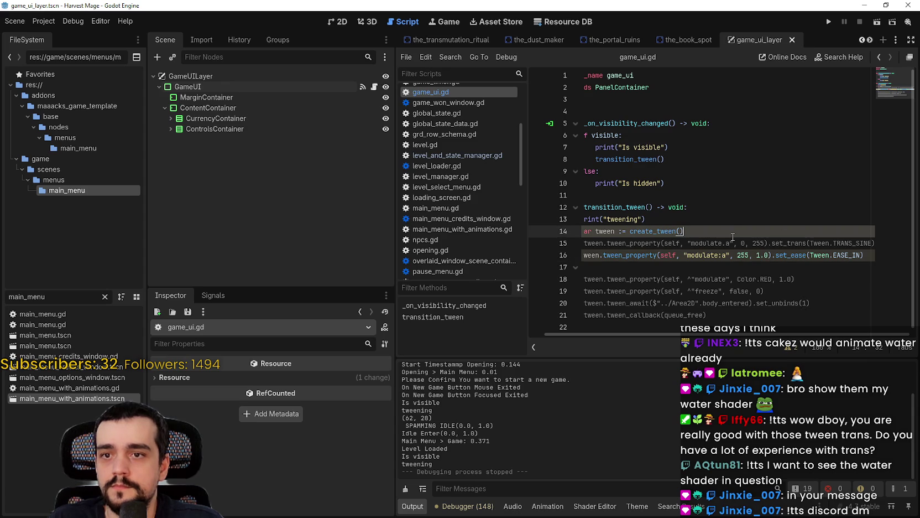
scroll(724, 284, "left", 1)
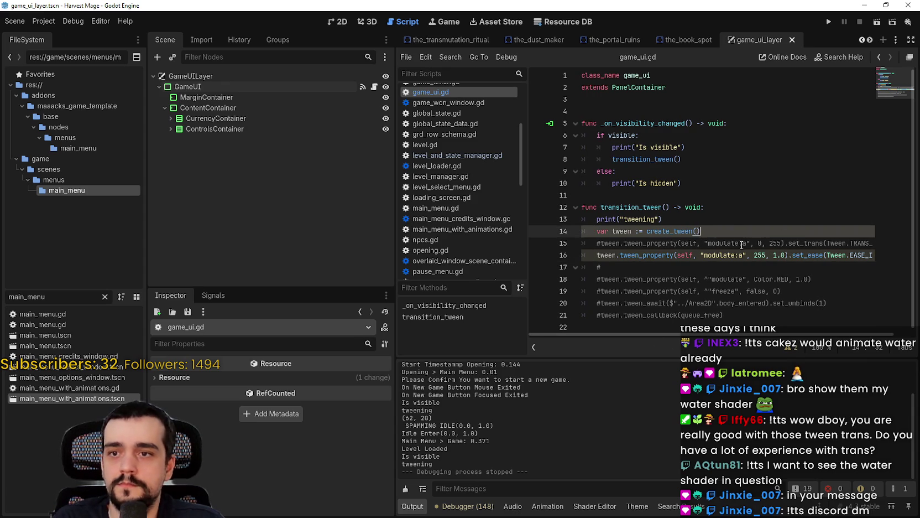
Step: Add 'modulate.a = 0' on a new line above the tween creation, then save and run
left_click(714, 220)
key("Return")
type("s")
key("BackSpace")
key("BackSpace")
type("odul")
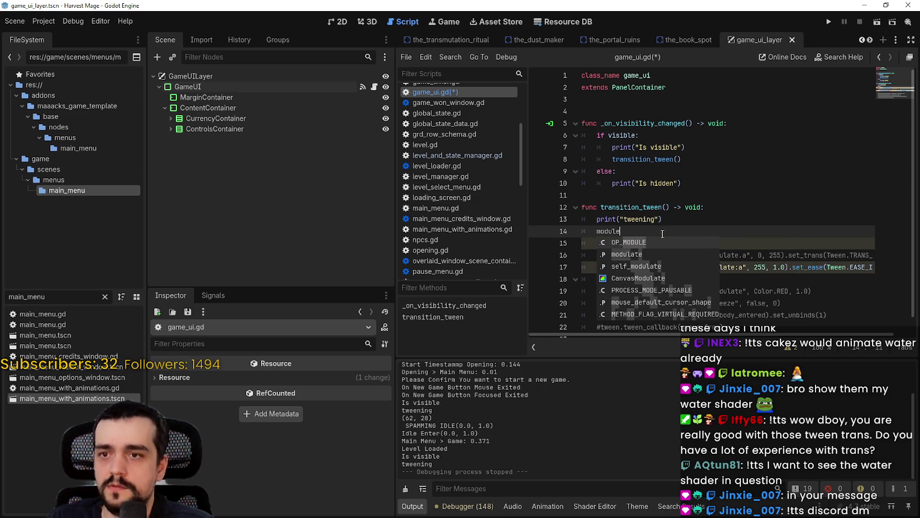
key("Return")
type(".a")
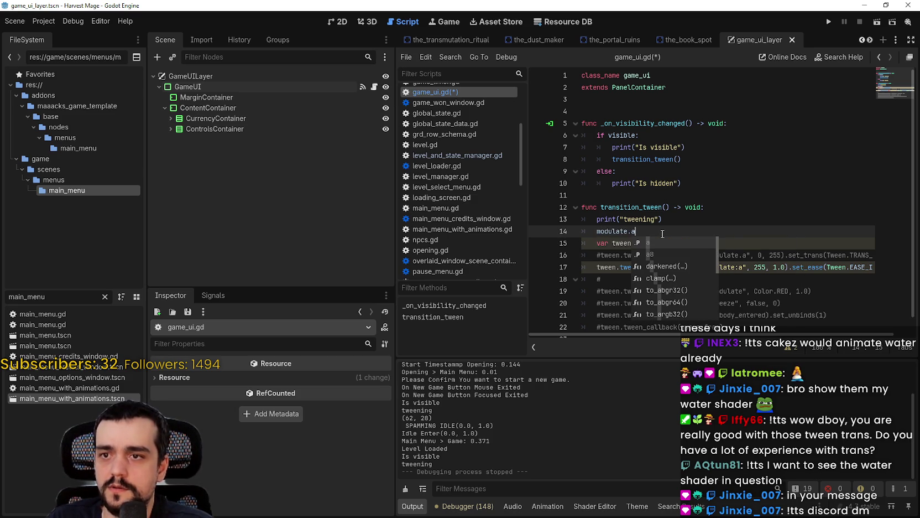
type(" = 0")
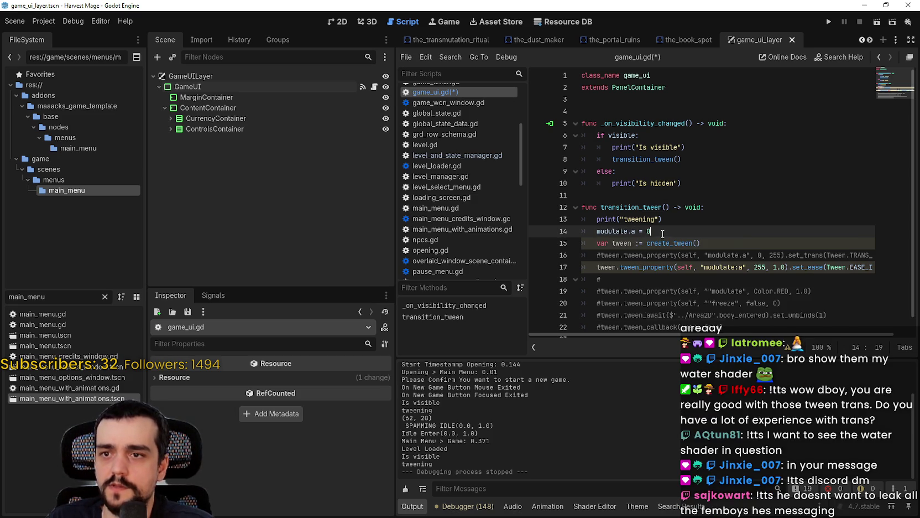
key("ctrl+s")
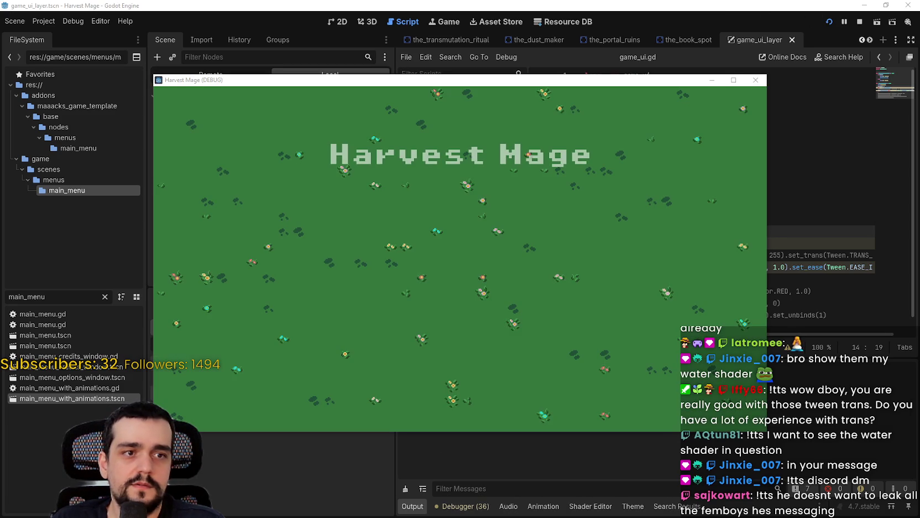
key("alt+Tab")
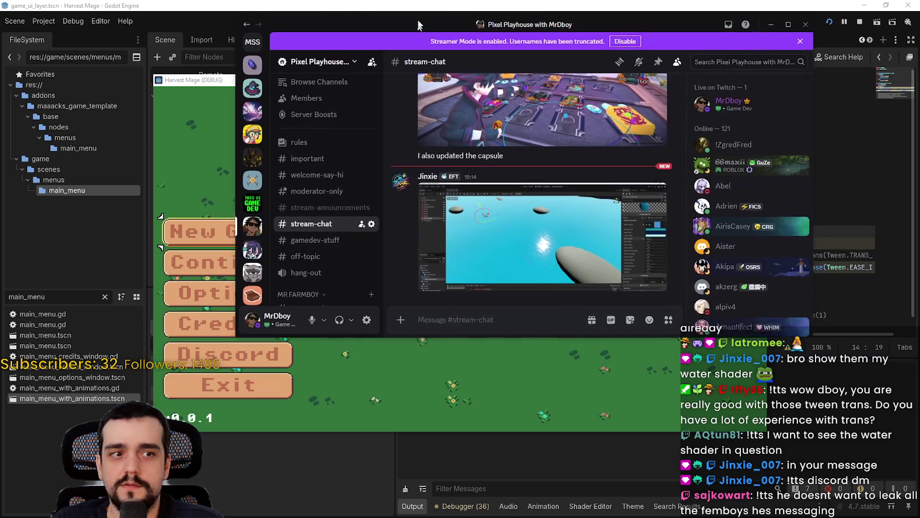
Step: Open the water shader screenshot from #stream-chat and enlarge it to full screen
left_click(437, 194)
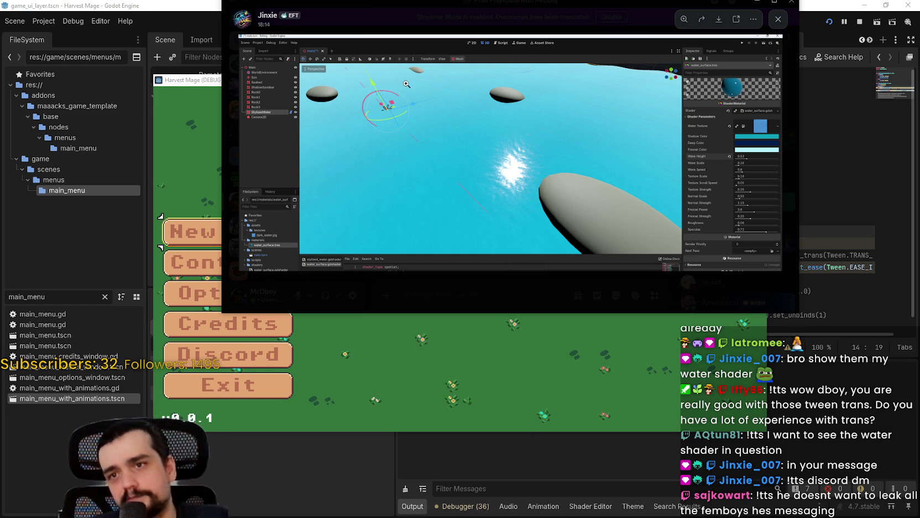
left_click(772, 7)
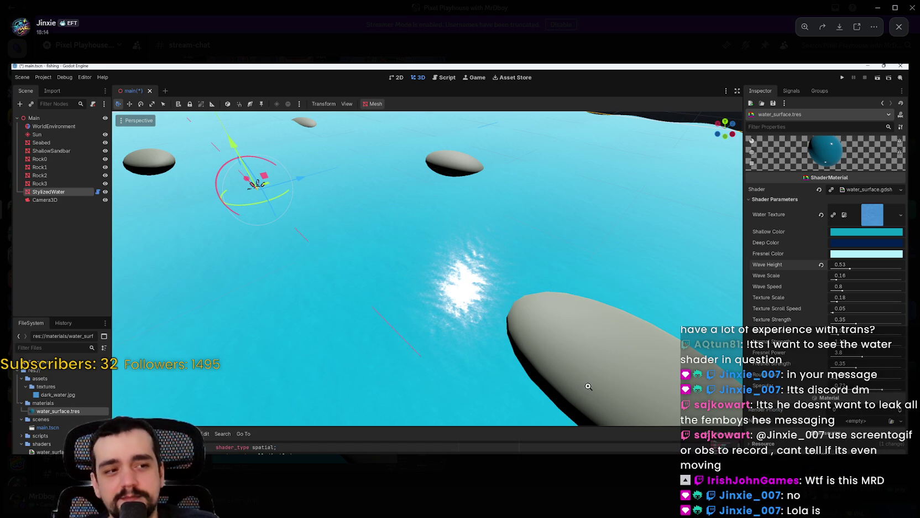
Step: Close the screenshot viewer and drag the restored Discord window mostly off-screen
left_click(581, 475)
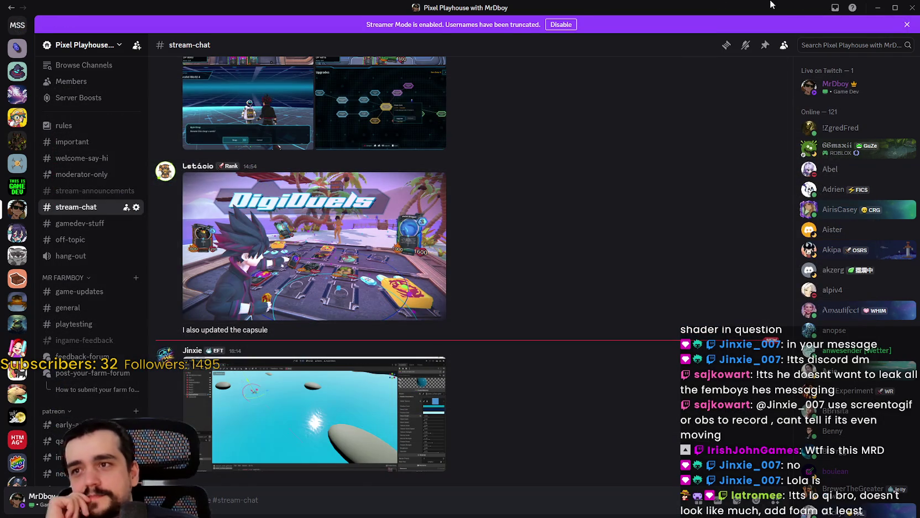
left_click(893, 6)
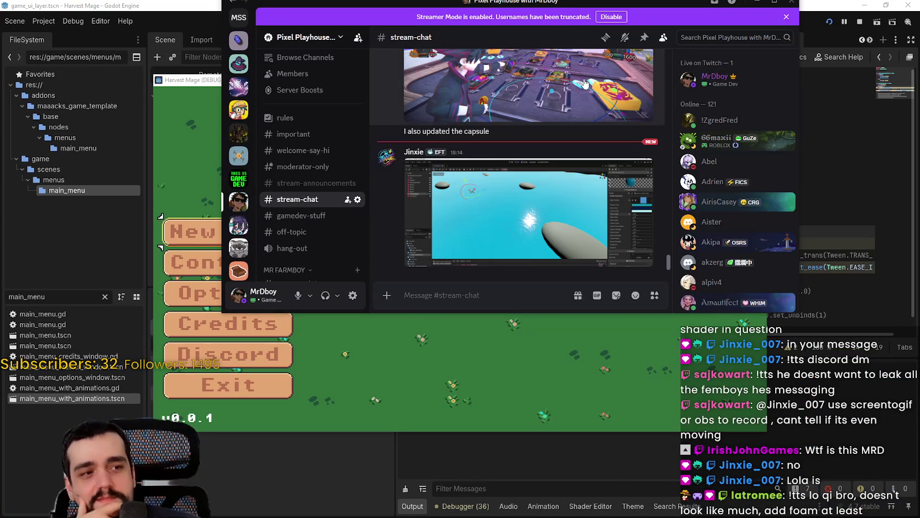
left_click_drag(620, 4, 594, 44)
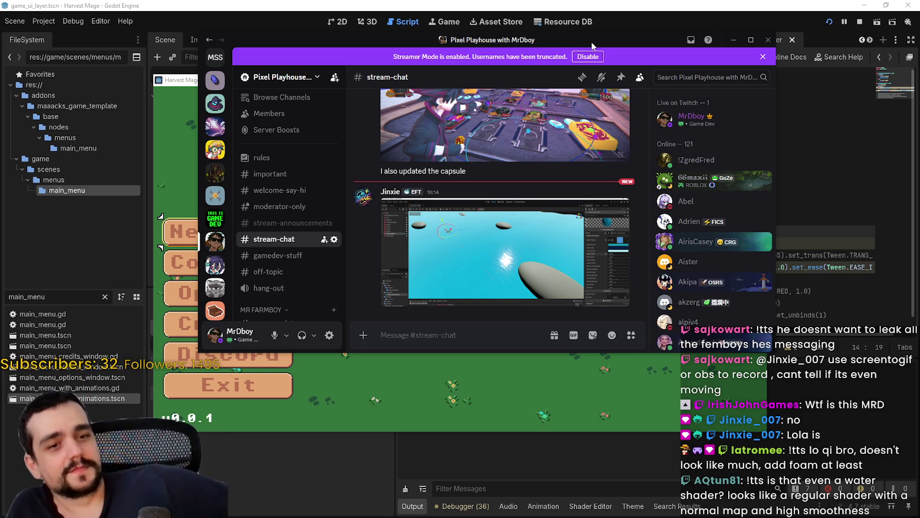
left_click_drag(591, 42, 919, 88)
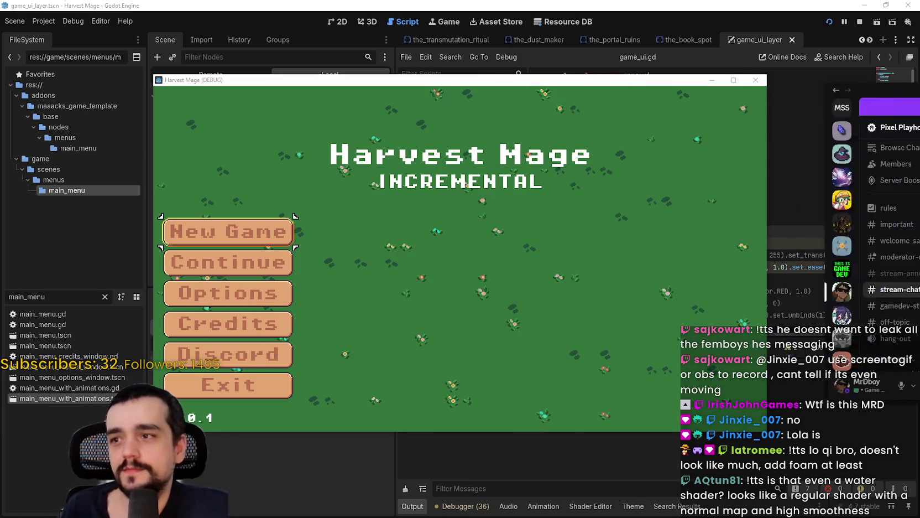
Step: Change line 17's tween duration from 1.0 to 5.0 and test the longer fade in-game
left_click(290, 253)
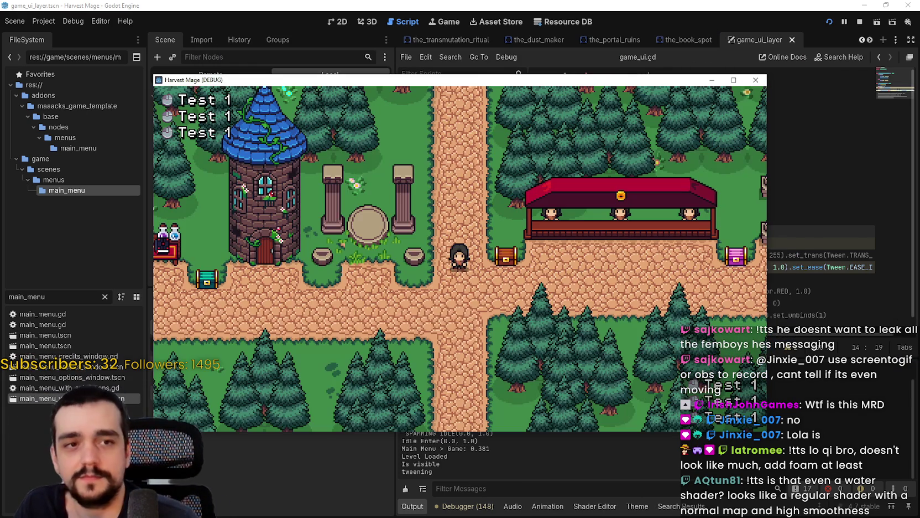
left_click(857, 22)
left_click(829, 22)
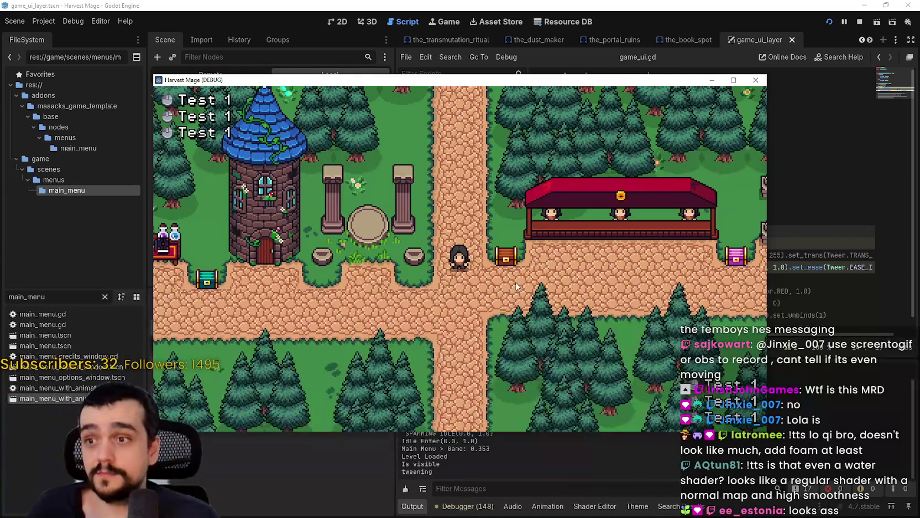
left_click(860, 21)
left_click(777, 267)
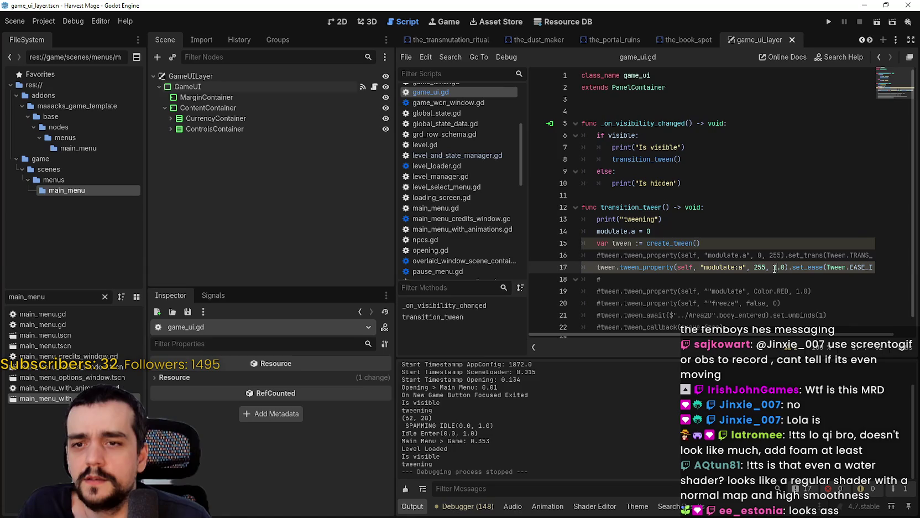
key("BackSpace")
type("5")
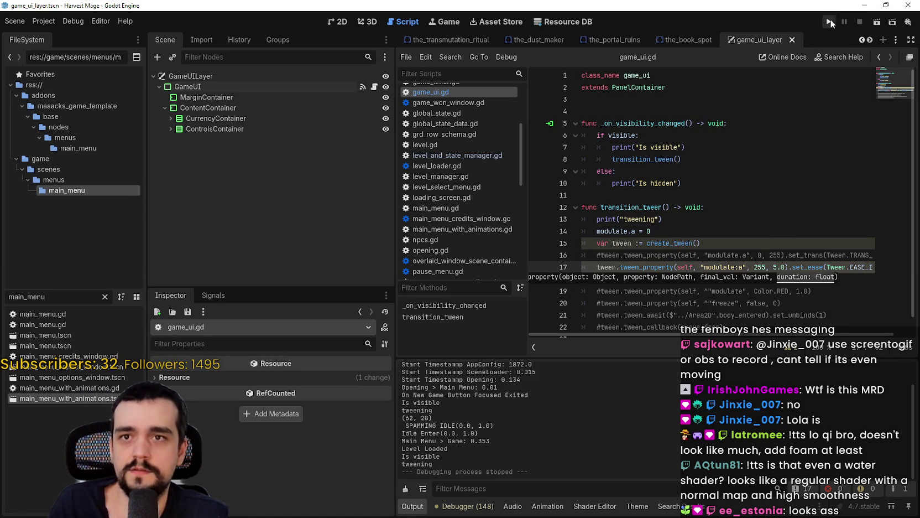
left_click(829, 22)
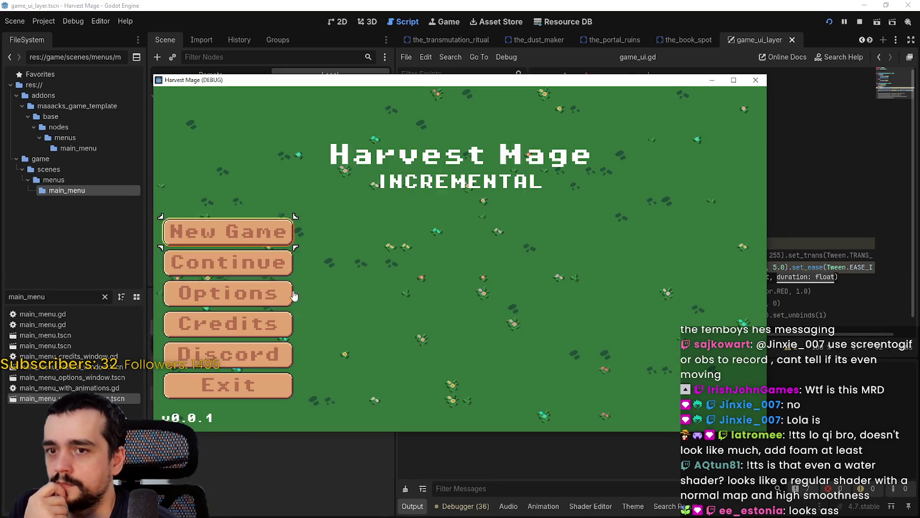
left_click(244, 264)
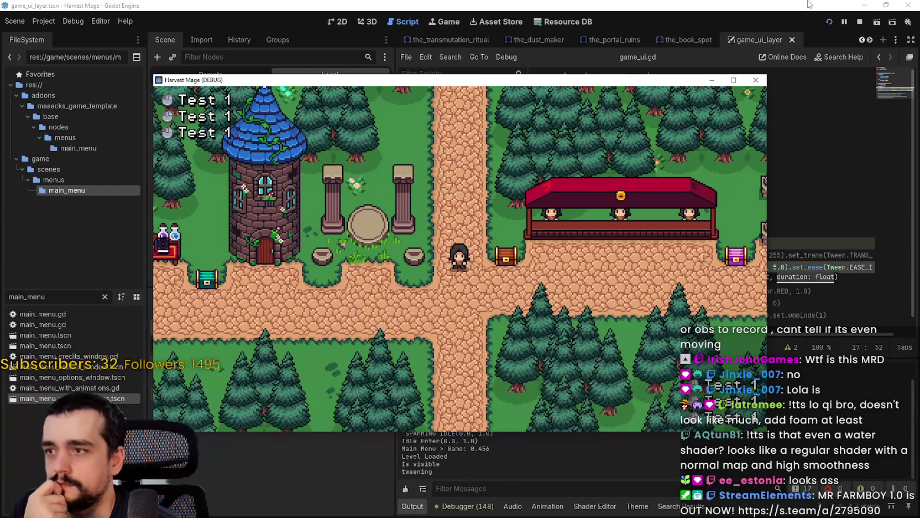
left_click(859, 21)
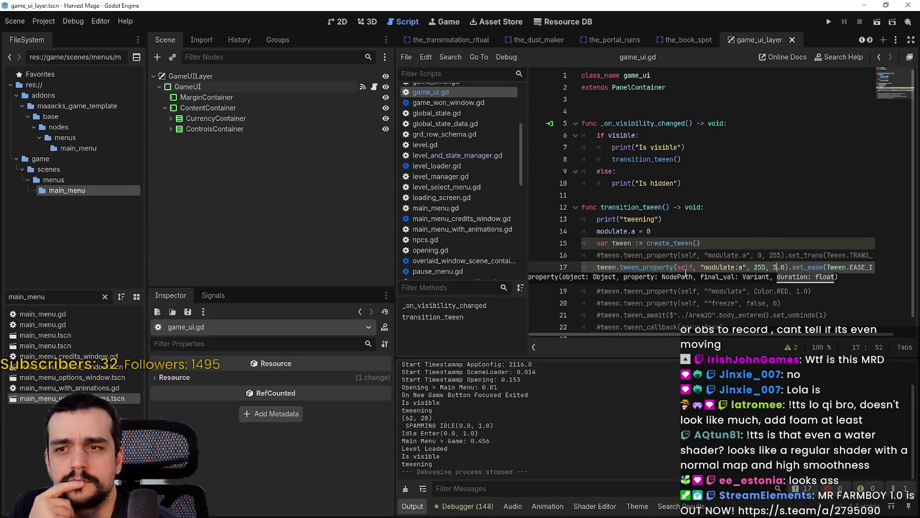
Step: Switch line 17's easing to Tween.EASE_OUT and test-run the game
left_click(719, 221)
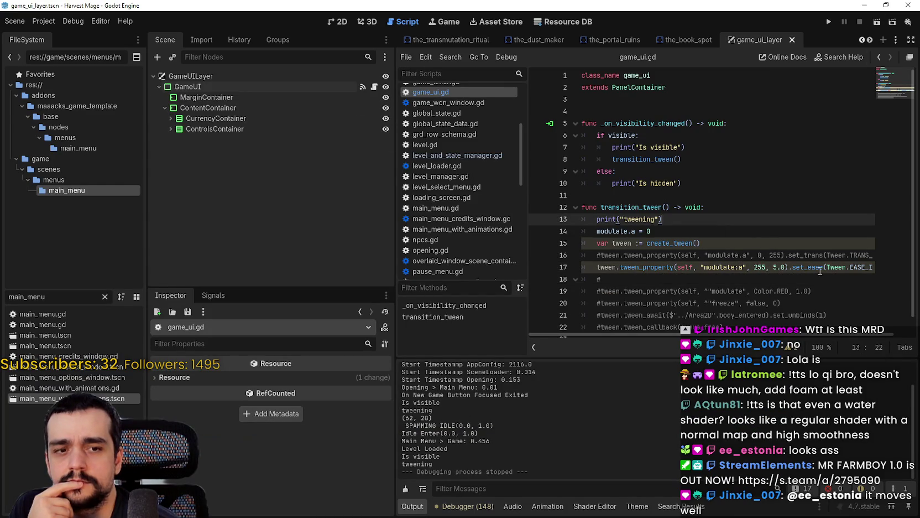
double_click(854, 265)
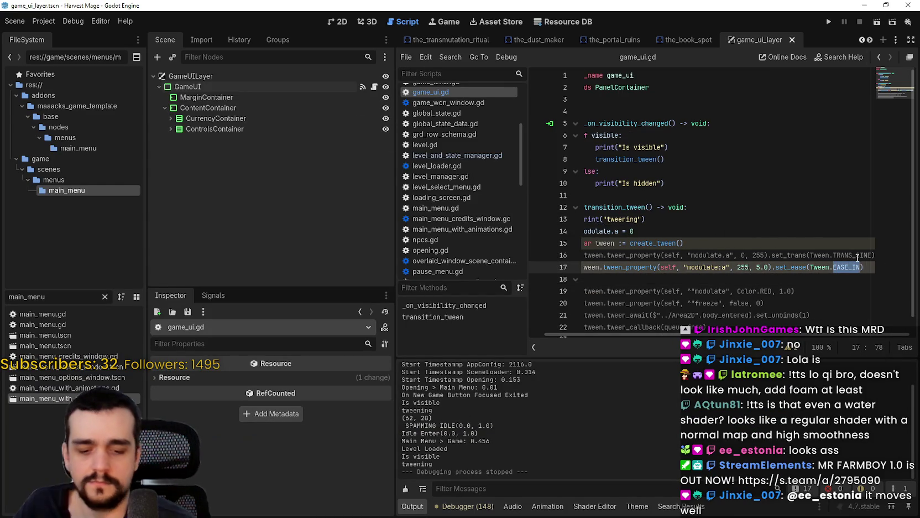
type("EASE")
key("Down")
key("Down")
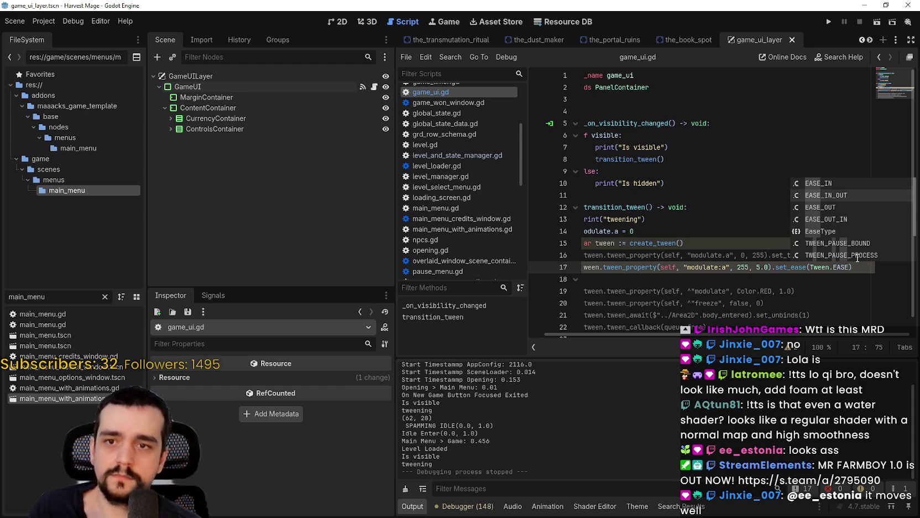
key("Return")
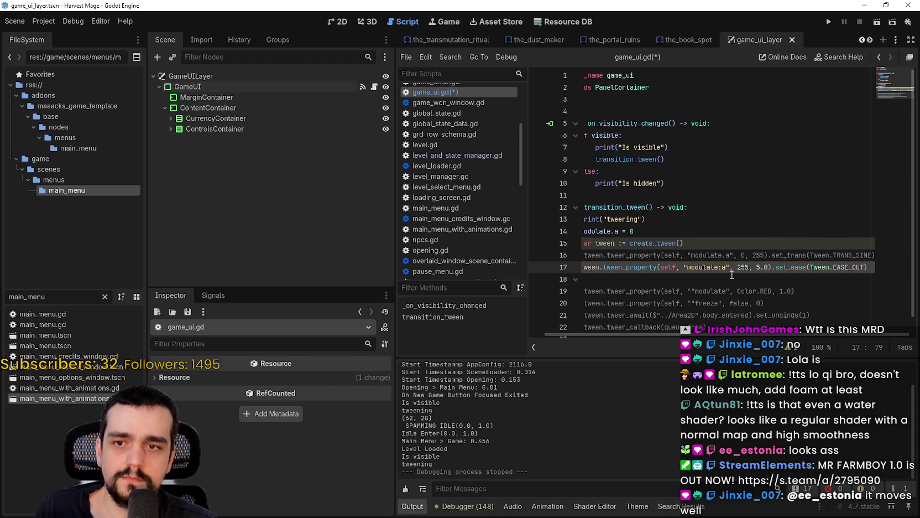
left_click(829, 23)
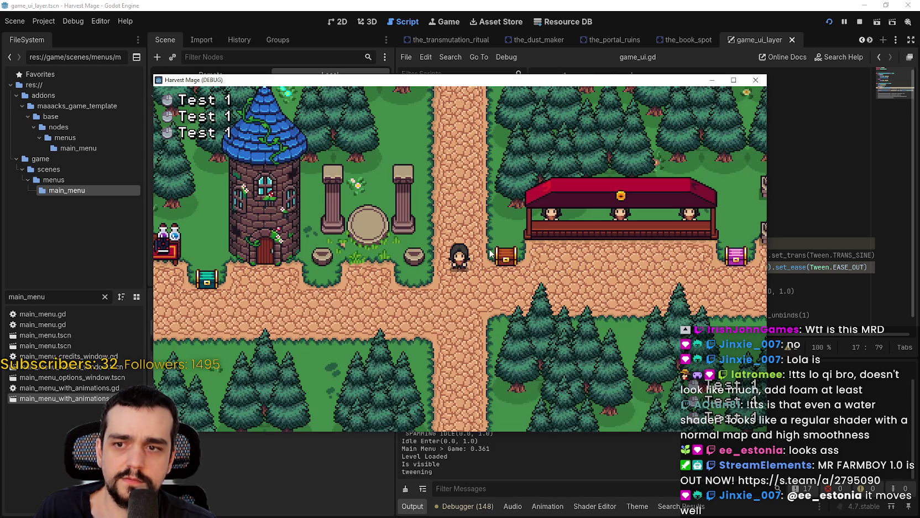
left_click(855, 22)
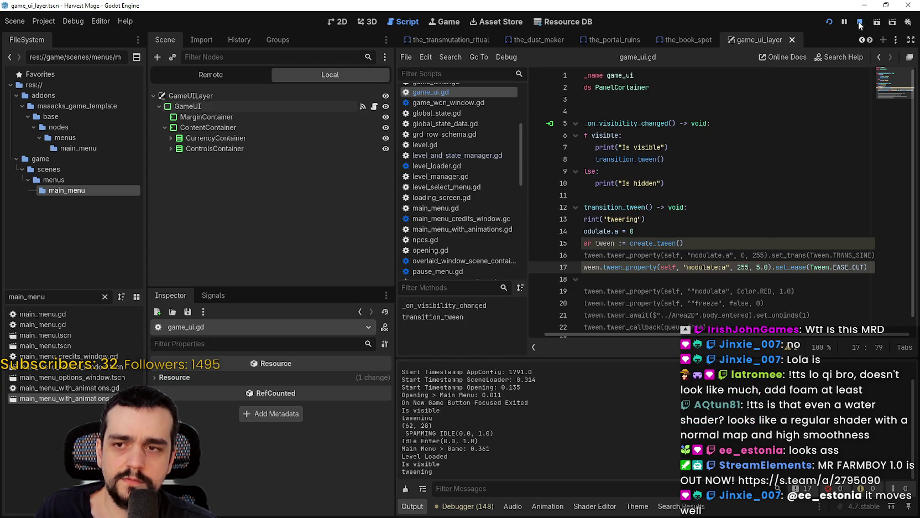
Step: Change line 14 to self.modulate.a = 0 and test-run the game
left_click(639, 232)
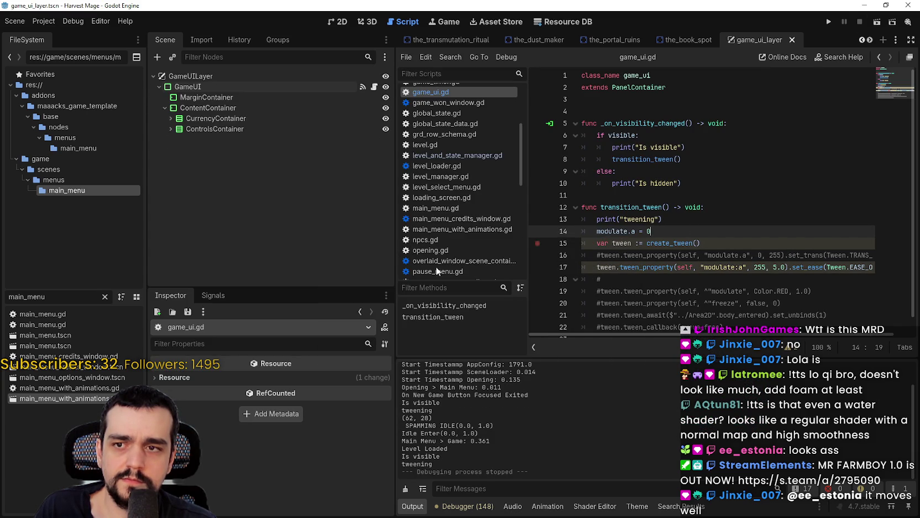
left_click(597, 230)
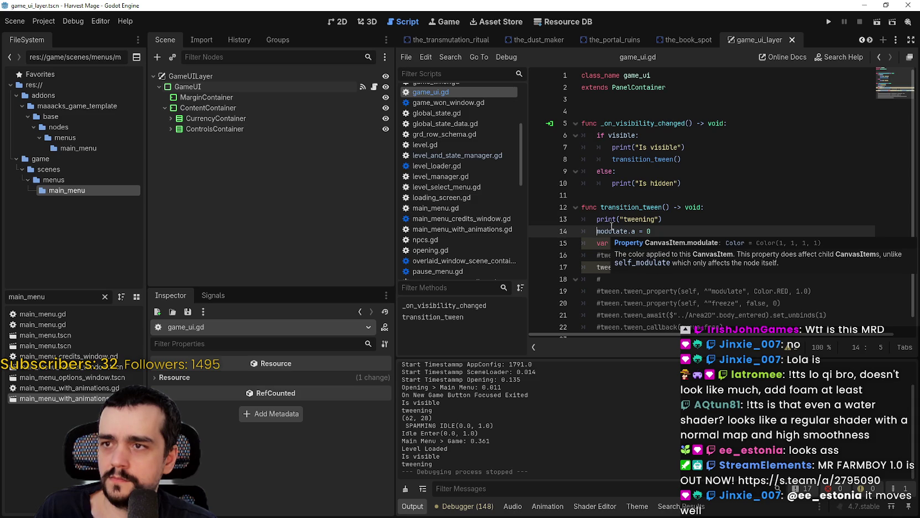
type("self.")
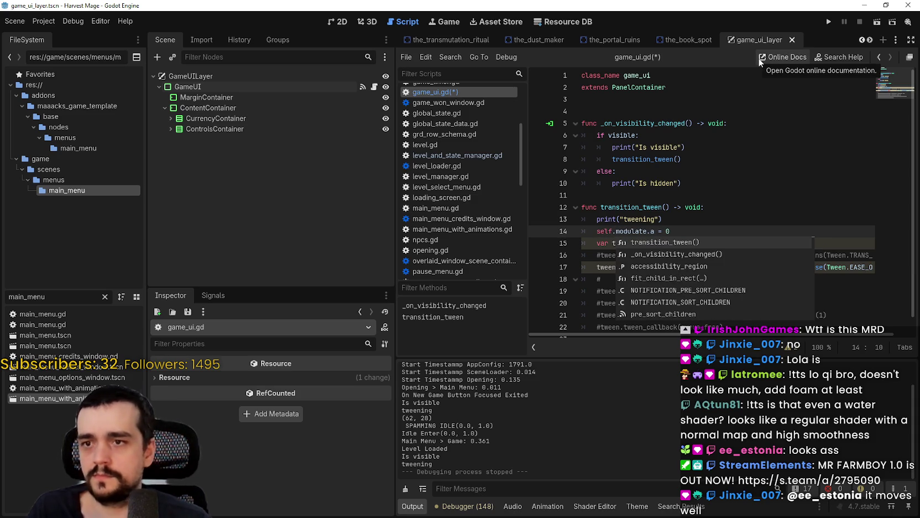
key("BackSpace")
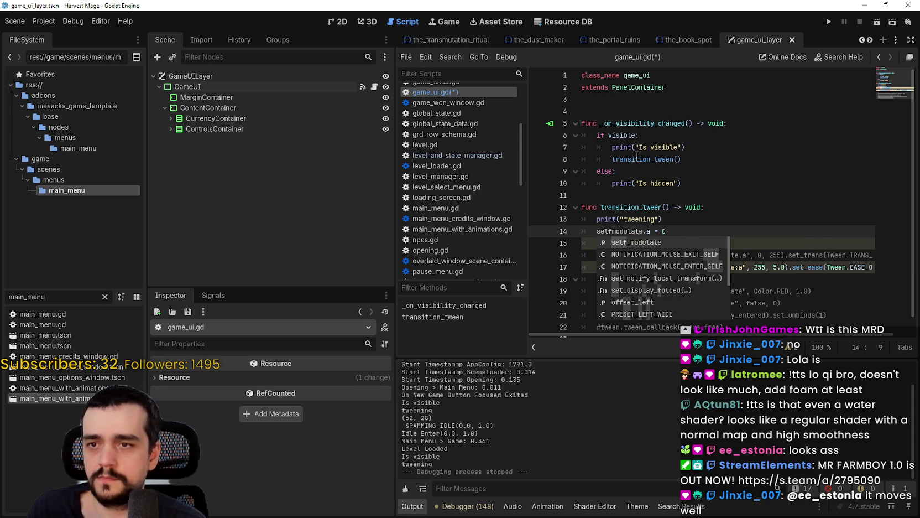
type("_")
key("Return")
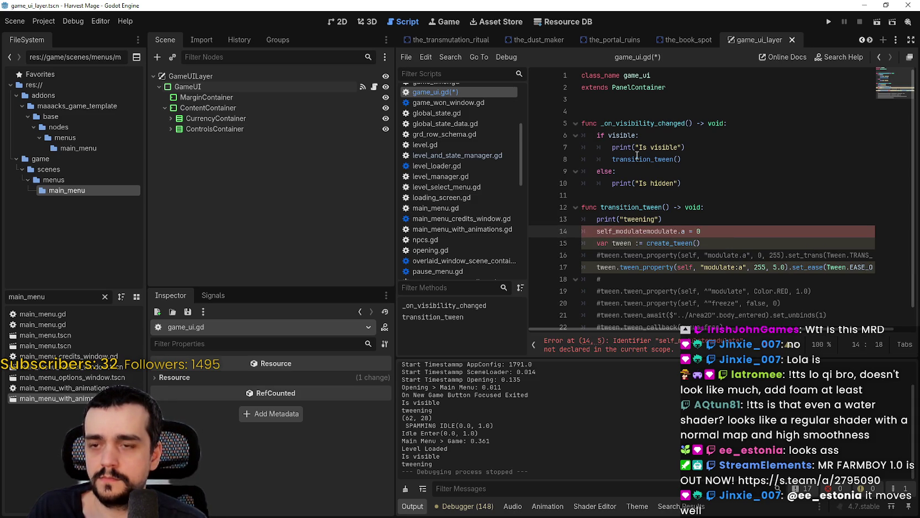
key("BackSpace")
key("BackSpace")
key("BackSpace")
type(".")
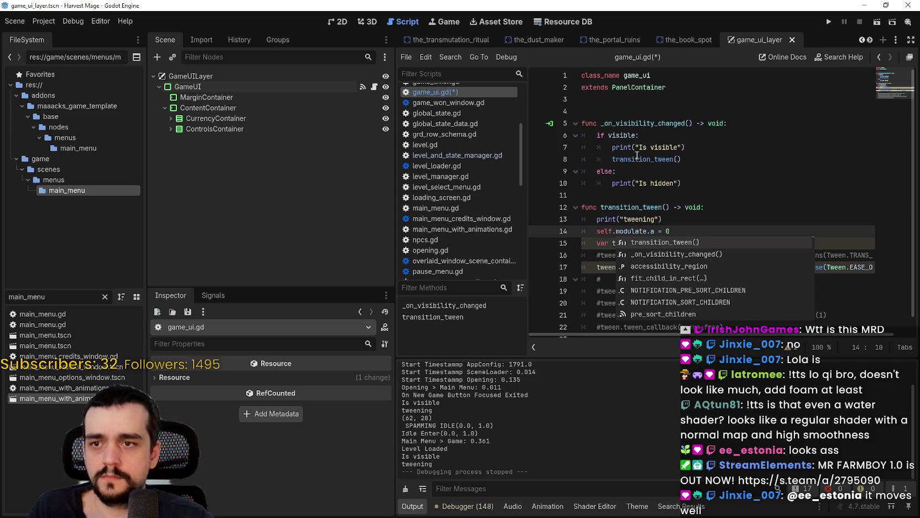
left_click(828, 22)
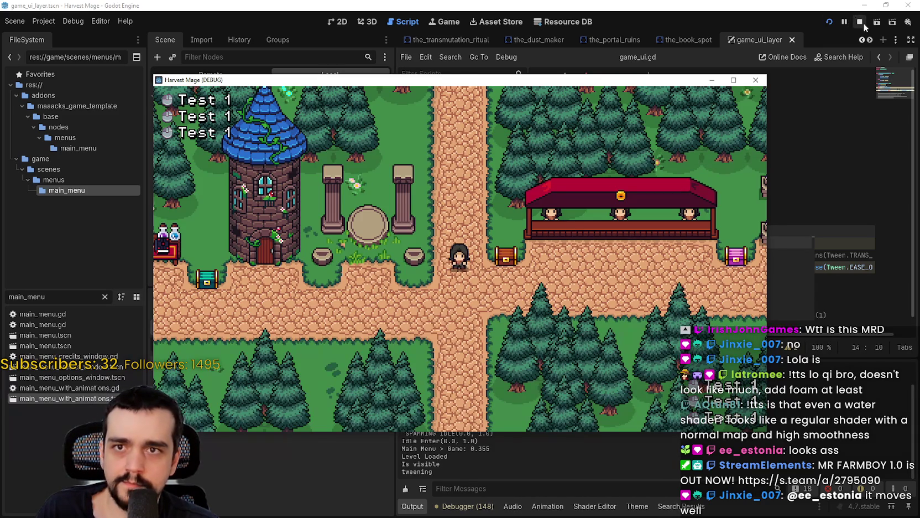
left_click(860, 22)
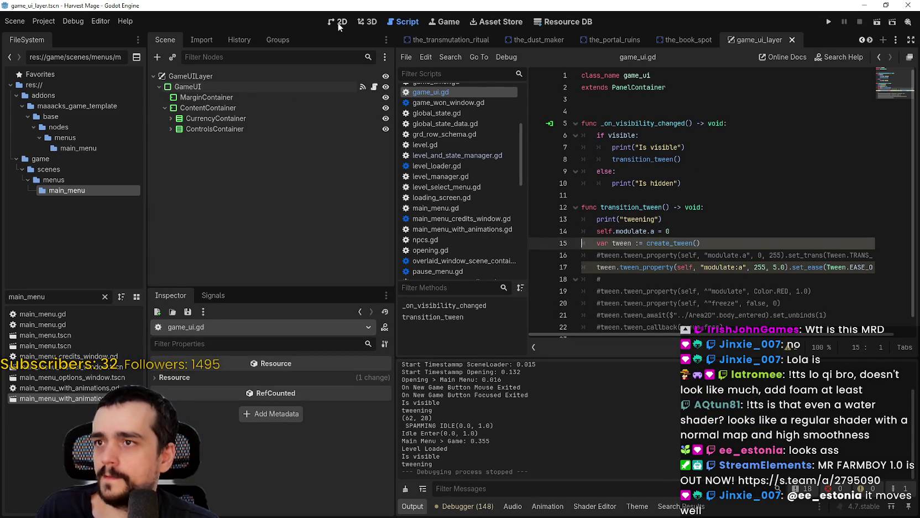
Step: Drag GameUI's modulate alpha to 0 in the Inspector and run a new game to check
left_click(218, 87)
scroll(239, 486, "down", 5)
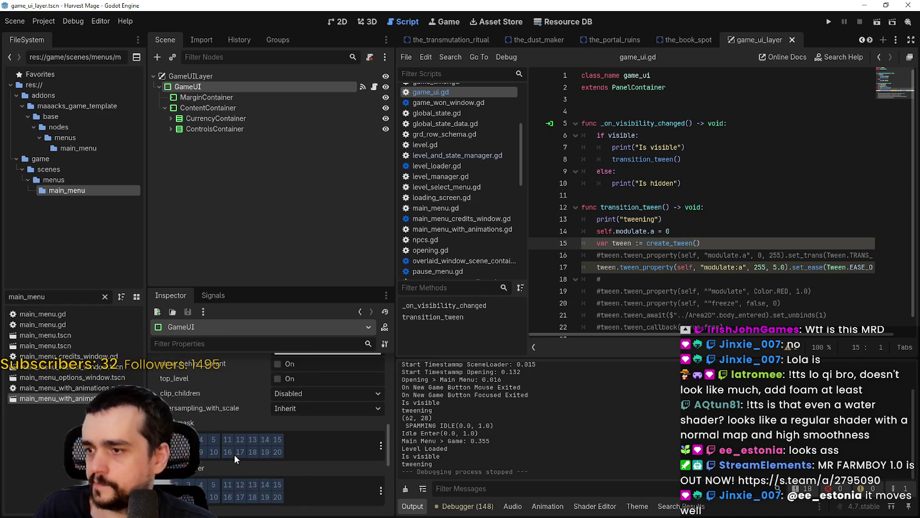
scroll(247, 454, "up", 3)
left_click(296, 374)
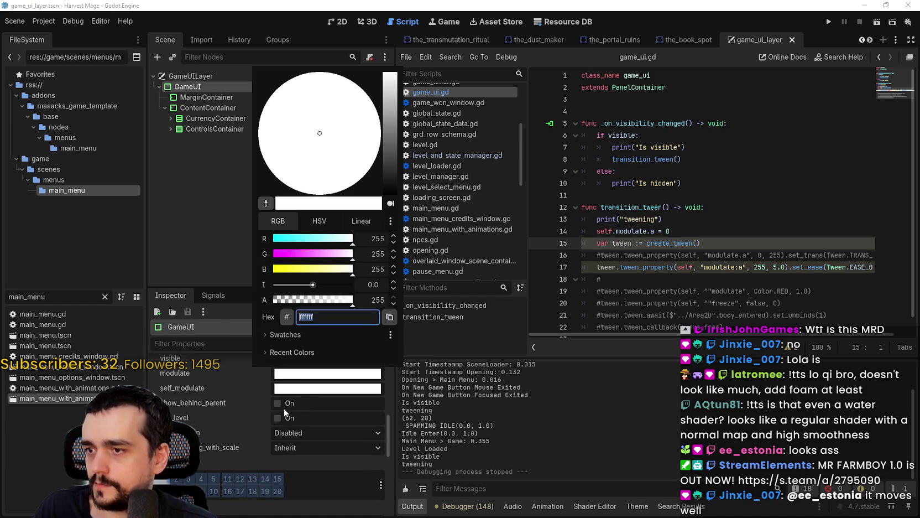
left_click_drag(309, 302, 275, 301)
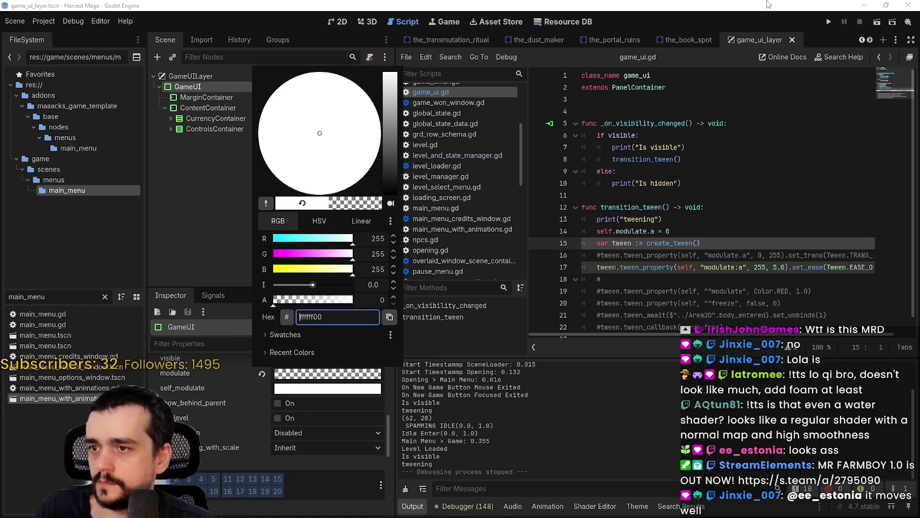
key("F5")
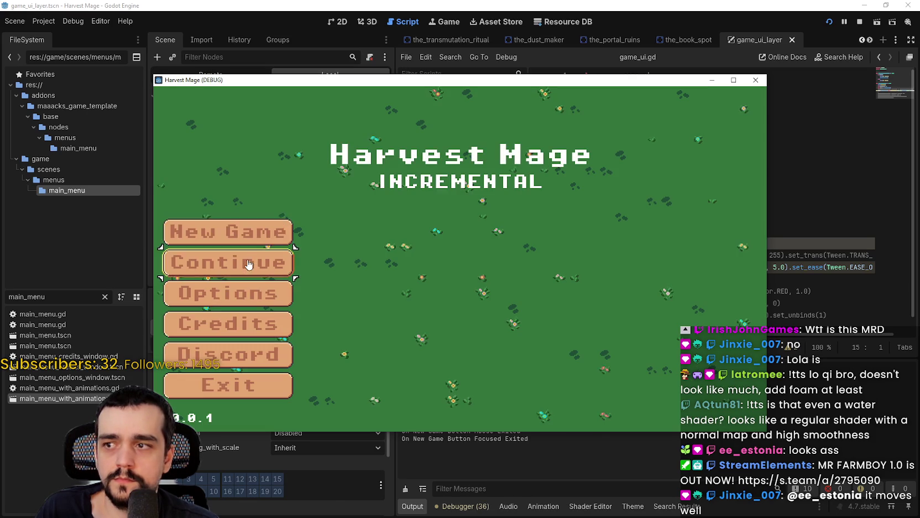
left_click(252, 237)
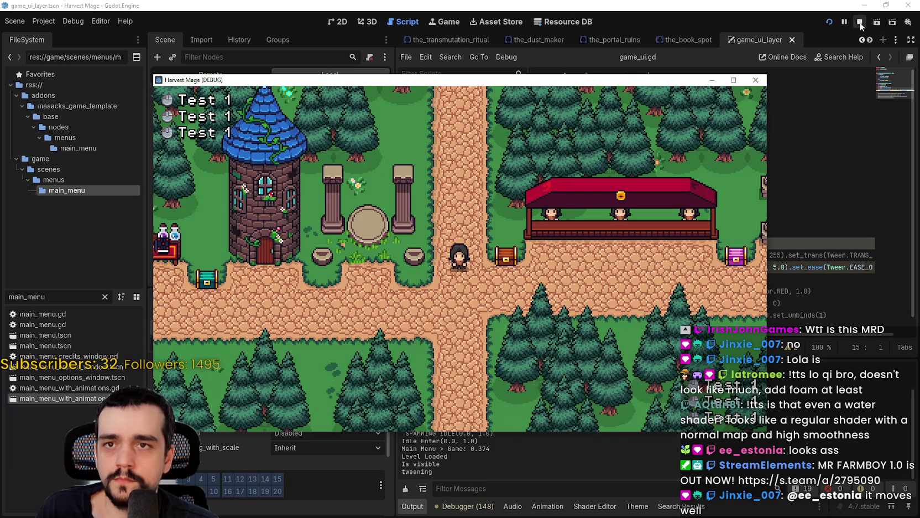
left_click(860, 23)
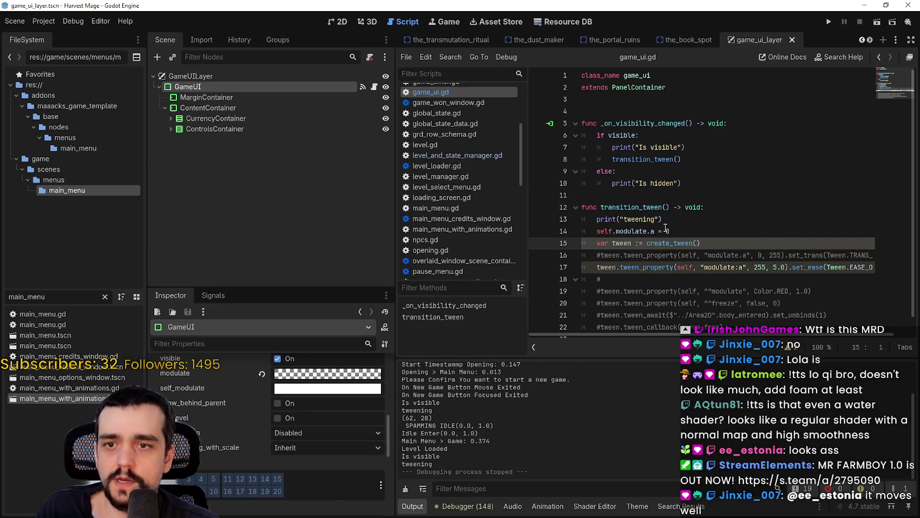
Step: Change line 17's tween duration to 100.0 and save the script
key("ctrl+s")
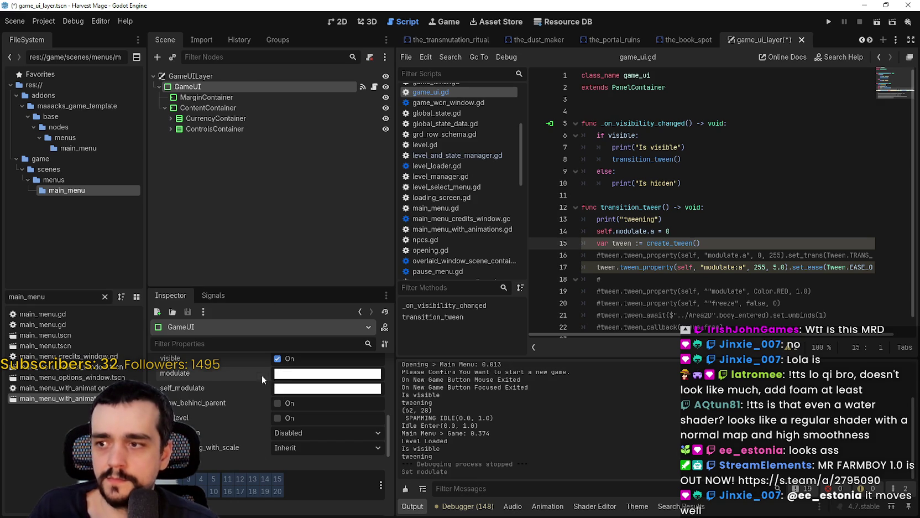
scroll(755, 337, "right", 1)
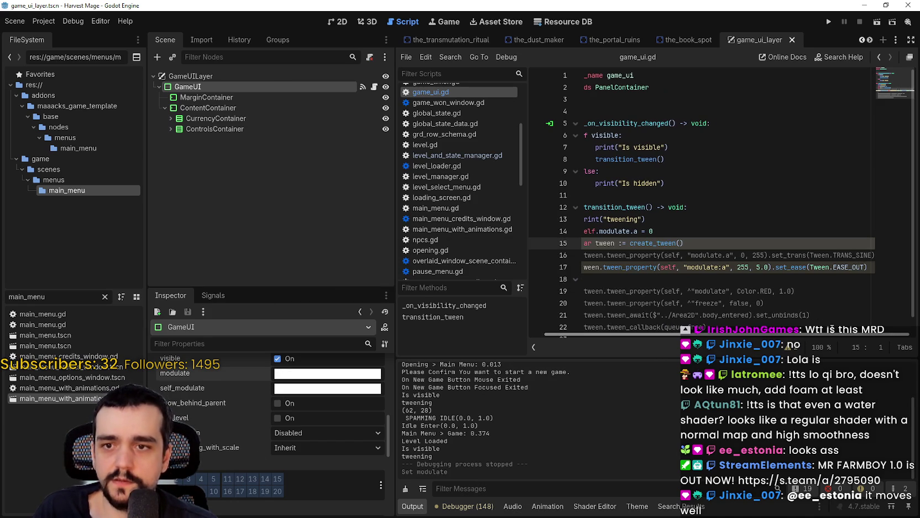
left_click(757, 268)
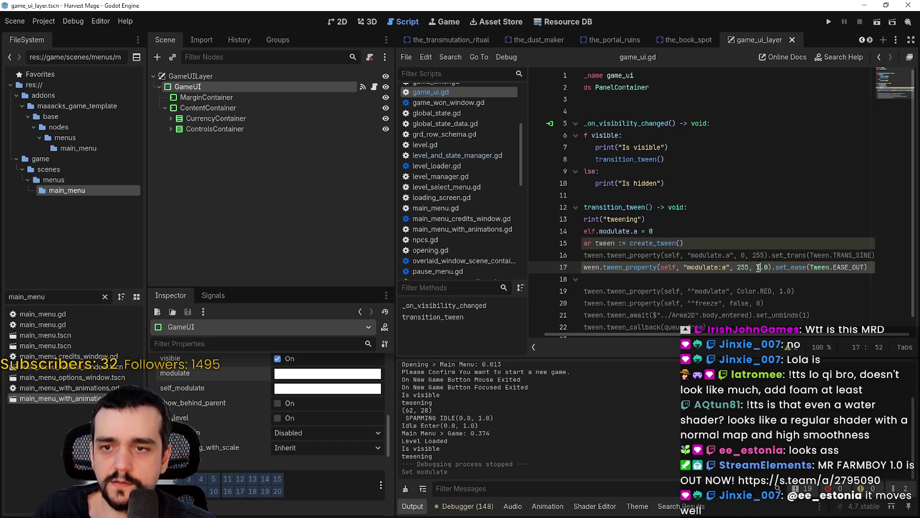
type("1")
double_click(742, 267)
left_click(659, 267)
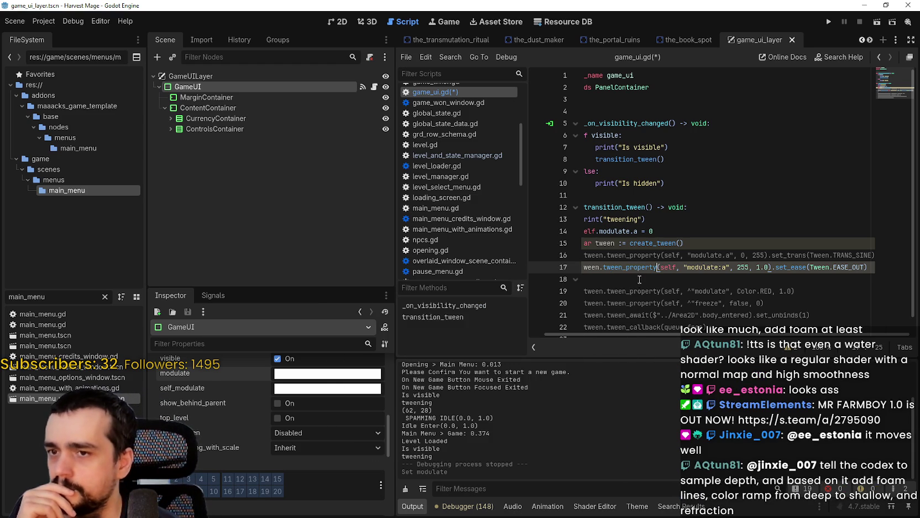
mouse_move(619, 268)
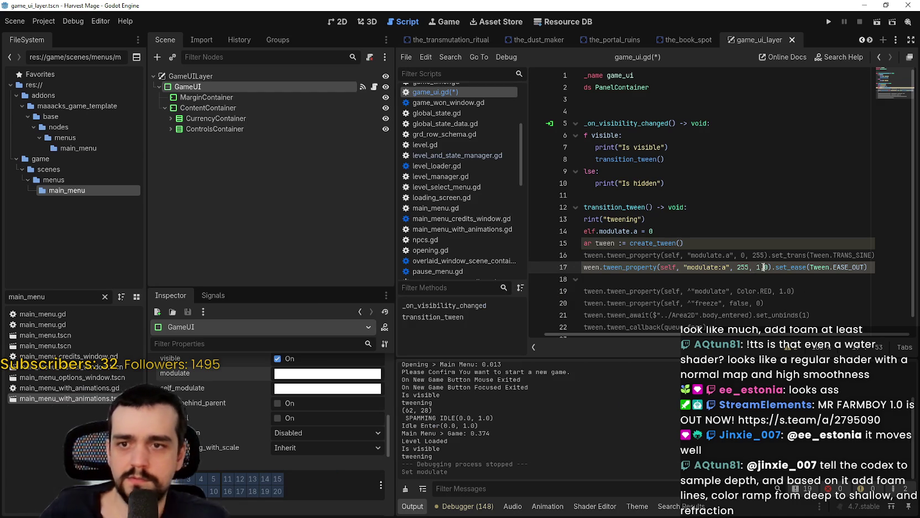
left_click(761, 267)
type("00")
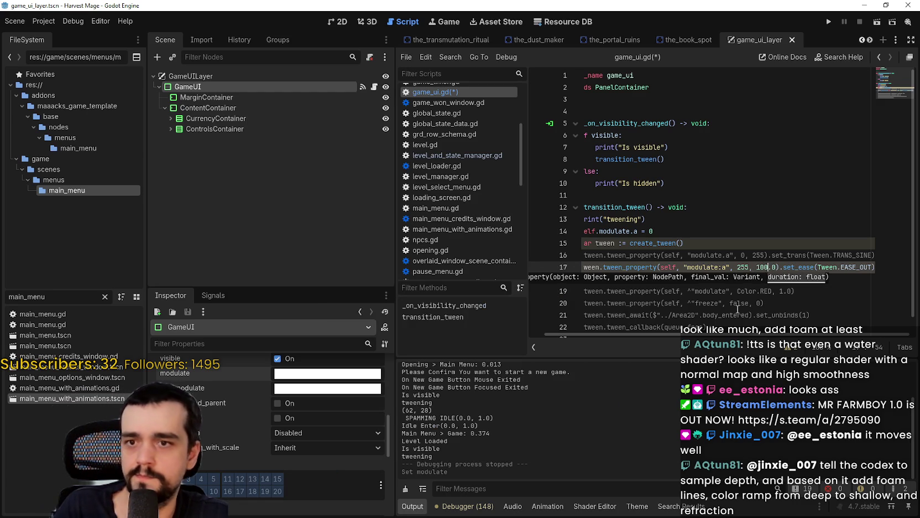
key("ctrl+s")
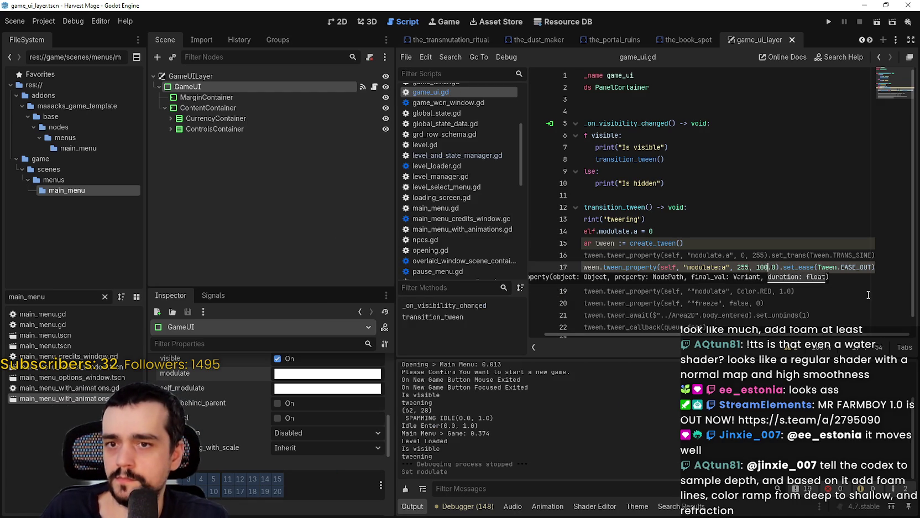
Step: Set line 17's easing to Tween.EASE_IN_OUT and save
left_click(854, 267)
key("Delete")
key("Delete")
key("Delete")
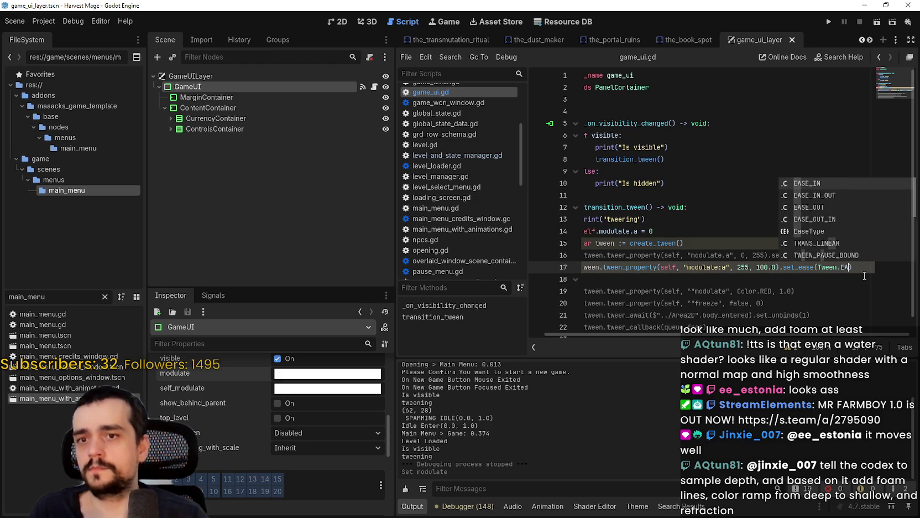
key("Down")
key("Return")
key("ctrl+s")
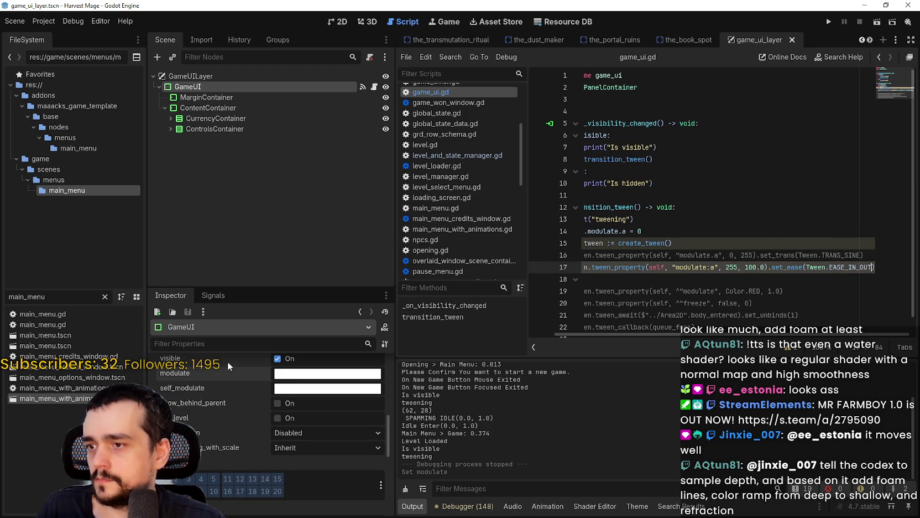
Step: Make GameUI's modulate fully transparent in the Inspector and save the scene from 2D view
left_click(282, 373)
left_click_drag(315, 299, 273, 299)
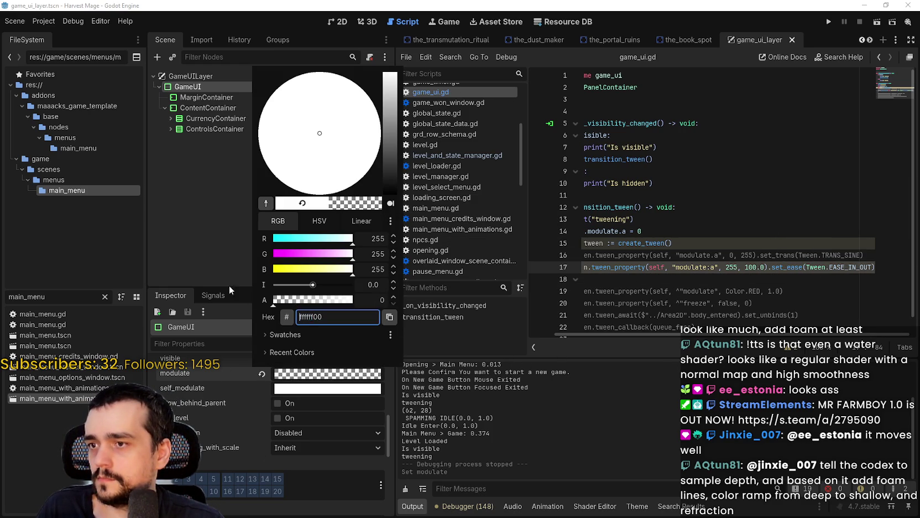
left_click(343, 20)
left_click(343, 20)
key("ctrl+s")
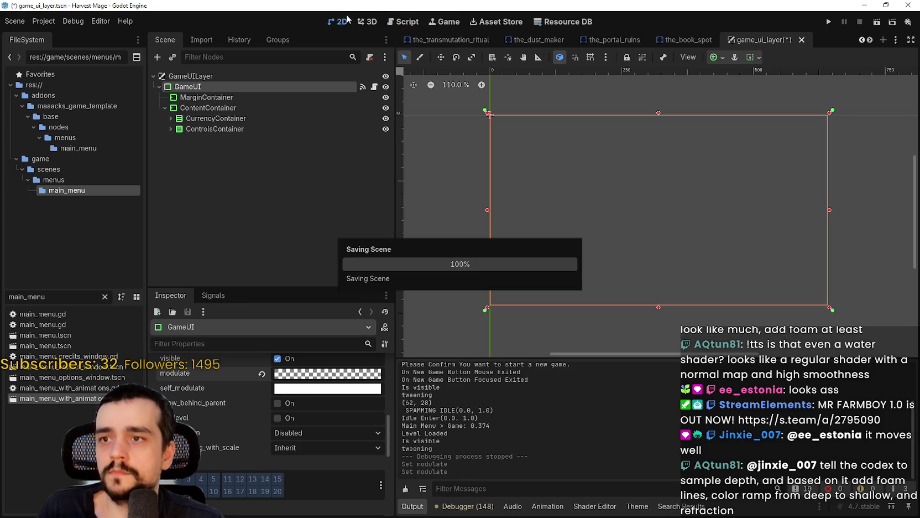
Step: Play a new game, walk the player up and down with W and S, then stop with F8
left_click(827, 21)
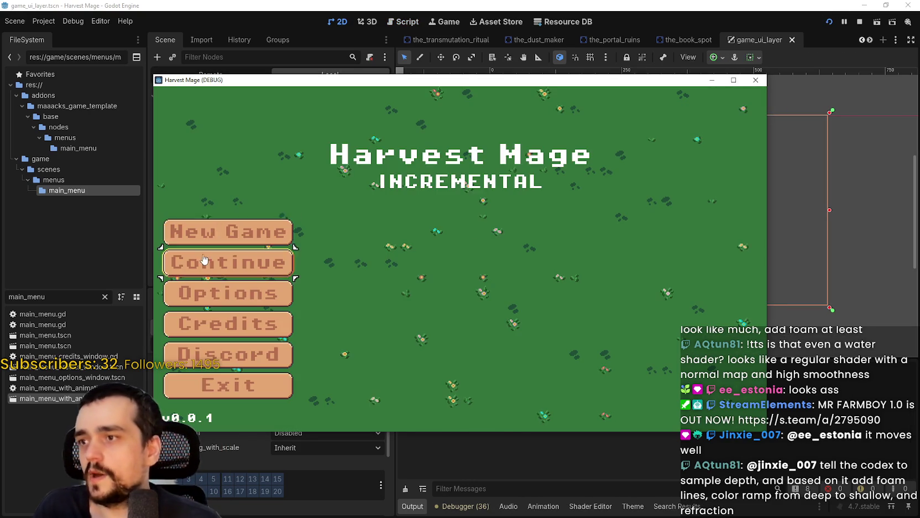
left_click(277, 230)
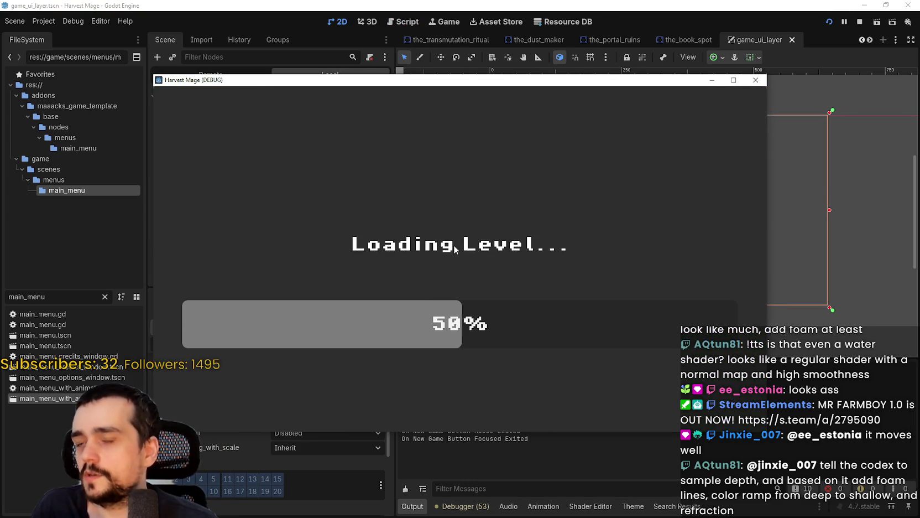
key("w")
key("s")
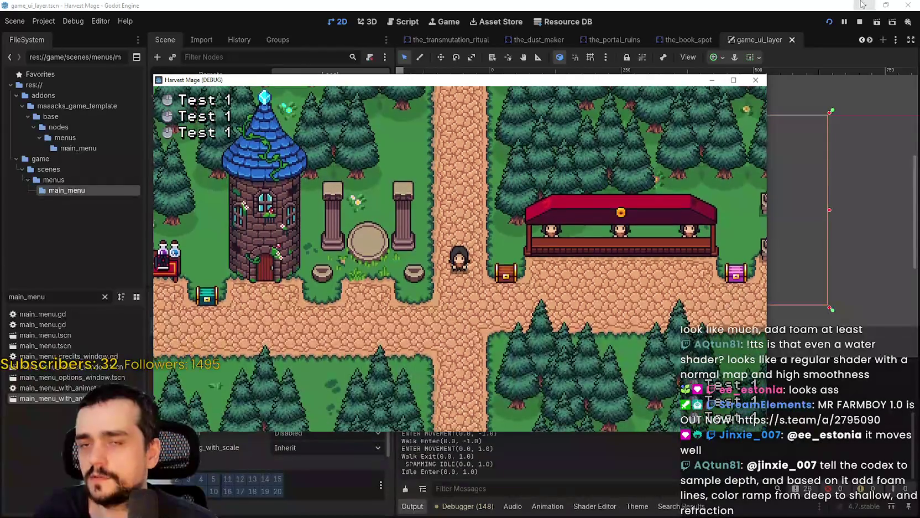
key("F8")
Step: Return to game_ui.gd and select the 255 alpha value on line 17
left_click(374, 86)
left_click(662, 280)
double_click(740, 267)
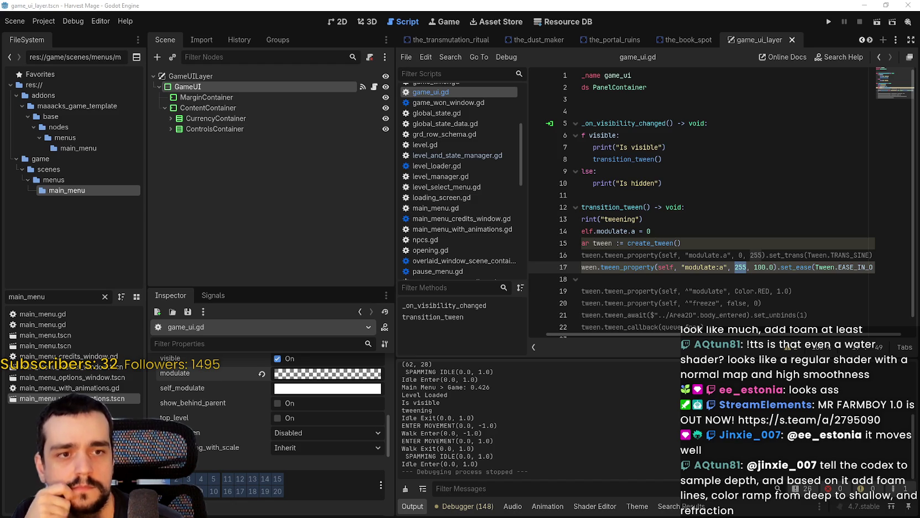
Step: Remove the stray get_ on line 15, prefix line 17's tween_property with await, then run the game
left_click(698, 244)
left_click(629, 242)
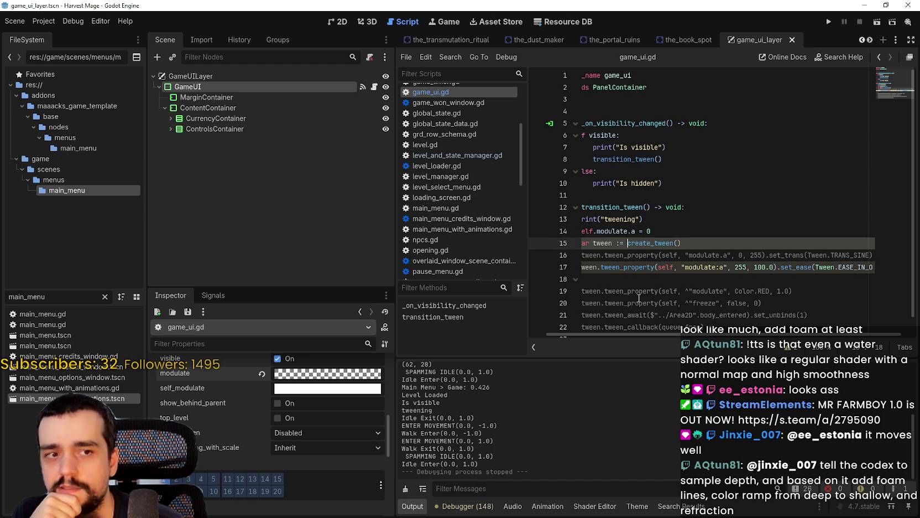
type("get")
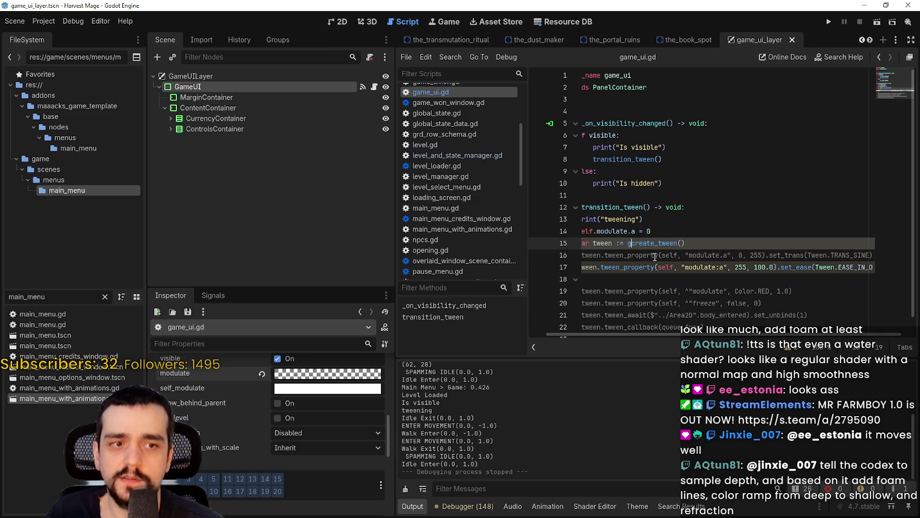
type("_")
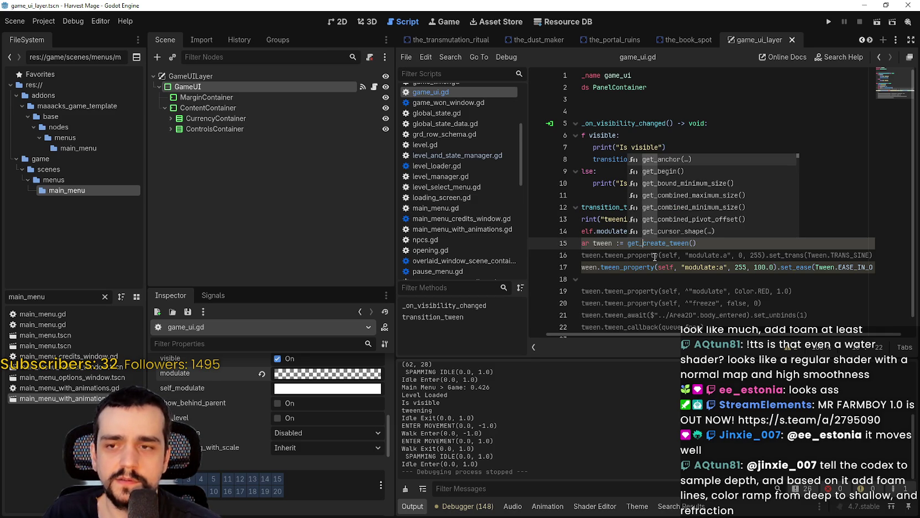
key("BackSpace")
key("BackSpace")
key("BackSpace")
key("BackSpace")
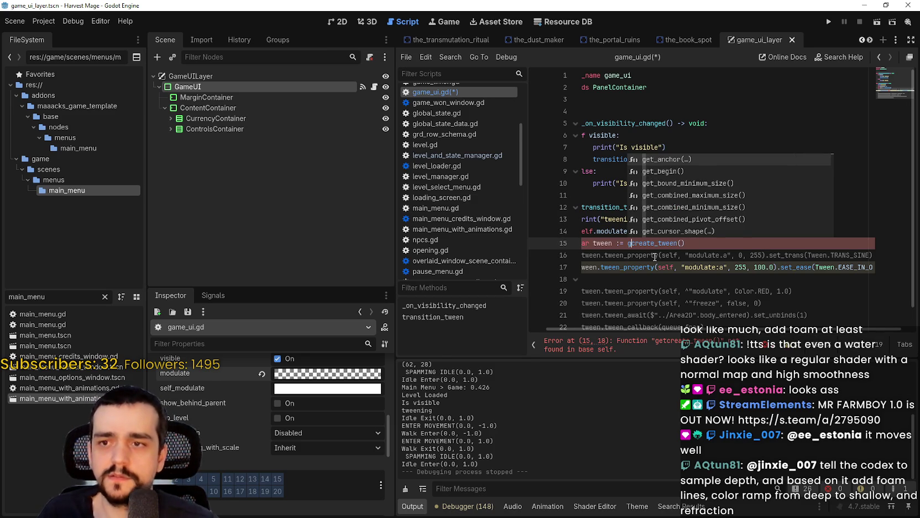
left_click_drag(654, 267, 521, 271)
left_click(613, 269)
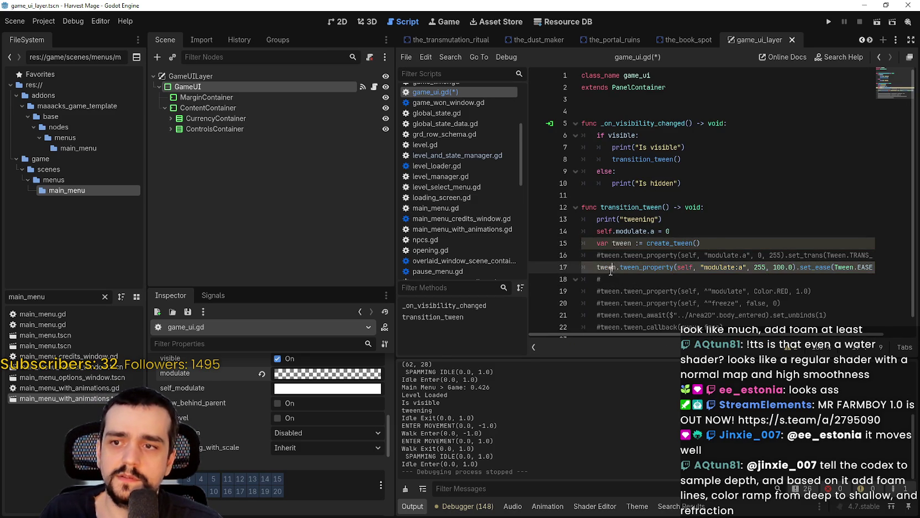
type("await")
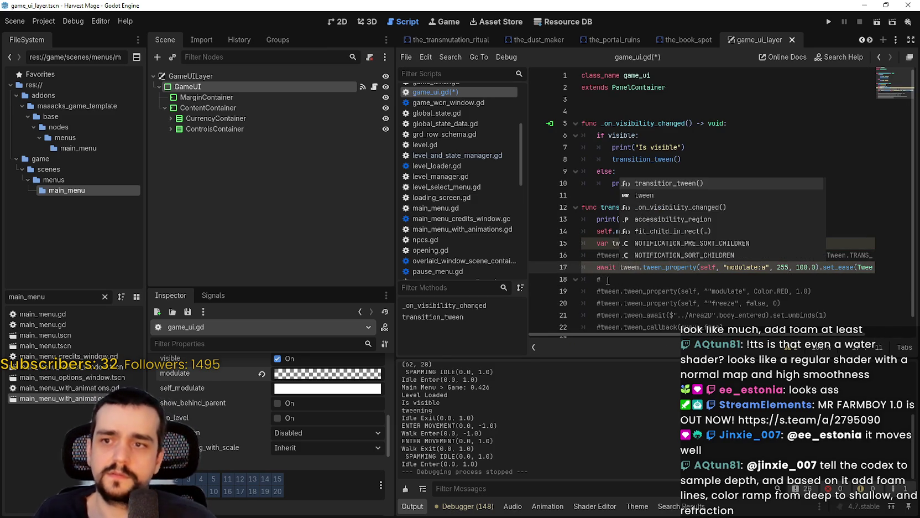
key("F5")
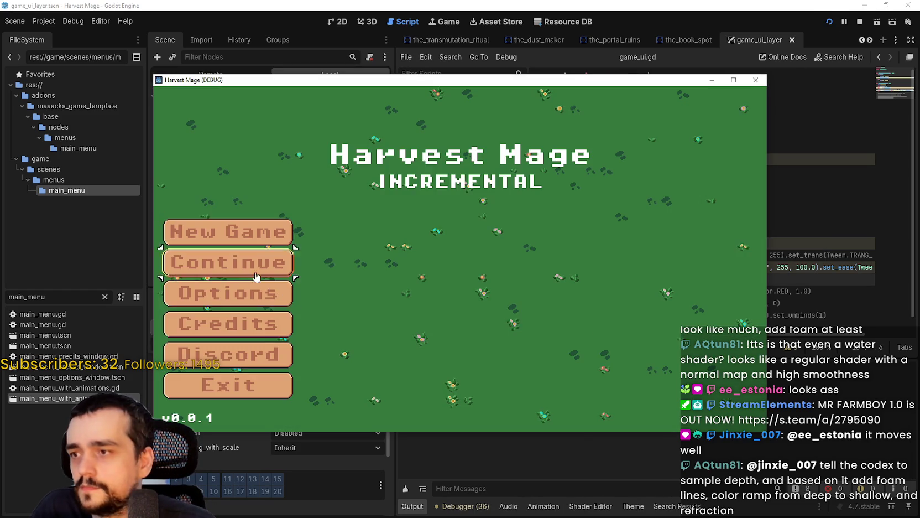
Step: Start a New Game and stop the test run, then append .finished to line 17's awaited tween
key("Return")
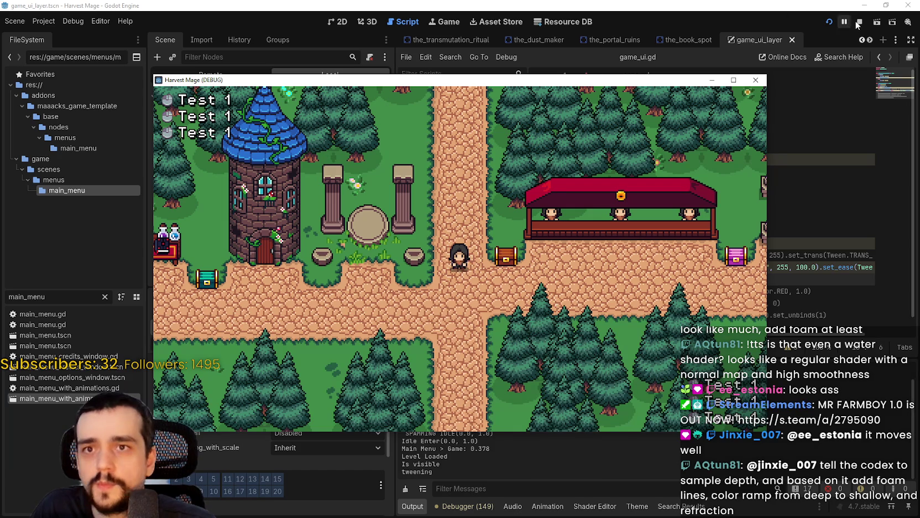
left_click(860, 22)
double_click(605, 266)
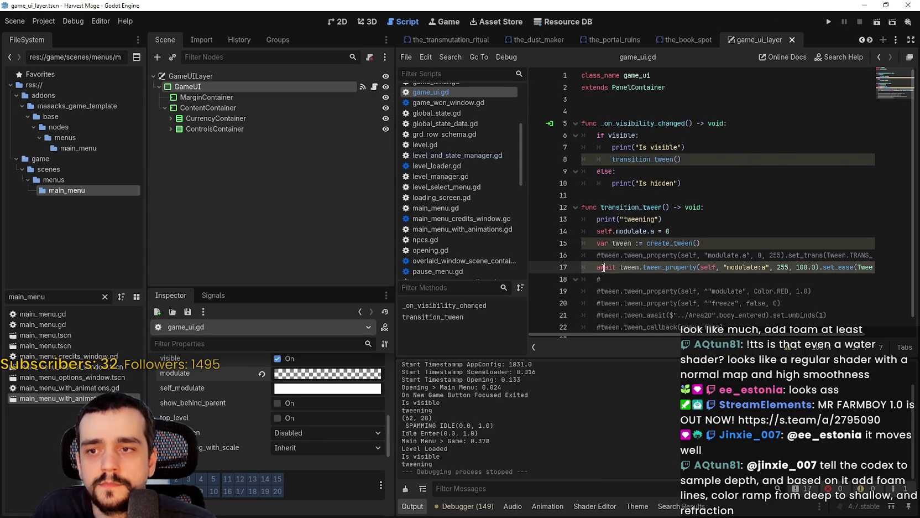
key("End")
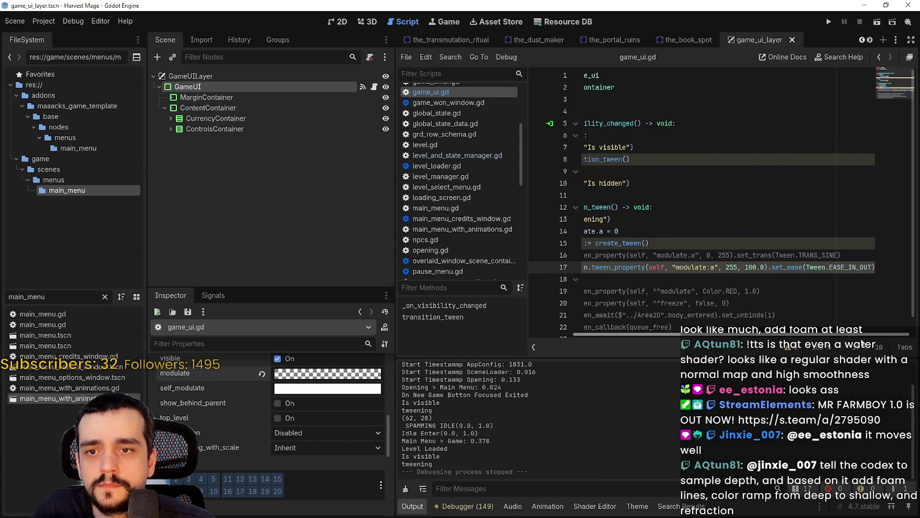
key("shift+Home")
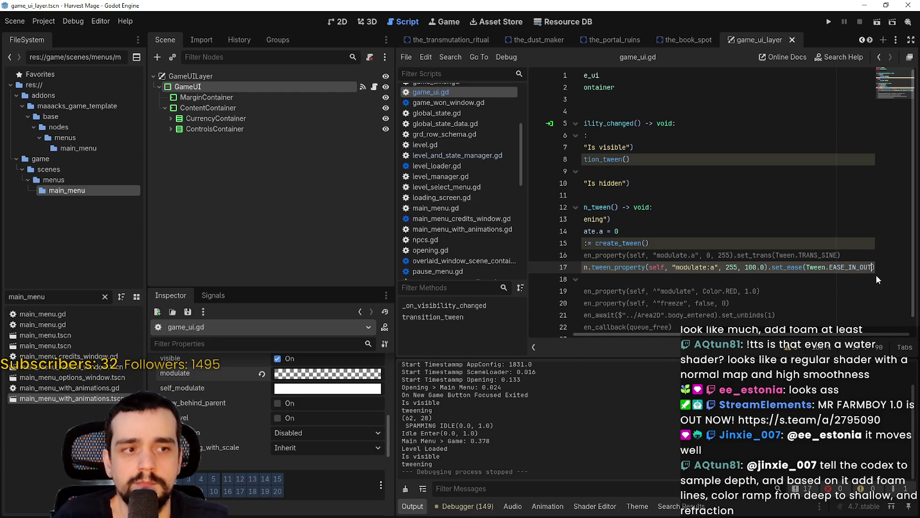
type(".finished")
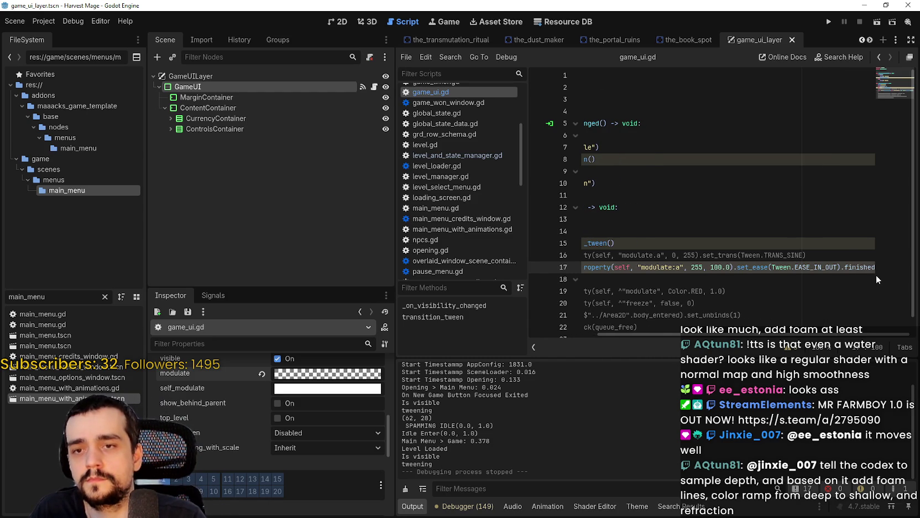
Step: Add print("HELLO????") on a new line 18, run the game, start a New Game, and stop it
key("Return")
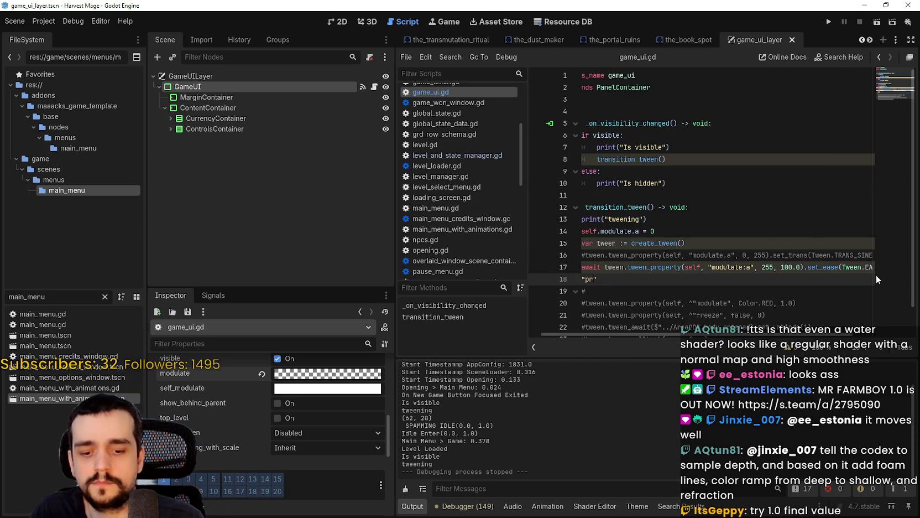
type("print")
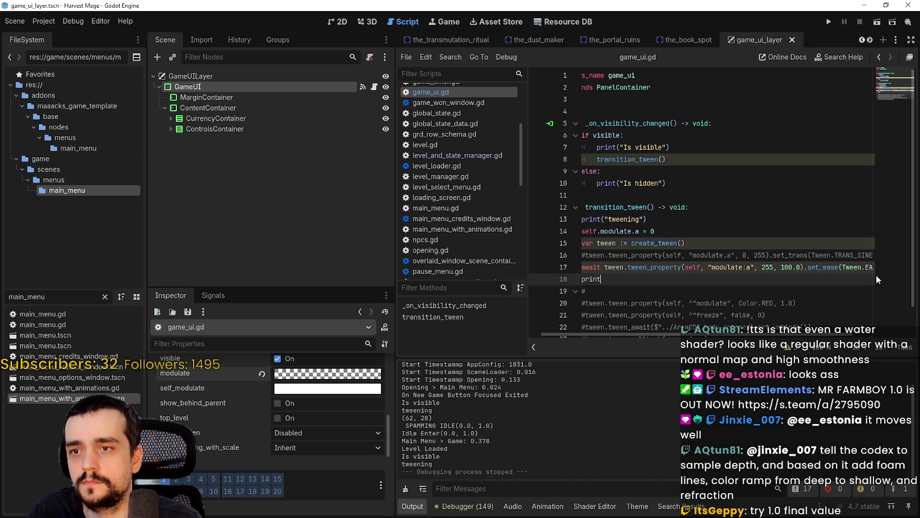
type("(\"HELLO????")
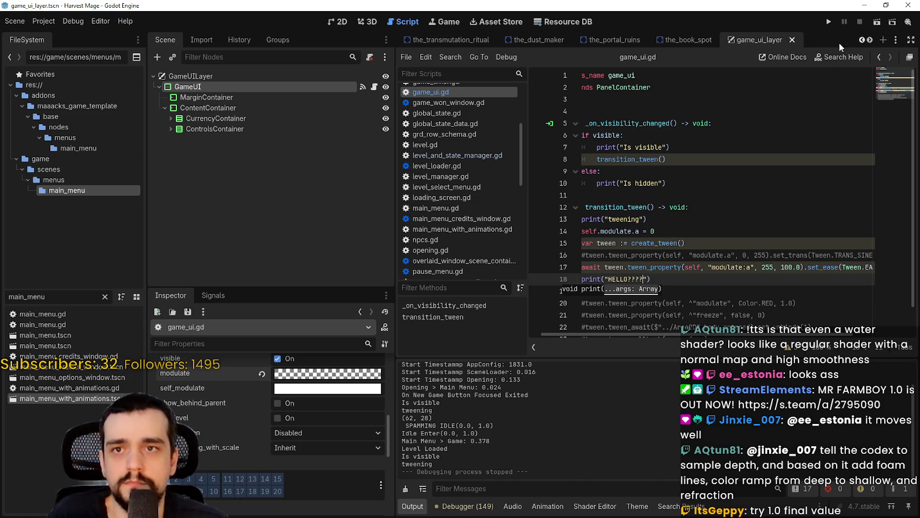
left_click(829, 23)
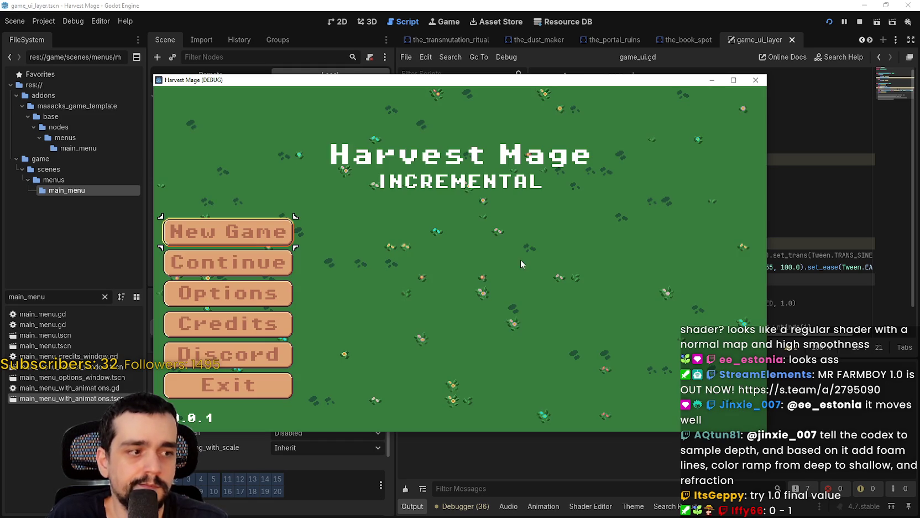
key("Return")
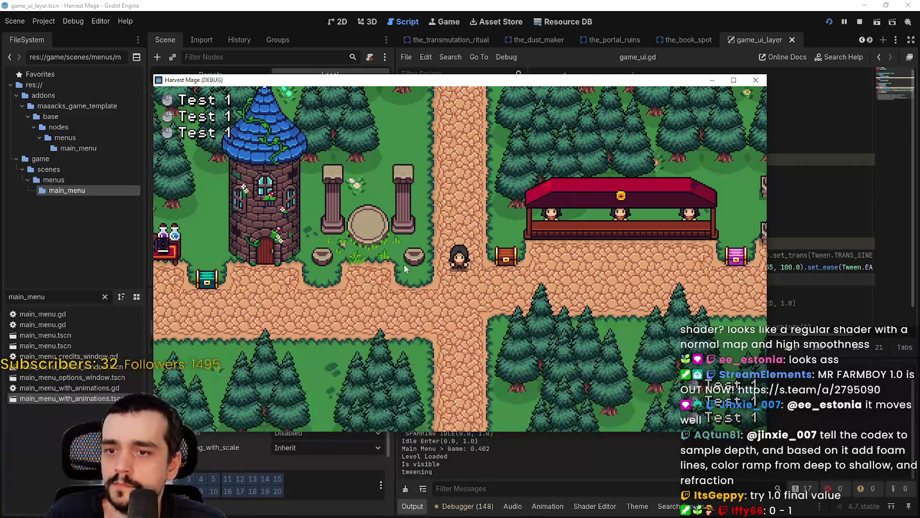
left_click(859, 21)
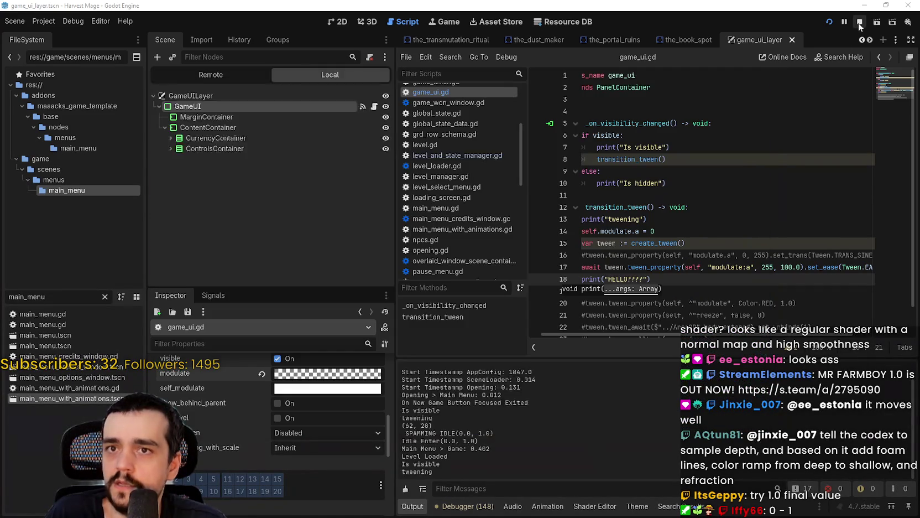
Step: Change line 17's tween duration from 100.0 to 1.0 and final value from 255 to 1.0, then save
left_click(760, 267)
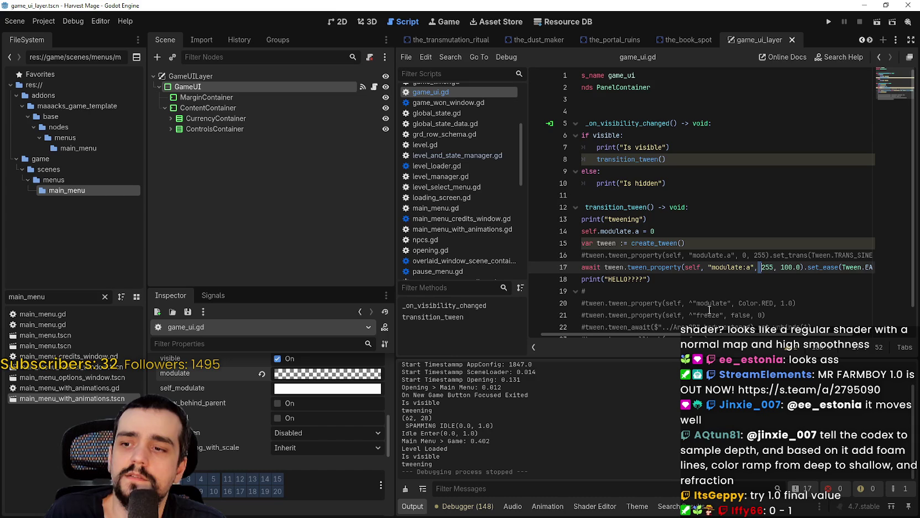
key("Right")
key("Right")
key("Right")
key("Delete")
key("Delete")
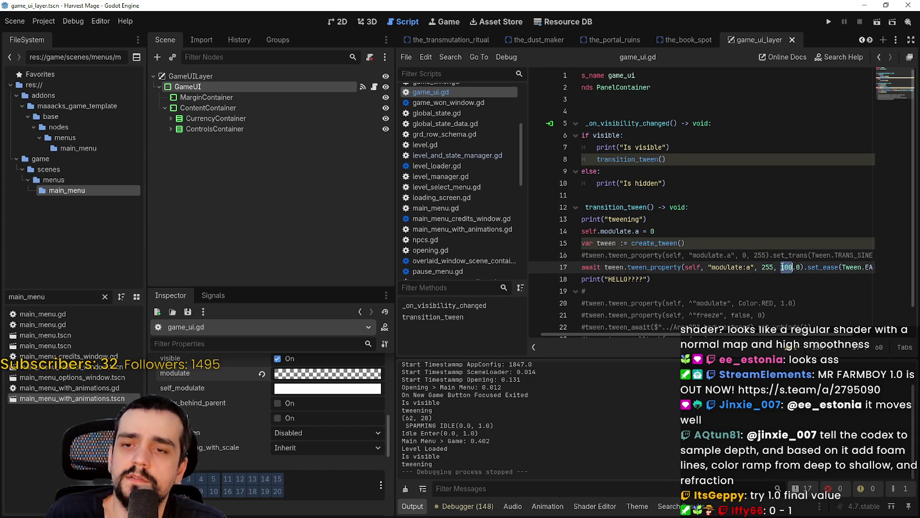
double_click(768, 267)
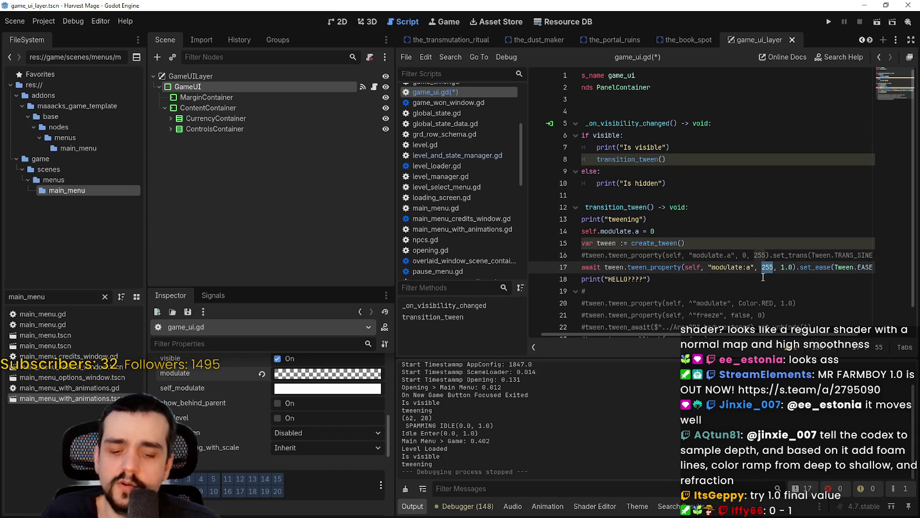
type("0")
key("BackSpace")
type("1.0")
key("ctrl+s")
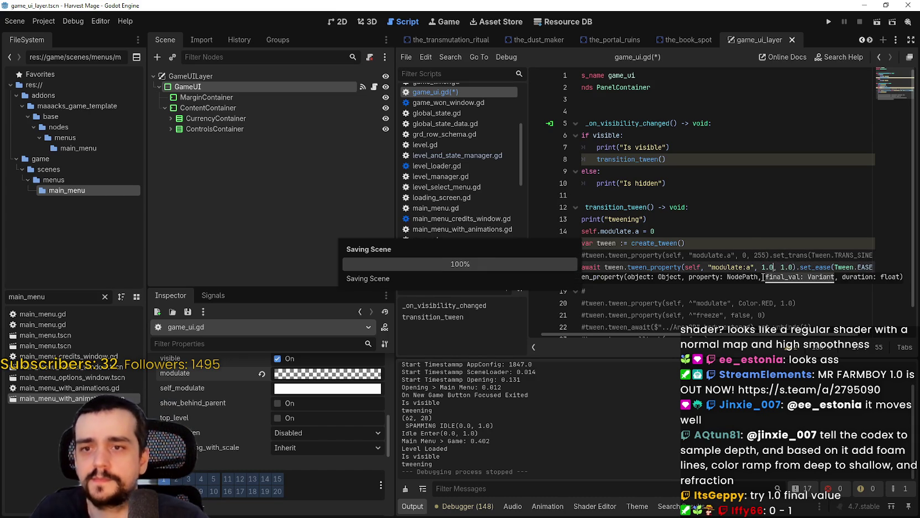
Step: Run the game, start playing a level, then stop the test run
key("F5")
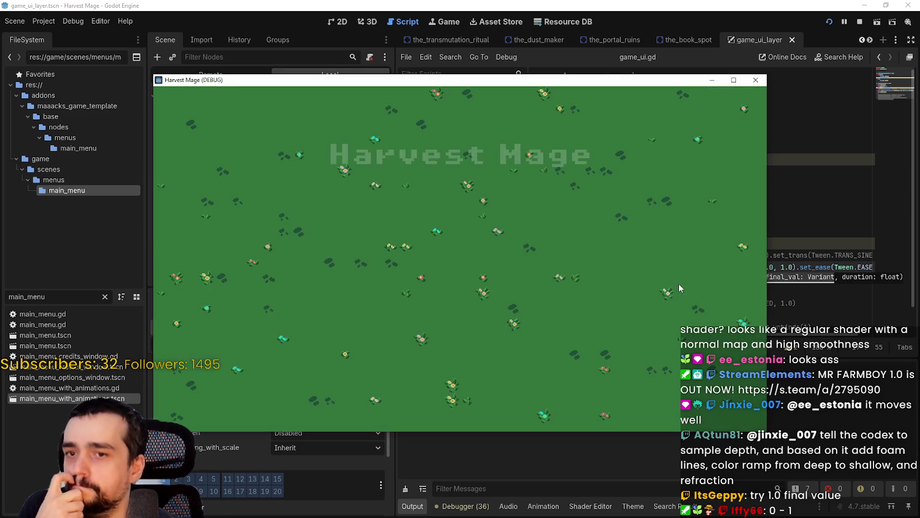
left_click(207, 278)
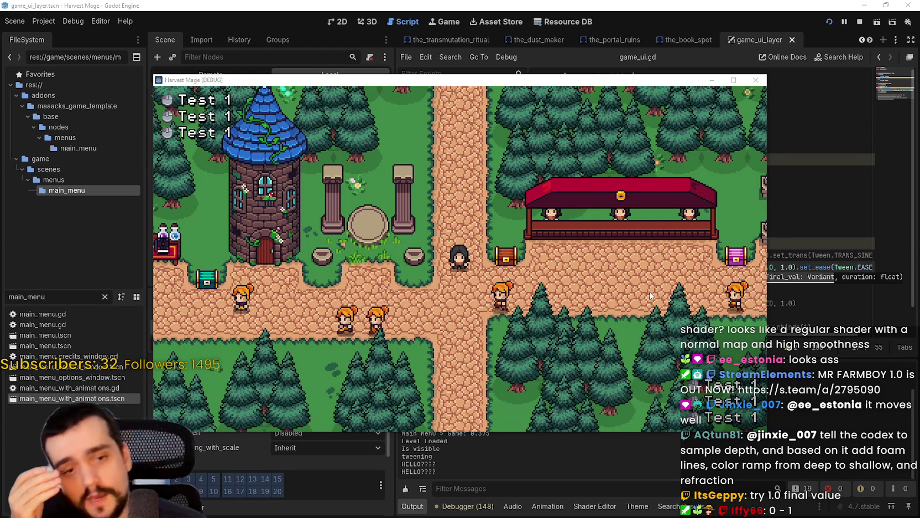
left_click(651, 455)
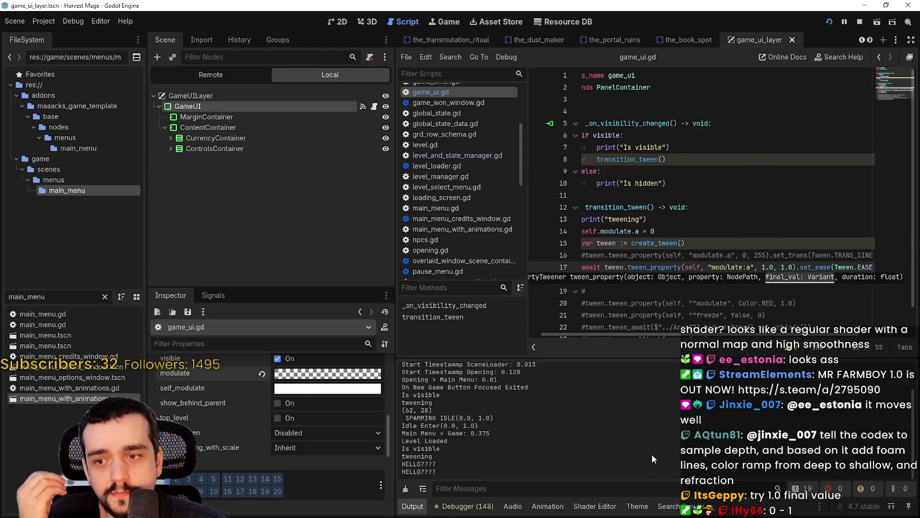
Step: Experiment with the modulate colour's transparency, then restore it to opaque white
left_click(299, 376)
left_click(262, 376)
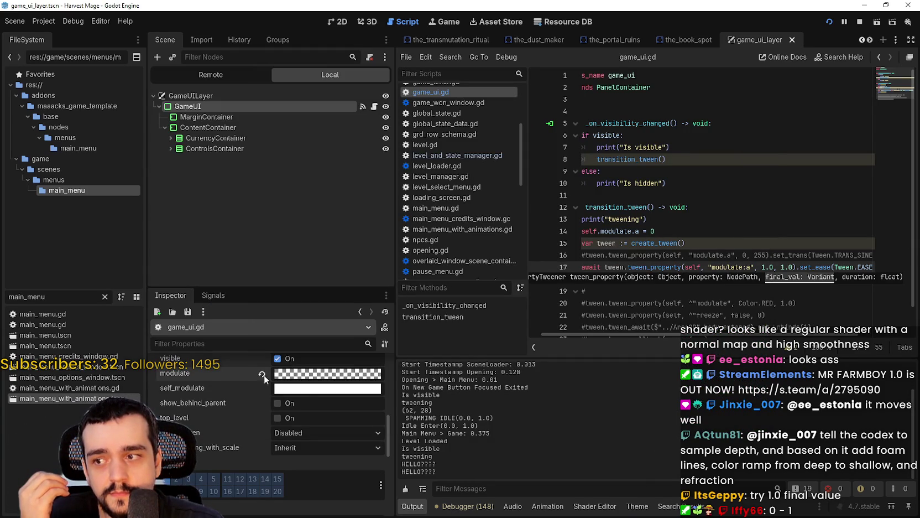
left_click(262, 376)
key("Up")
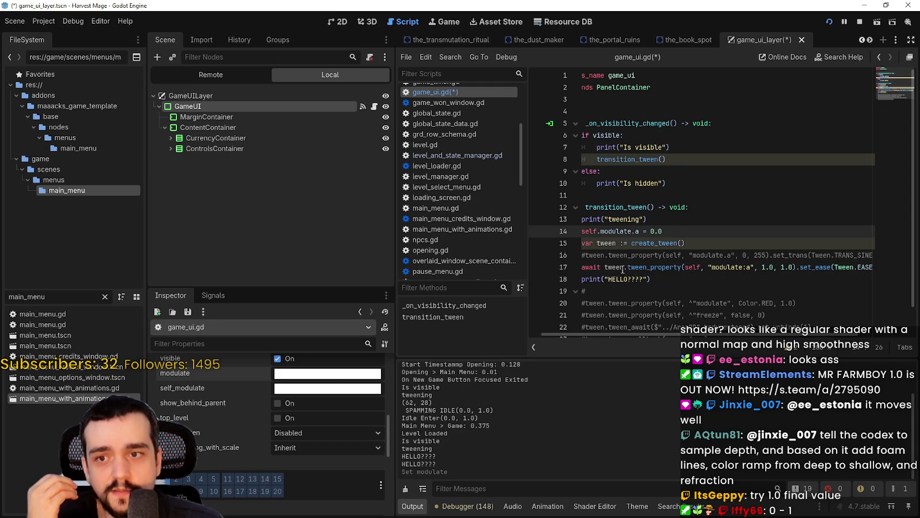
left_click(346, 374)
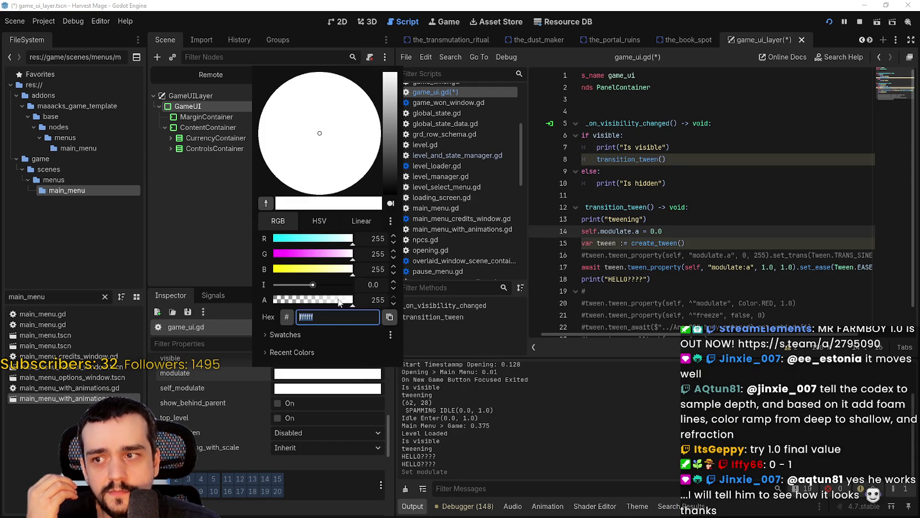
left_click_drag(339, 305, 237, 300)
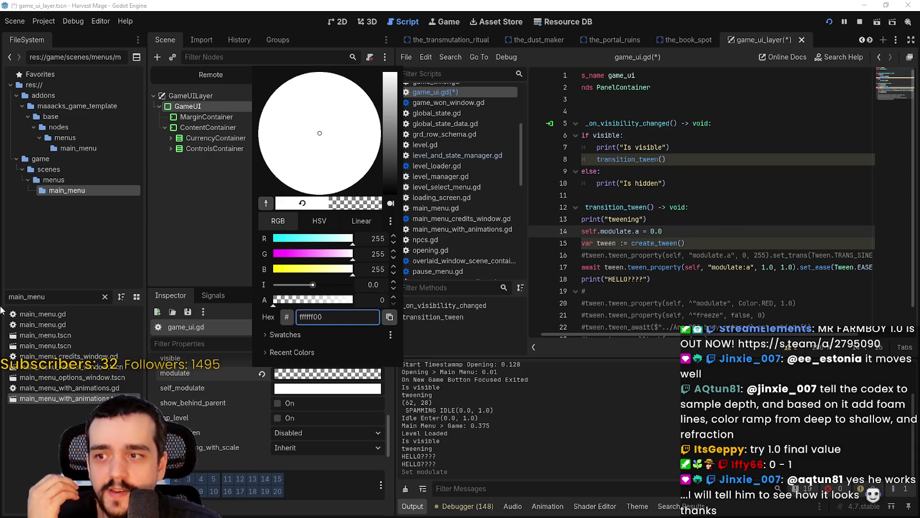
key("ctrl+z")
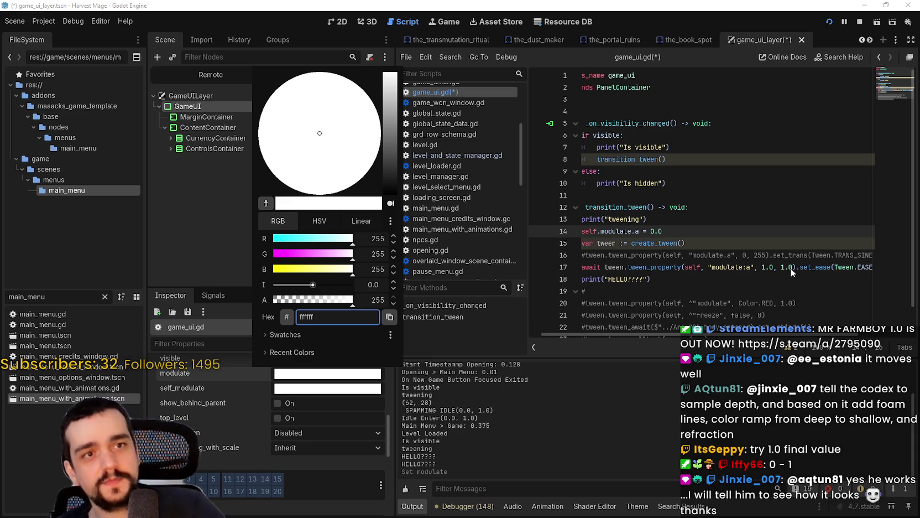
key("Escape")
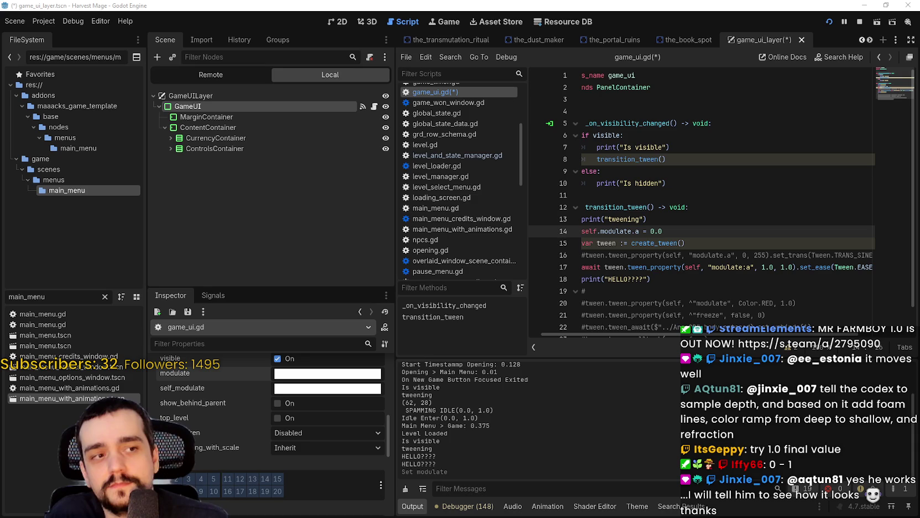
Step: Save and relaunch the game, start a New Game to reach the map, then stop it
left_click(661, 286)
left_click(658, 267)
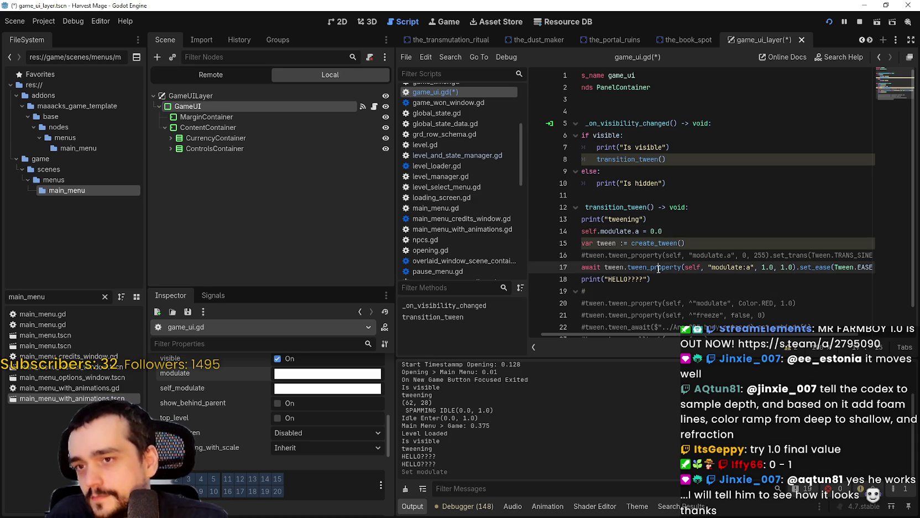
left_click(859, 21)
left_click(824, 23)
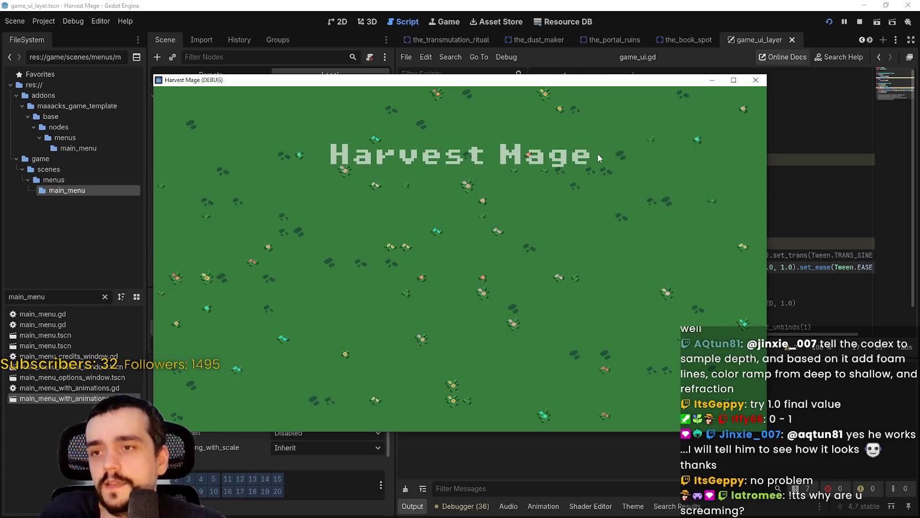
key("Return")
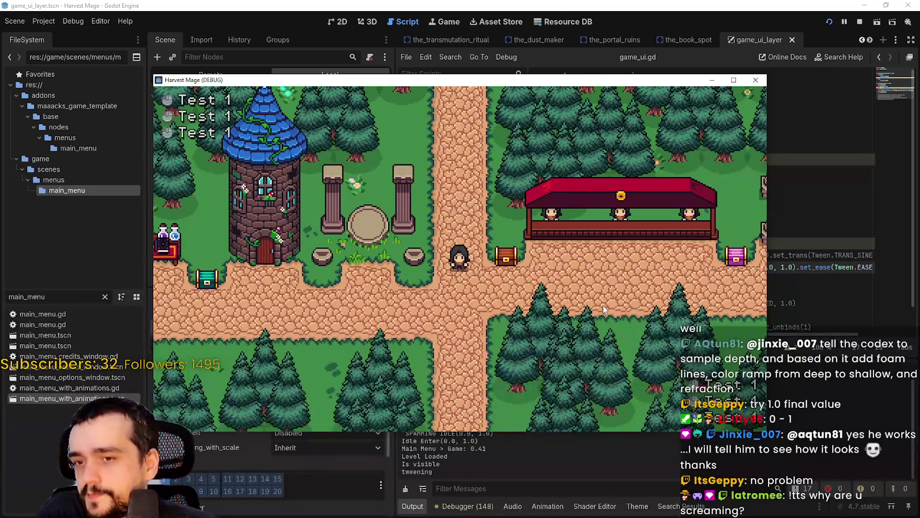
left_click(859, 21)
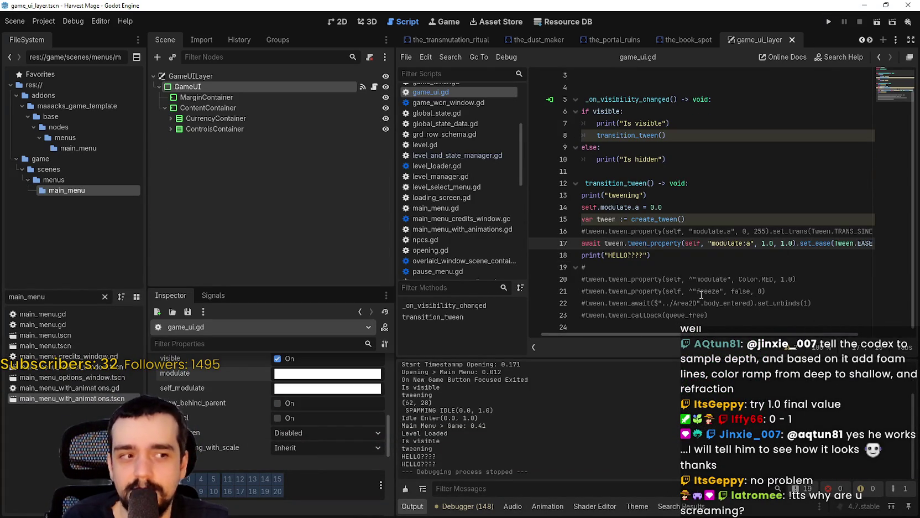
Step: Delete the commented-out lines 19–23, the HELLO print line, and the commented set_trans line
left_click(710, 317)
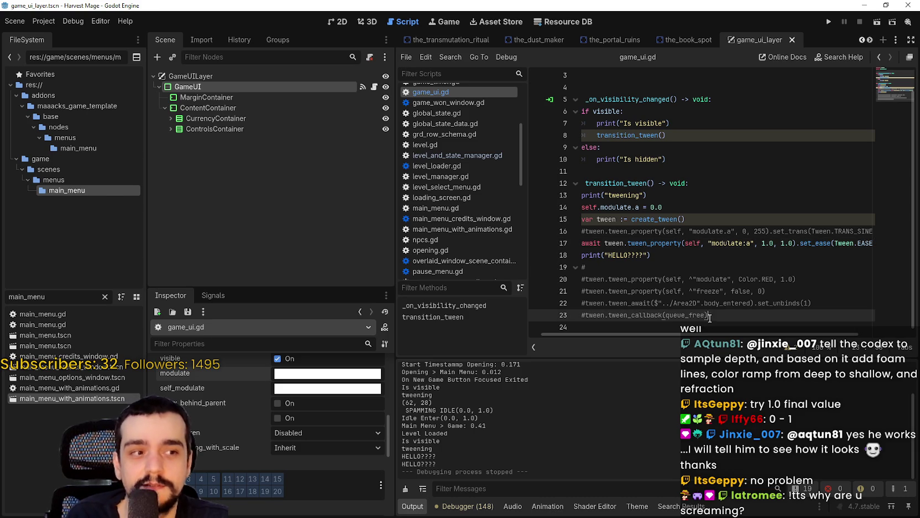
mouse_move(728, 314)
left_mouse_down()
mouse_move(511, 277)
mouse_move(517, 267)
left_mouse_up()
key("BackSpace")
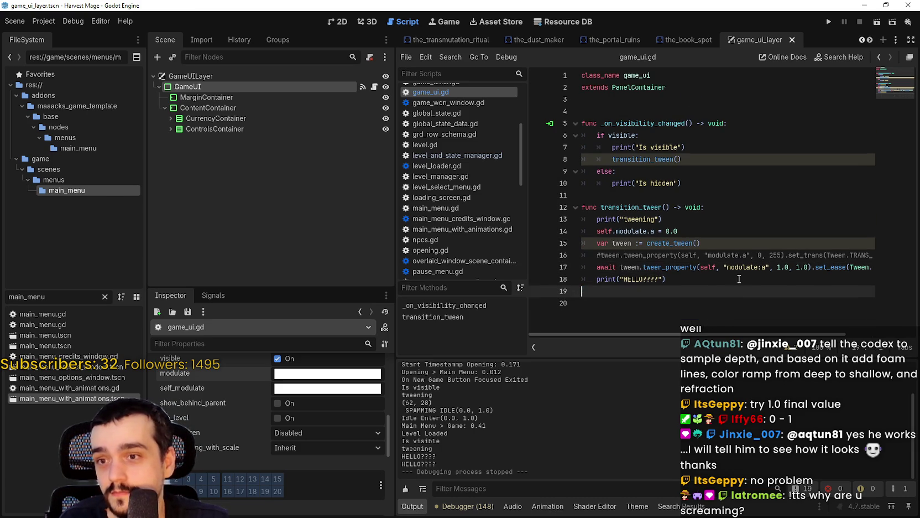
triple_click(712, 276)
key("BackSpace")
key("BackSpace")
left_click(834, 252)
key("shift+Home")
key("BackSpace")
key("BackSpace")
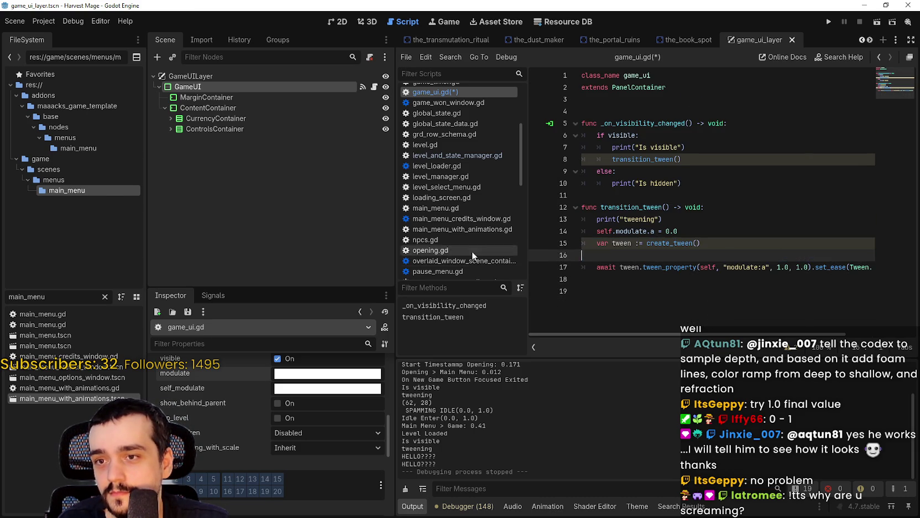
Step: Remove await and .finished from the tween line, change EASE_IN_OUT to EASE_IN, and save
double_click(616, 255)
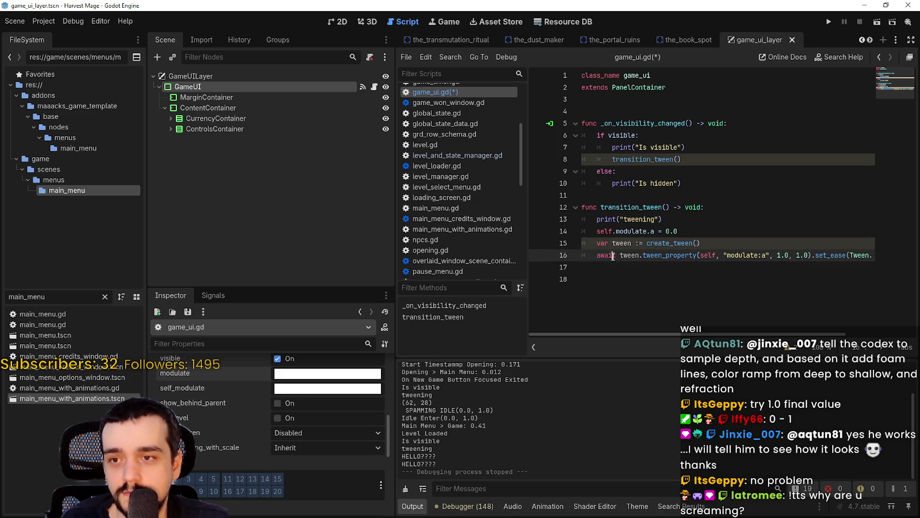
key("Delete")
key("Delete")
left_click_drag(845, 255, 906, 256)
key("BackSpace")
type(".EASE_IN_OUT)")
key("Down")
double_click(849, 256)
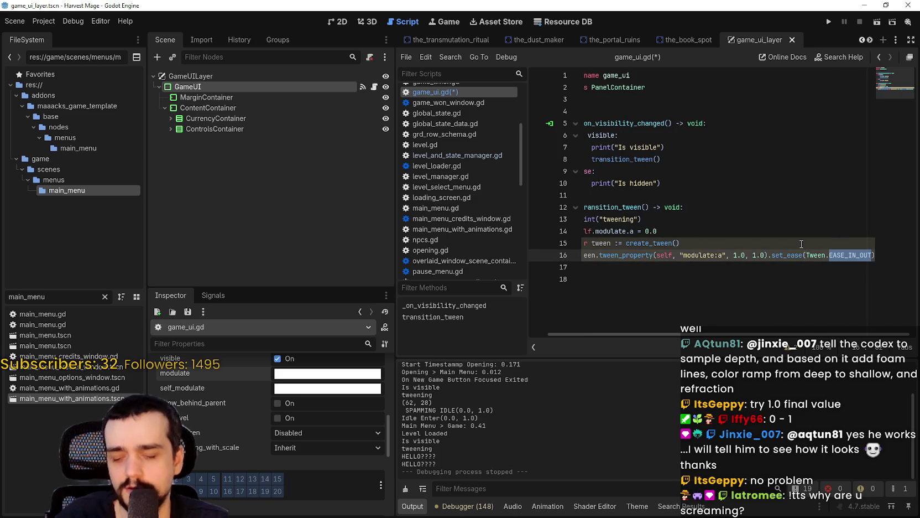
type("EASE_IN")
key("ctrl+s")
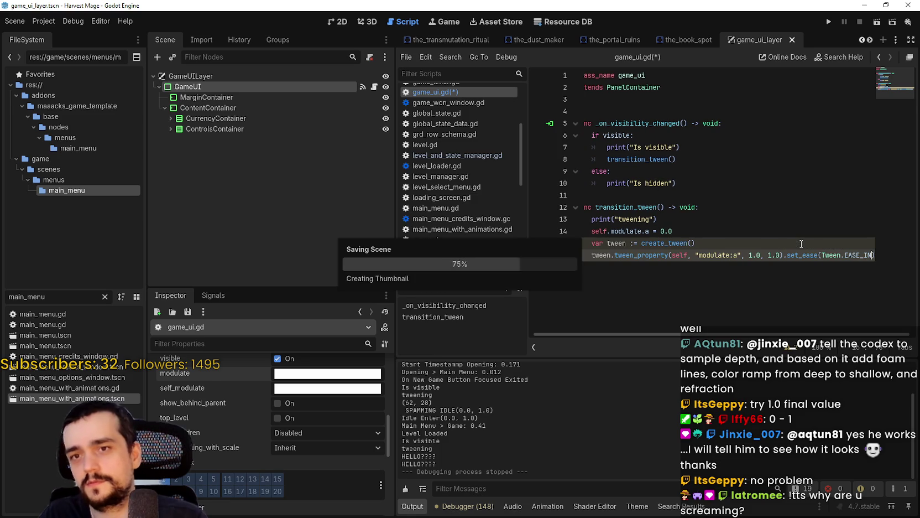
Step: Type the tween variable on line 15 as Tween: var tween: Tween = create_tween()
left_click(631, 244)
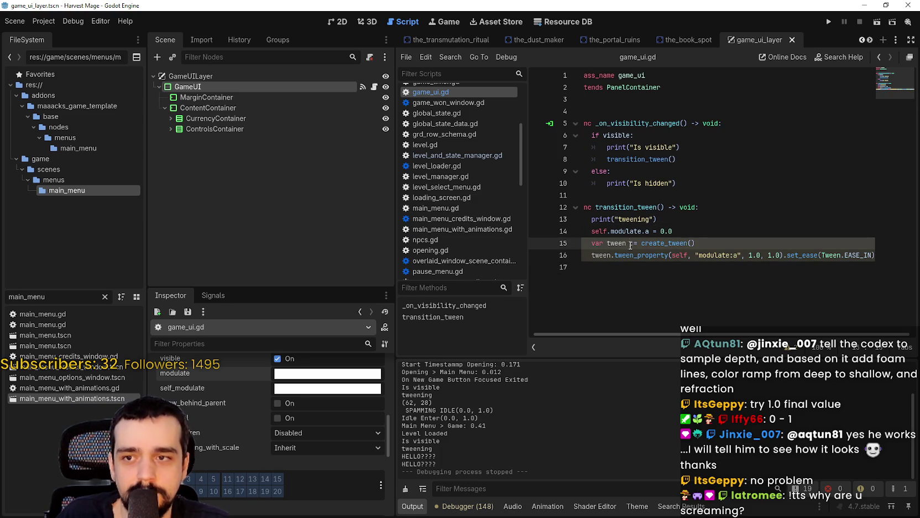
key("BackSpace")
type(": t")
key("BackSpace")
type("Tween")
key("Return")
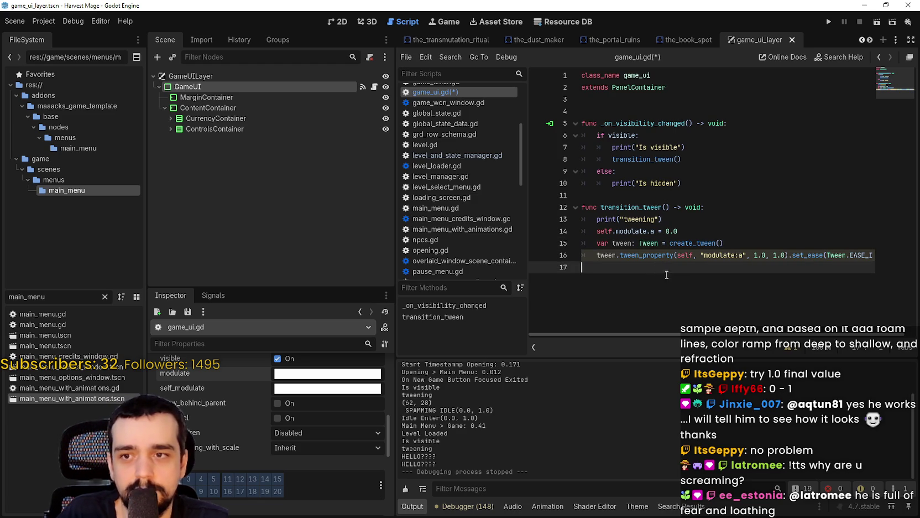
left_click_drag(773, 335, 778, 335)
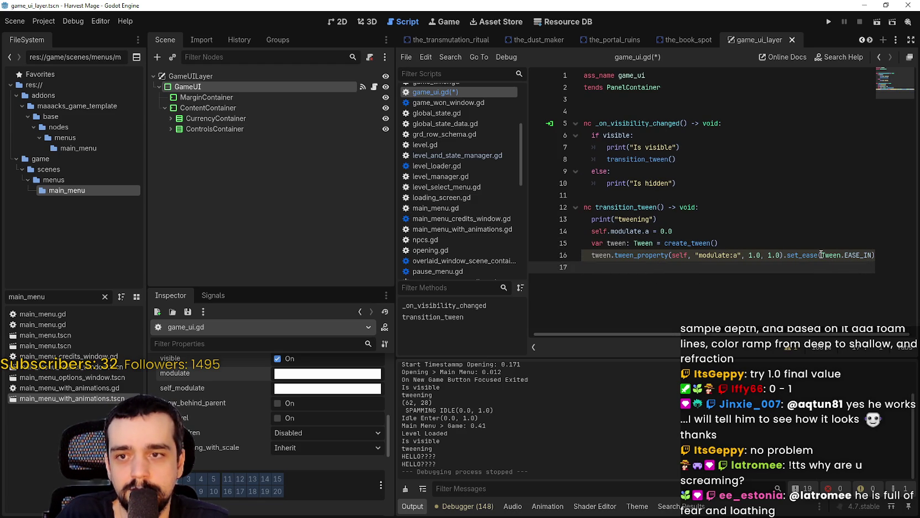
Step: Save the script and show the script's warnings in the Debugger's Errors list
mouse_move(821, 254)
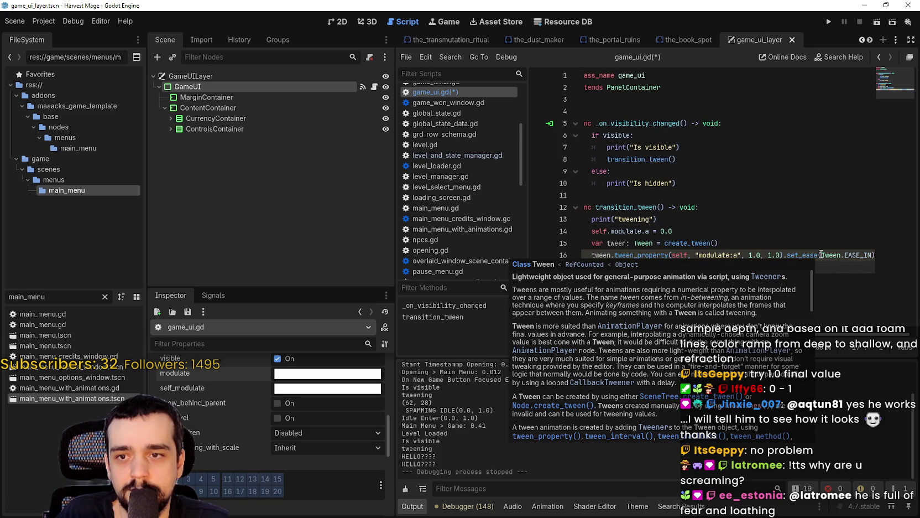
left_click(662, 276)
key("ctrl+s")
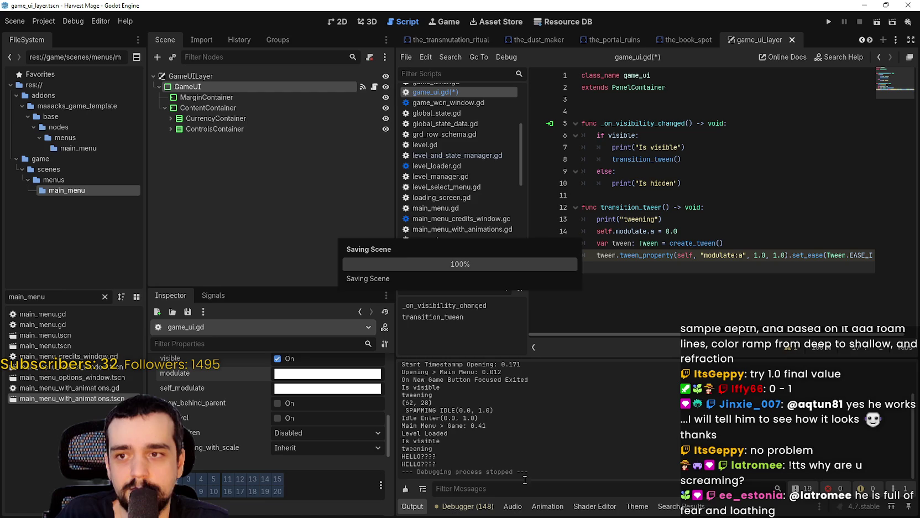
left_click(456, 506)
scroll(572, 455, "down", 10)
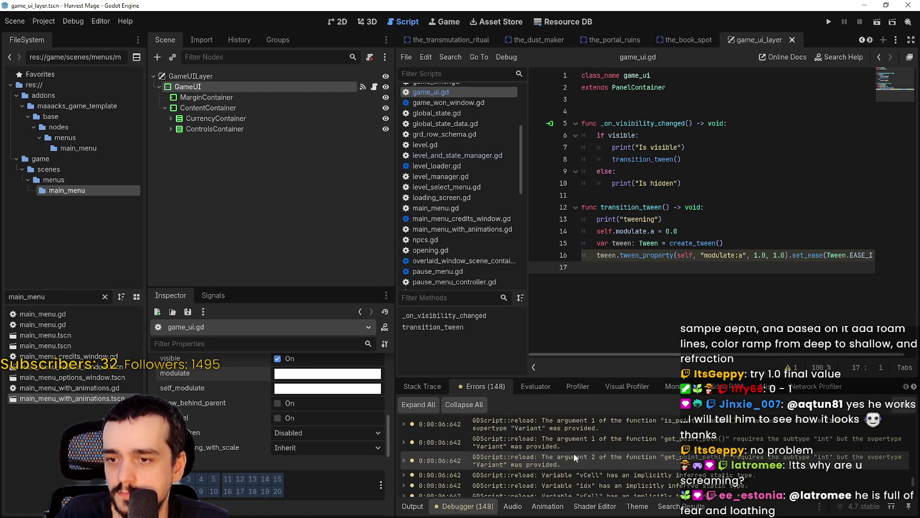
scroll(720, 485, "down", 10)
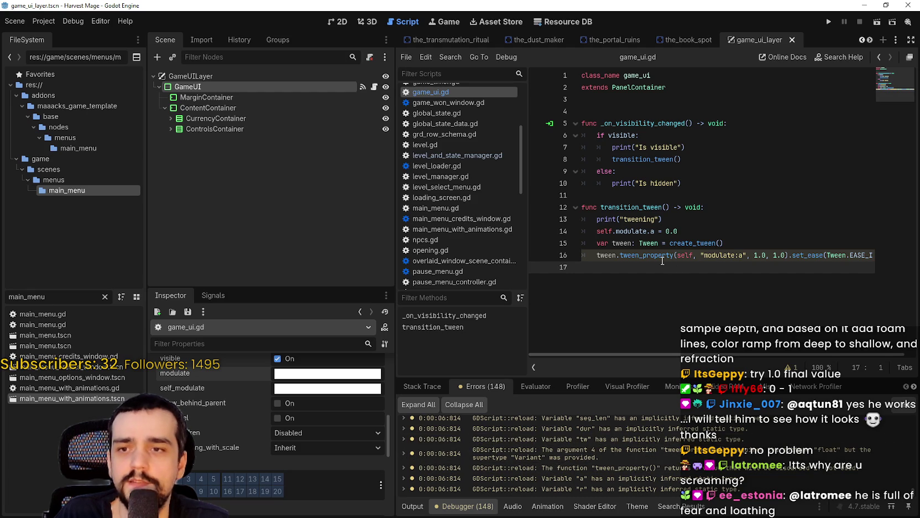
left_click(791, 366)
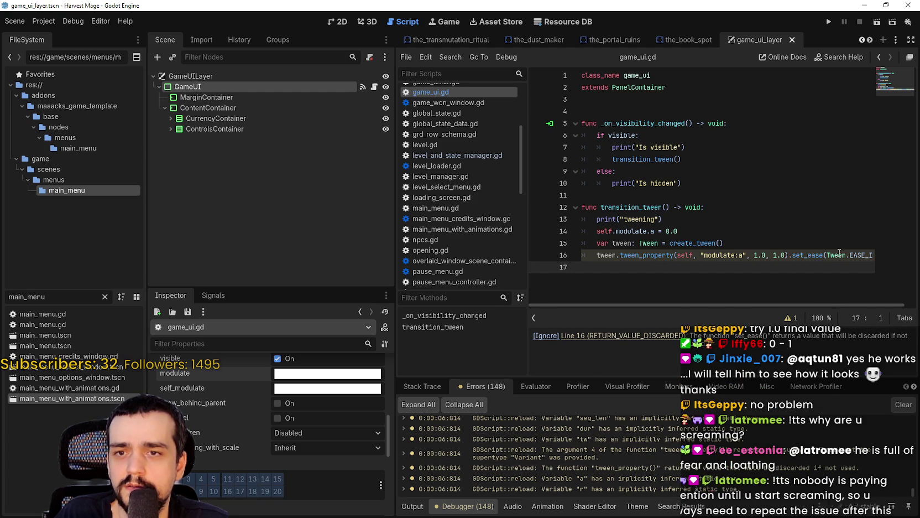
Step: Ignore the RETURN_VALUE_DISCARDED warning on the tween_property line, then save and launch the game
mouse_move(821, 258)
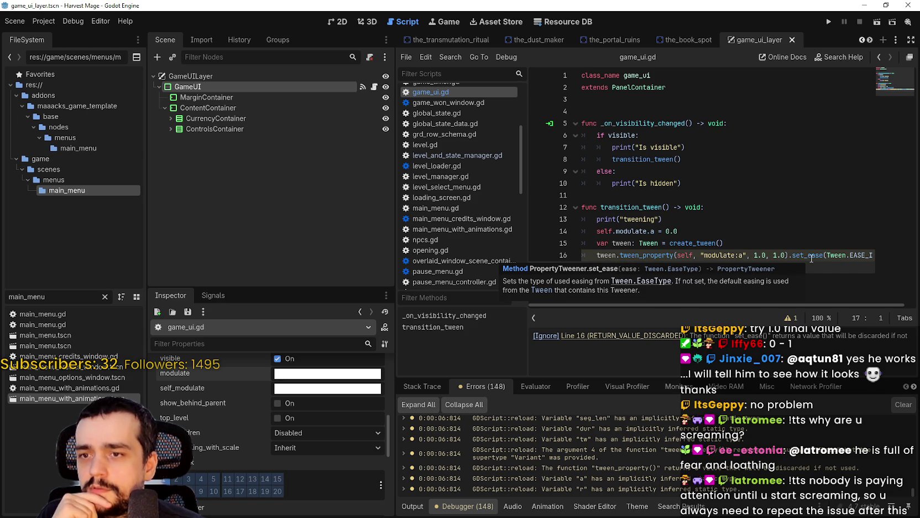
left_click(810, 256)
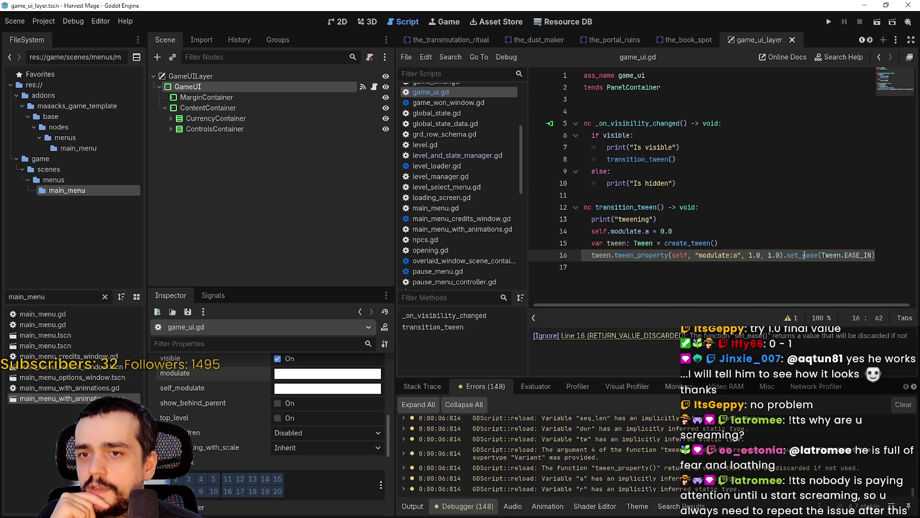
mouse_move(805, 255)
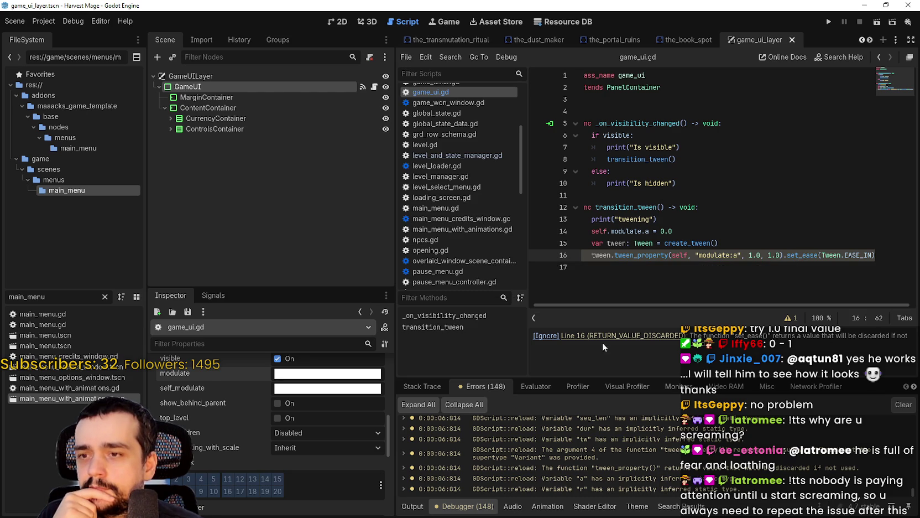
left_click(545, 335)
left_click(778, 281)
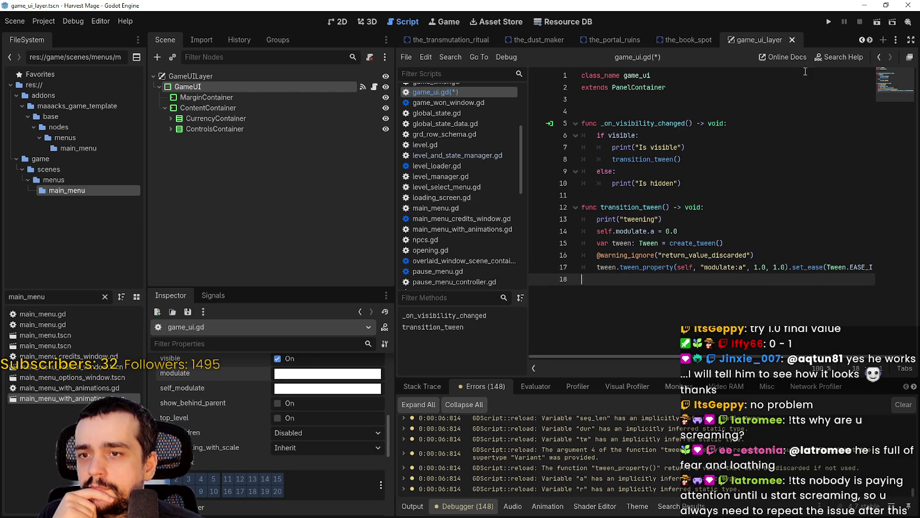
left_click(828, 23)
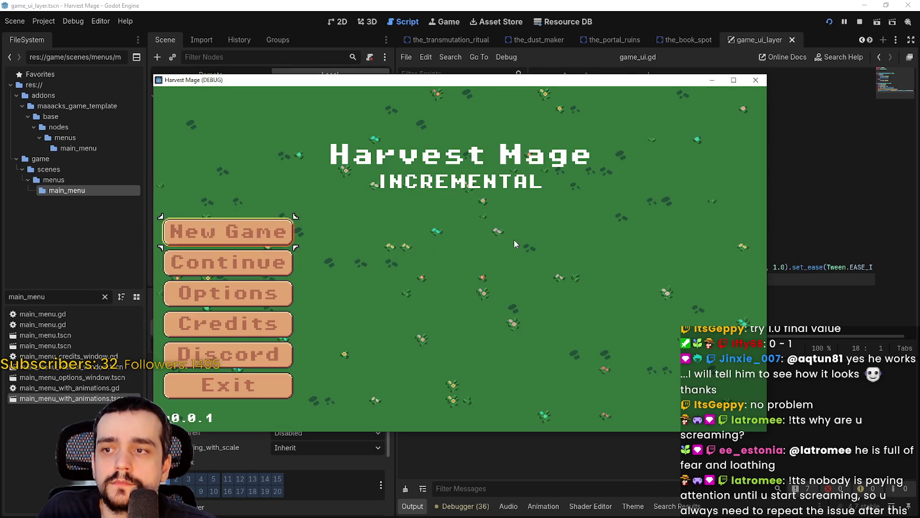
Step: Start a New Game, move the game window aside, show the Remote scene tree, and restore the editor window
left_click(242, 272)
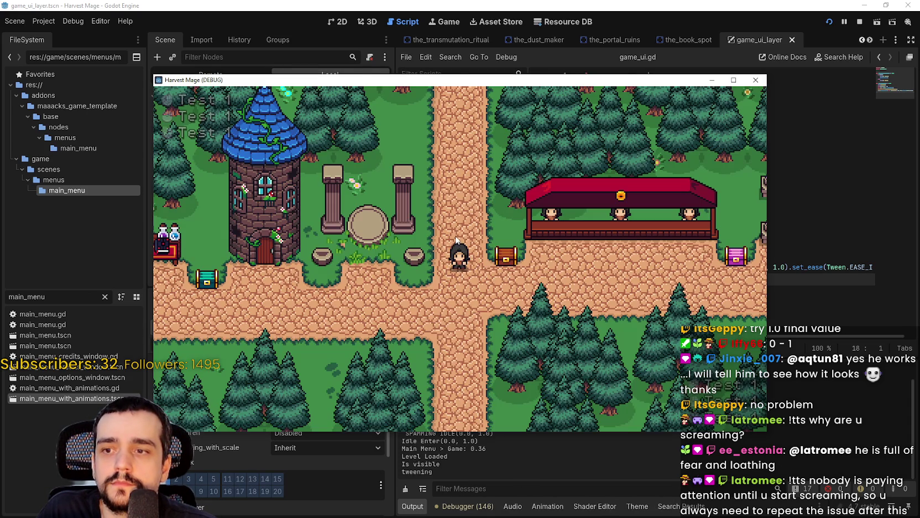
mouse_move(236, 78)
left_mouse_down()
mouse_move(297, 58)
mouse_move(326, 21)
left_mouse_up()
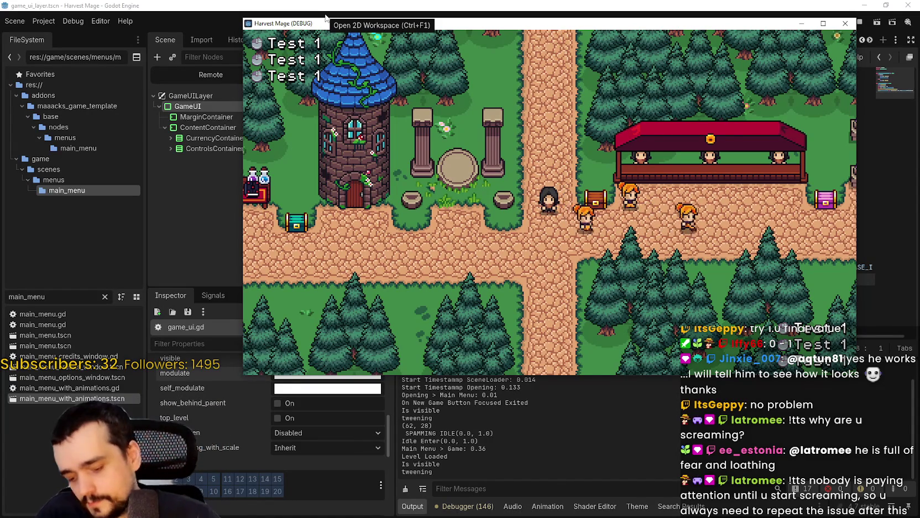
mouse_move(310, 25)
left_mouse_down()
mouse_move(517, 26)
mouse_move(318, 41)
mouse_move(745, 170)
left_mouse_up()
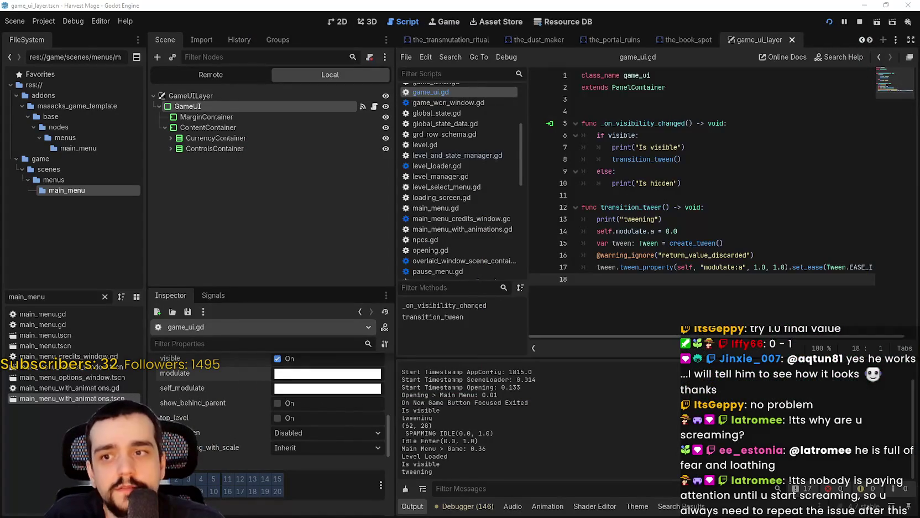
left_click(614, 195)
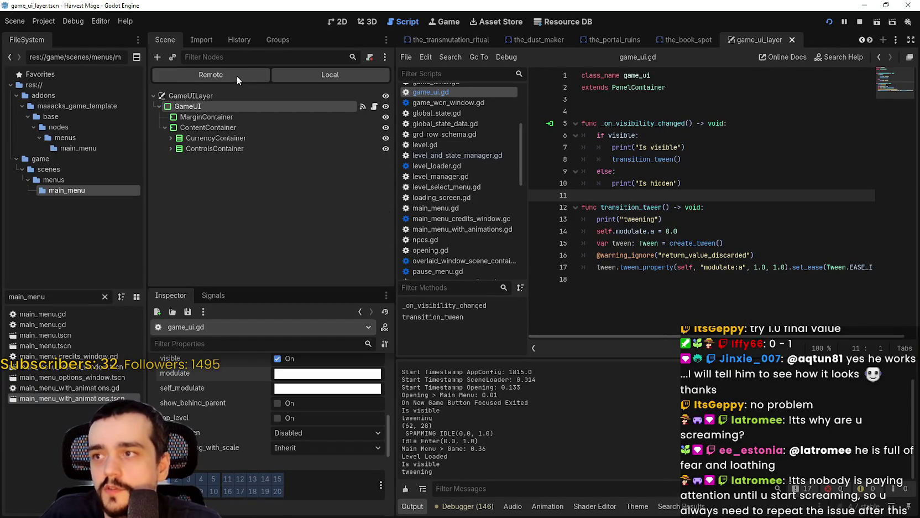
left_click(237, 75)
left_click(885, 5)
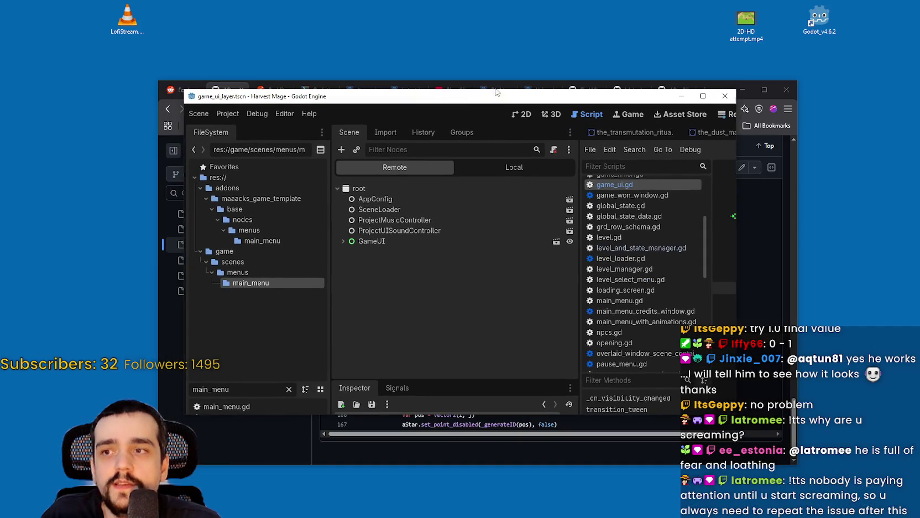
Step: Bring the editor to the front and expand GameUILayer in the Remote tree to show GameUI
mouse_move(466, 99)
left_mouse_down()
mouse_move(255, 67)
mouse_move(254, 22)
left_mouse_up()
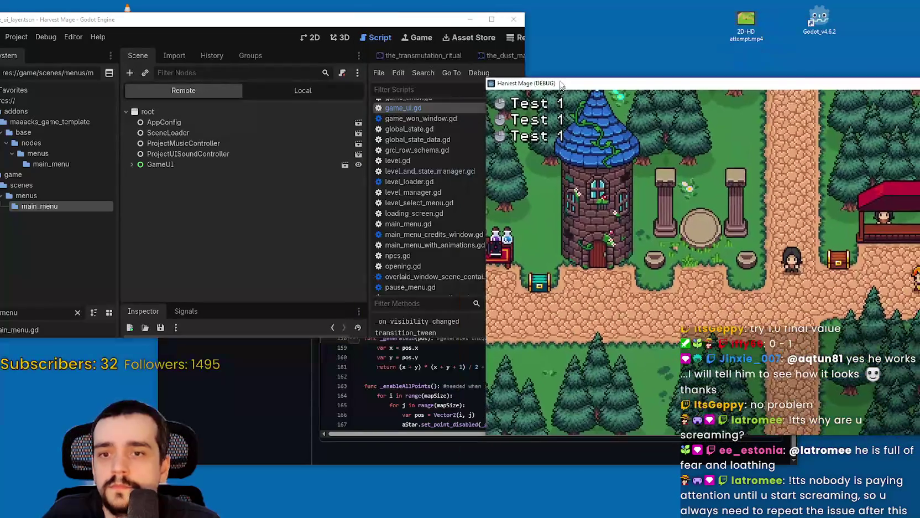
left_click(55, 40)
left_click(167, 140)
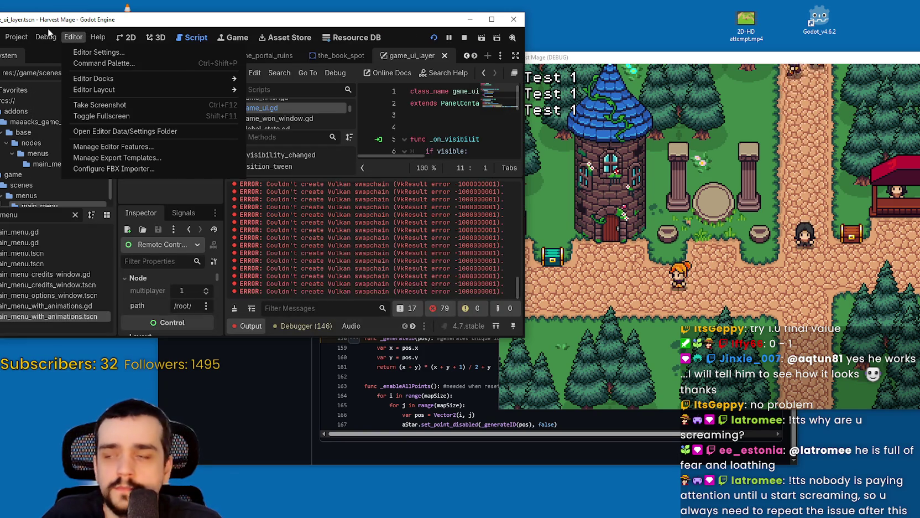
left_click(129, 164)
scroll(130, 172, "down", 3)
left_click(135, 183)
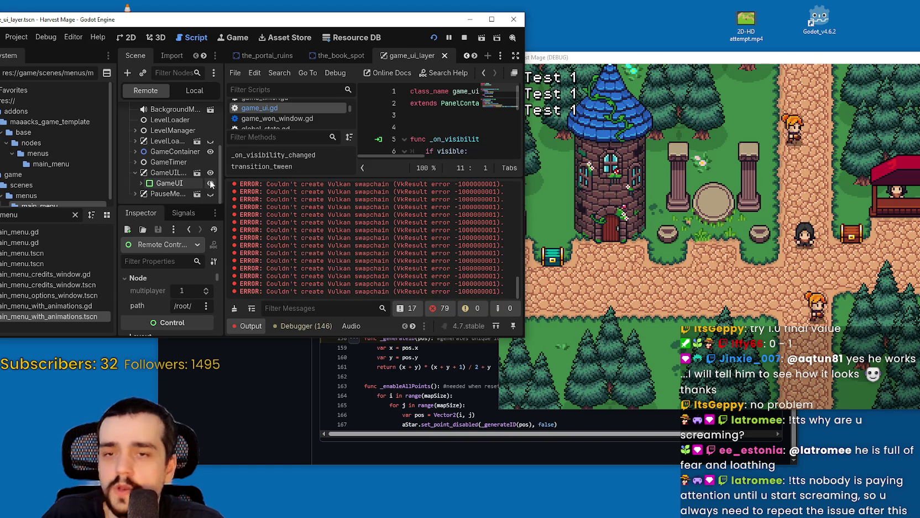
Step: Toggle GameUI's visibility repeatedly in the Remote tree, checking the Output for 'tweening' each time
left_click_drag(553, 58, 588, 37)
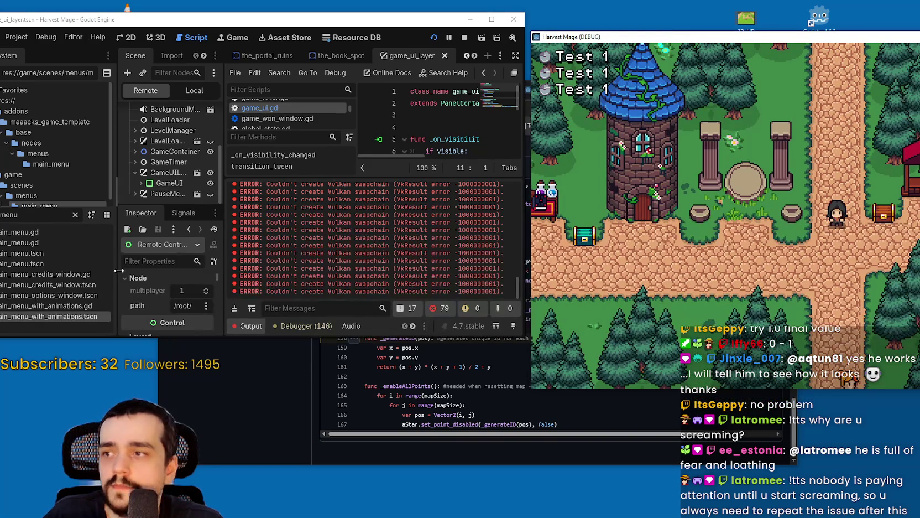
left_click(210, 184)
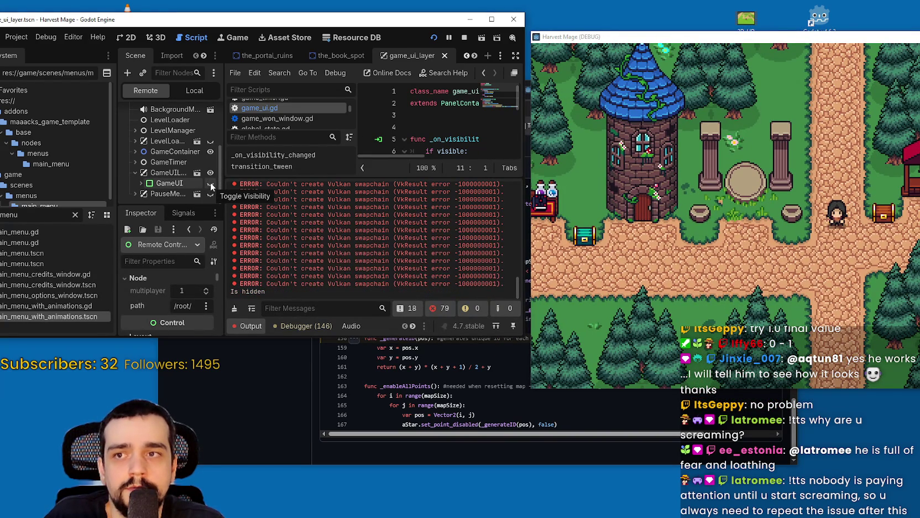
left_click(210, 183)
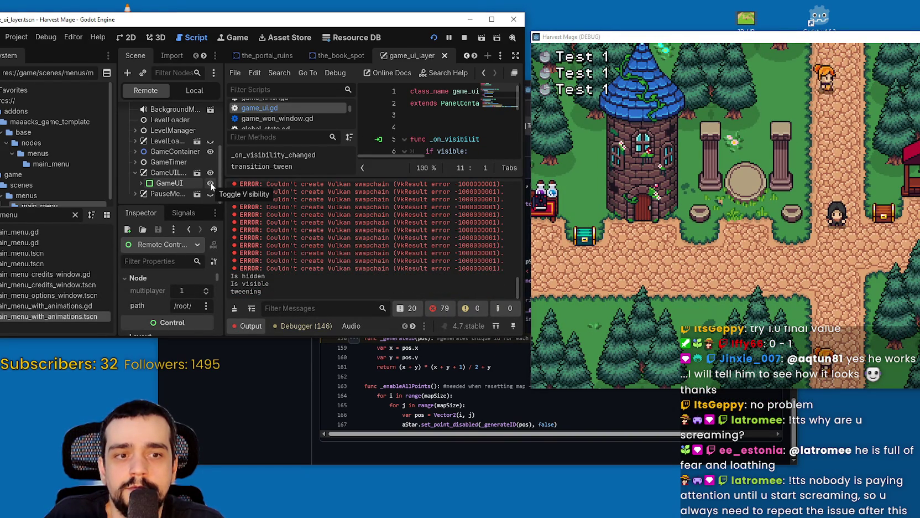
left_click(210, 183)
left_click(209, 183)
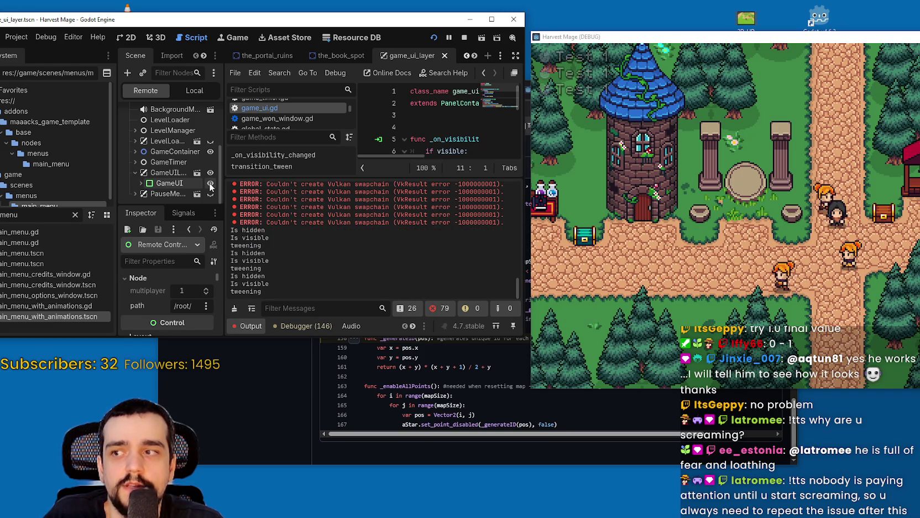
left_click(209, 183)
left_click(208, 183)
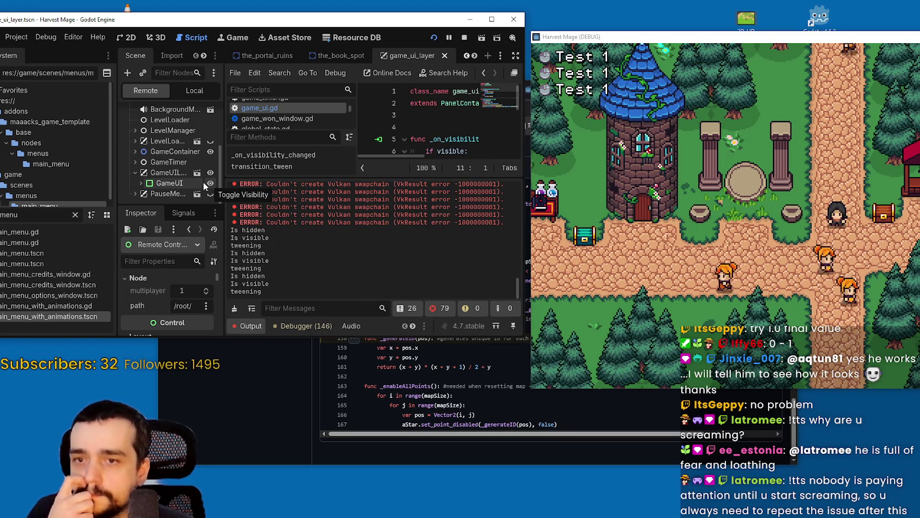
left_click(212, 183)
left_click(211, 183)
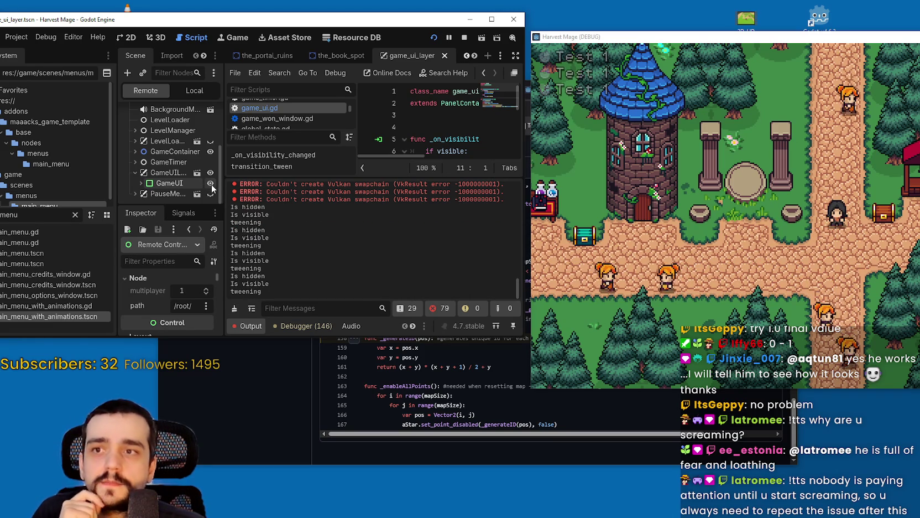
left_click(210, 183)
left_click(210, 183)
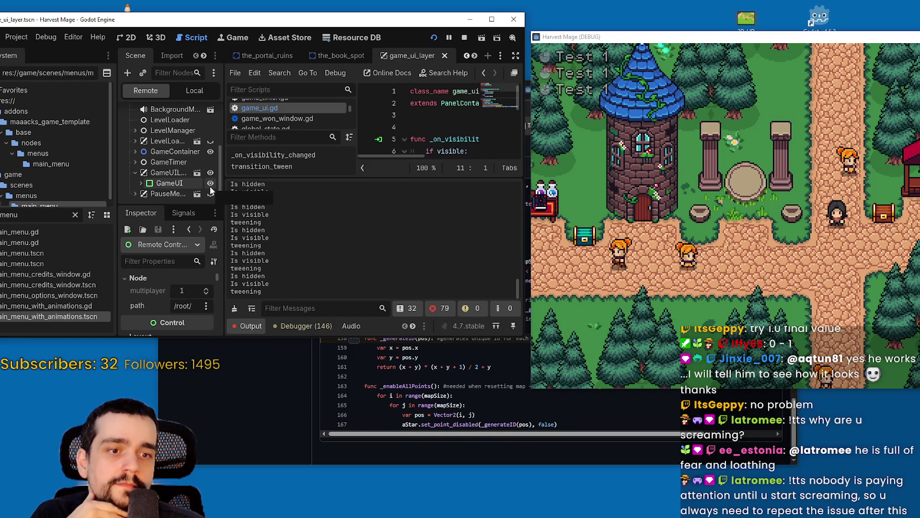
left_click(210, 187)
left_click(211, 186)
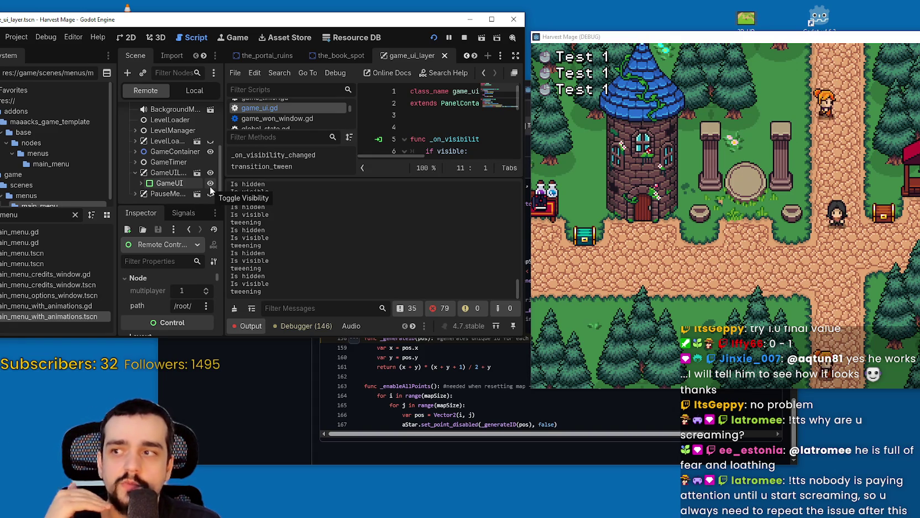
double_click(210, 185)
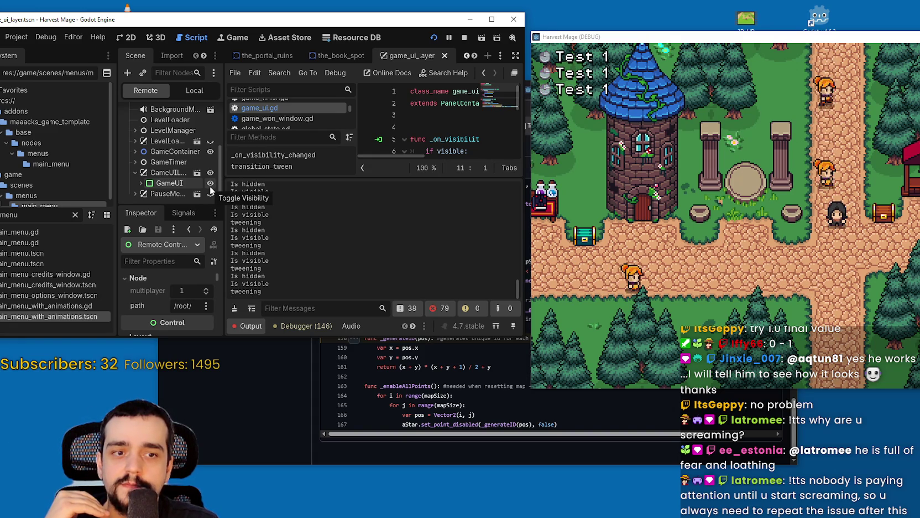
double_click(210, 183)
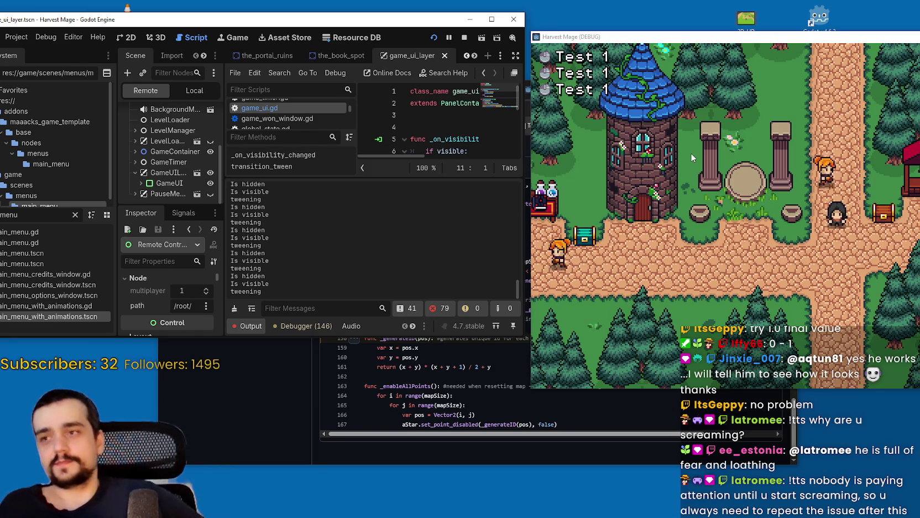
Step: Move the game window beside the editor and switch back to the local GameUILayer scene tree
mouse_move(738, 46)
left_mouse_down()
mouse_move(701, 28)
mouse_move(741, 31)
left_mouse_up()
left_click(296, 338)
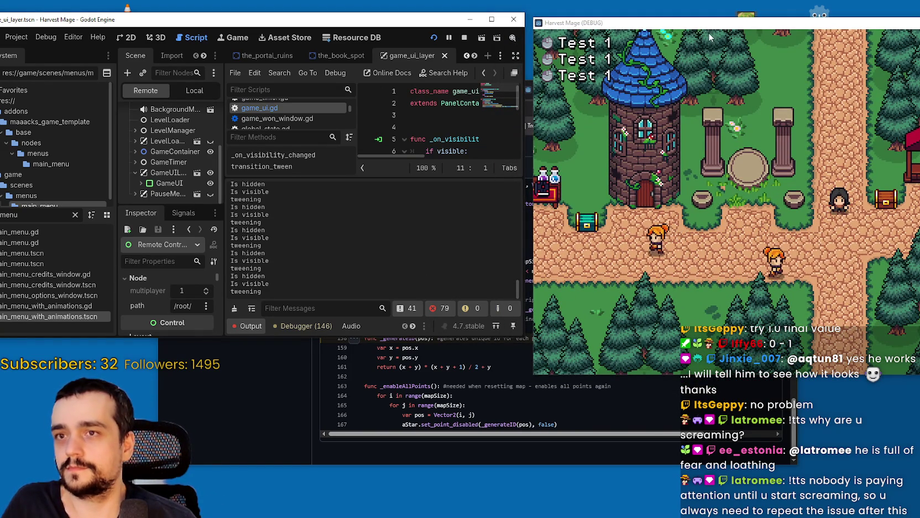
left_click(176, 93)
Step: Select CurrencyContainer to inspect its properties, then move the game window around the screen
left_click(177, 154)
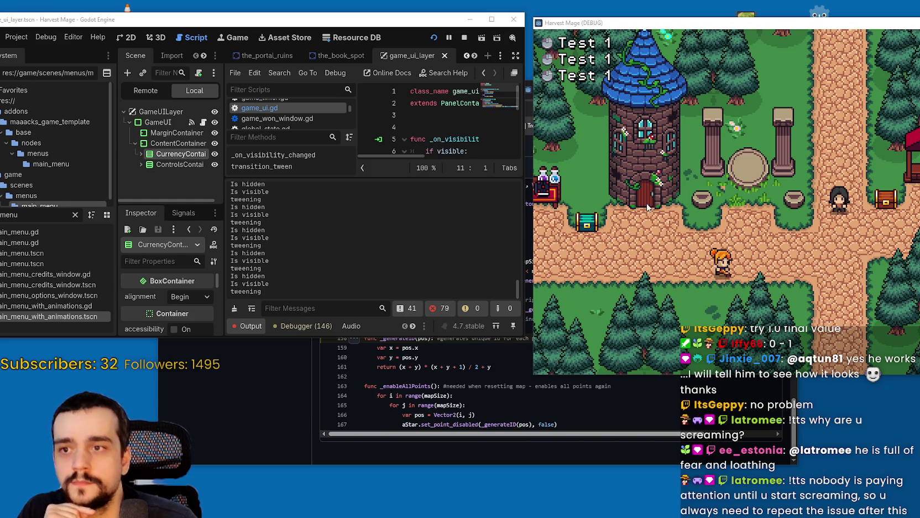
mouse_move(643, 32)
left_mouse_down()
mouse_move(339, 19)
mouse_move(382, 21)
mouse_move(481, 61)
mouse_move(416, 67)
left_mouse_up()
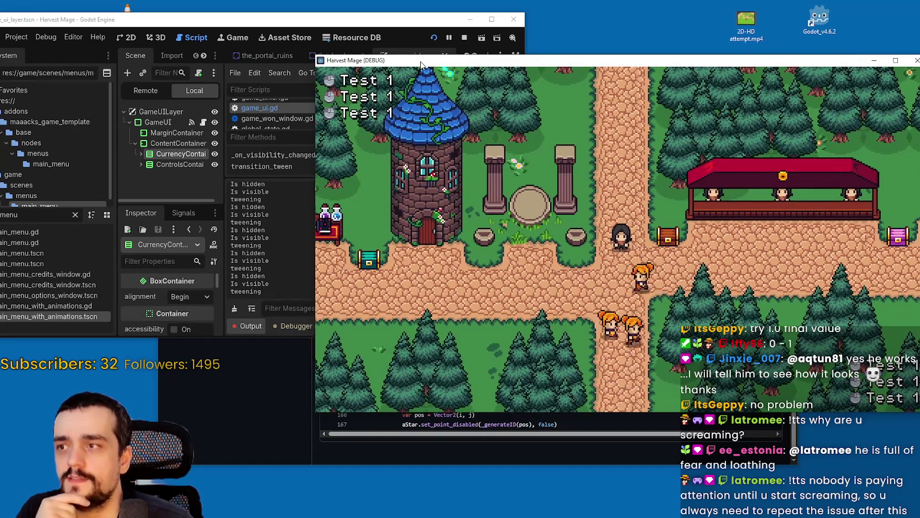
mouse_move(415, 67)
left_mouse_down()
mouse_move(563, 116)
mouse_move(586, 103)
left_mouse_up()
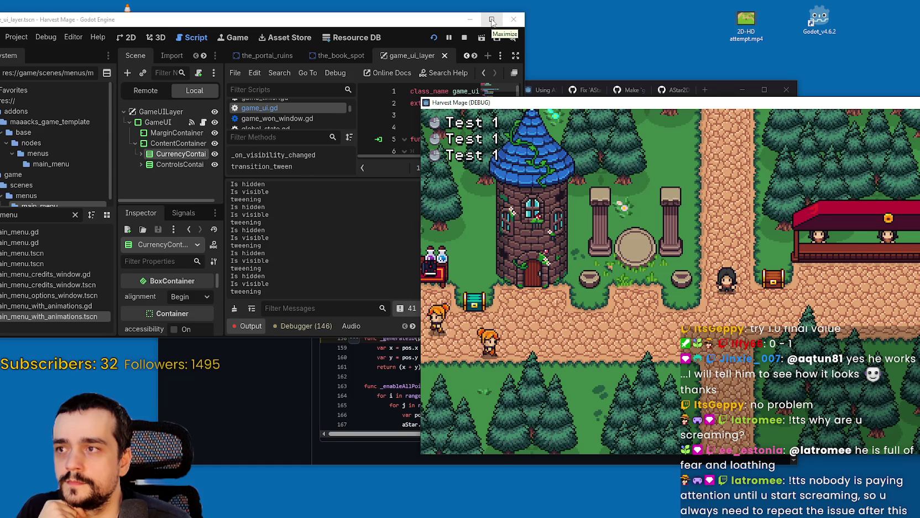
Step: Maximize the editor window and look through its menus without changing anything
left_click(492, 21)
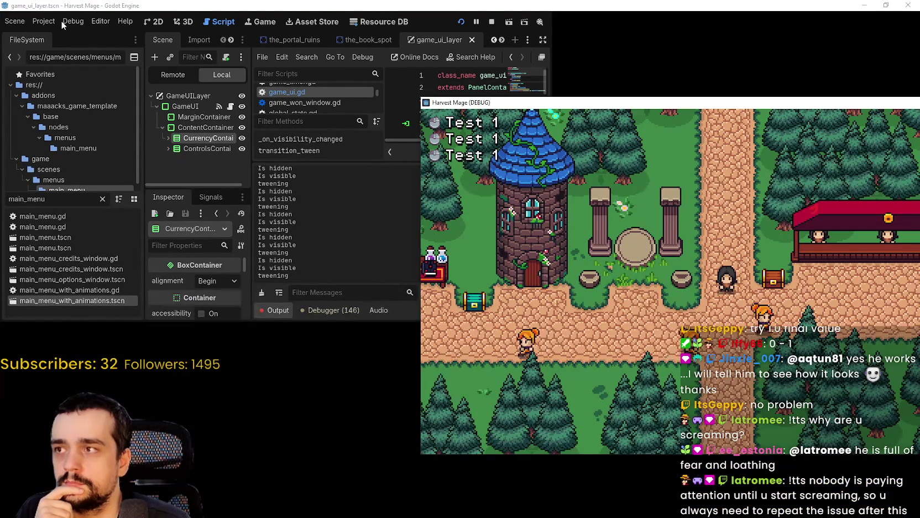
left_click(78, 24)
left_click(40, 25)
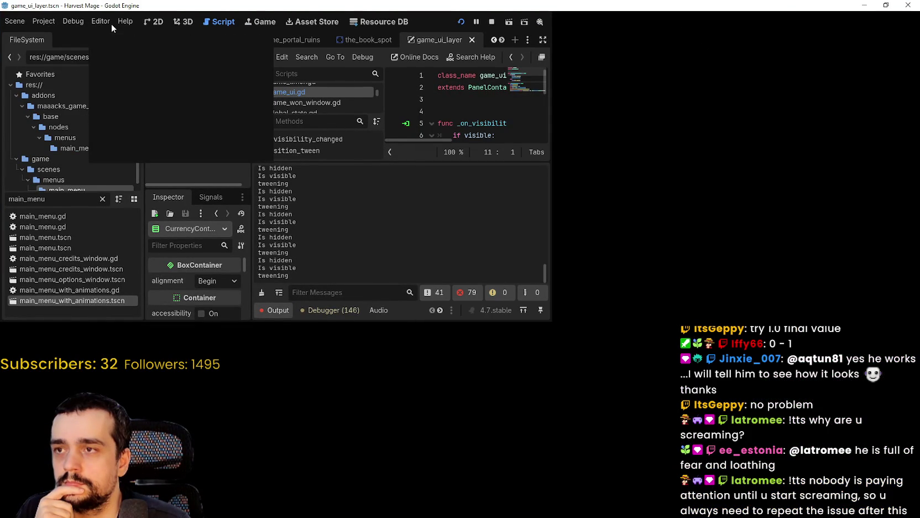
left_click(51, 25)
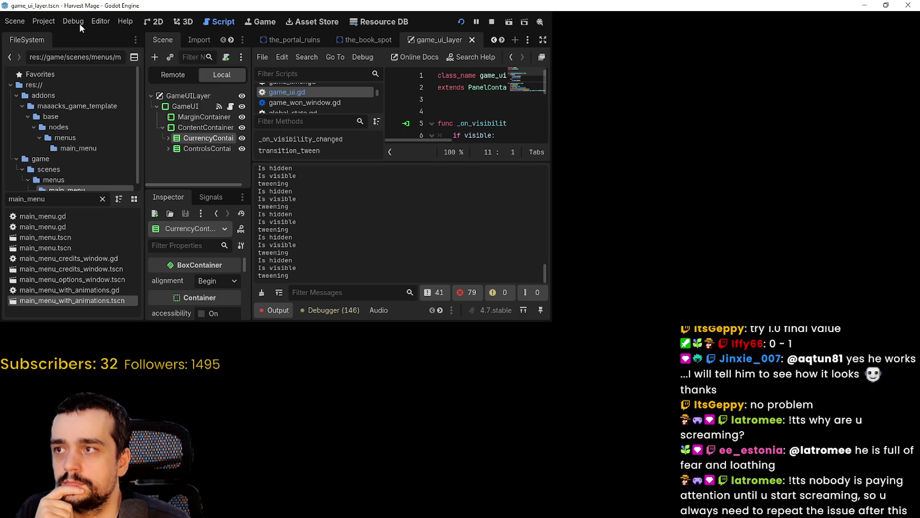
left_click(108, 22)
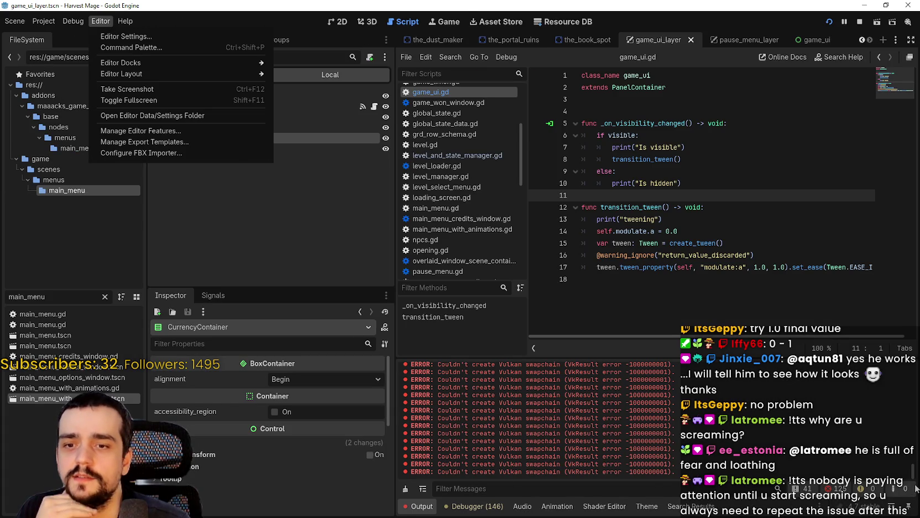
left_click(916, 459)
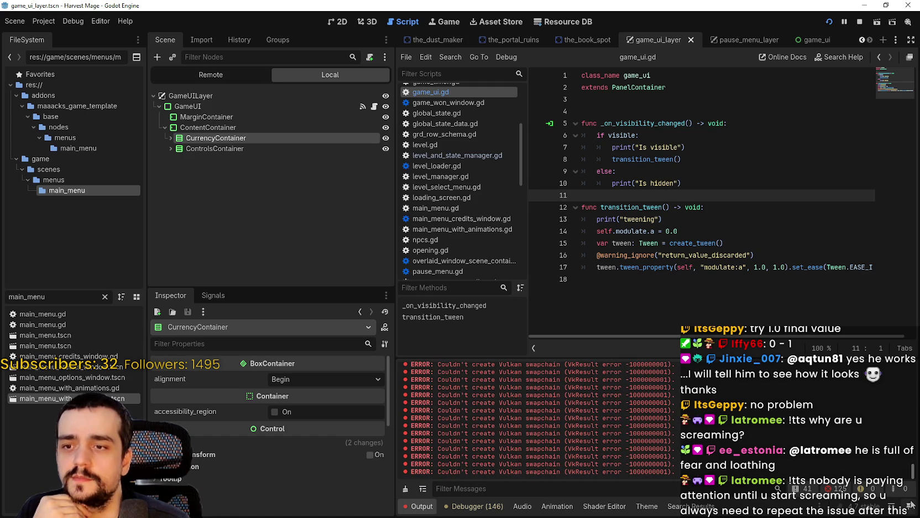
Step: Run the game with F5, stop it with F8, and save the scene
left_click(716, 112)
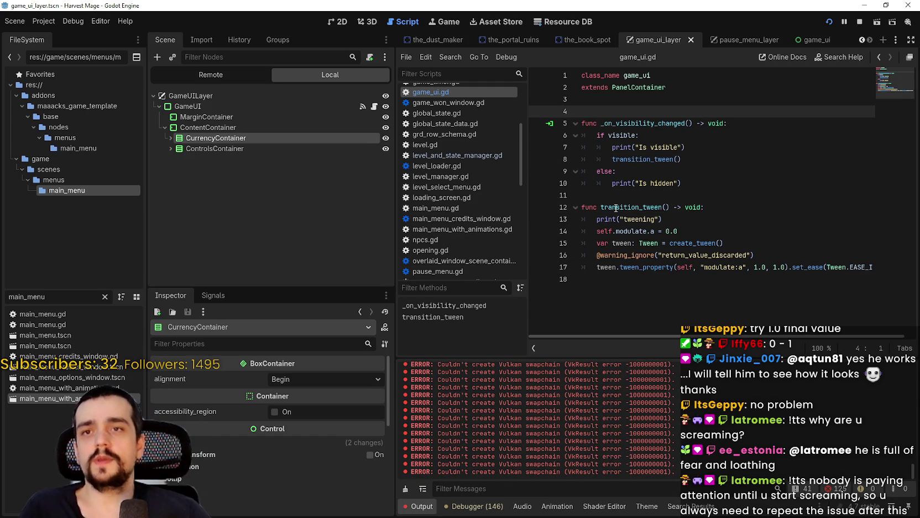
key("F5")
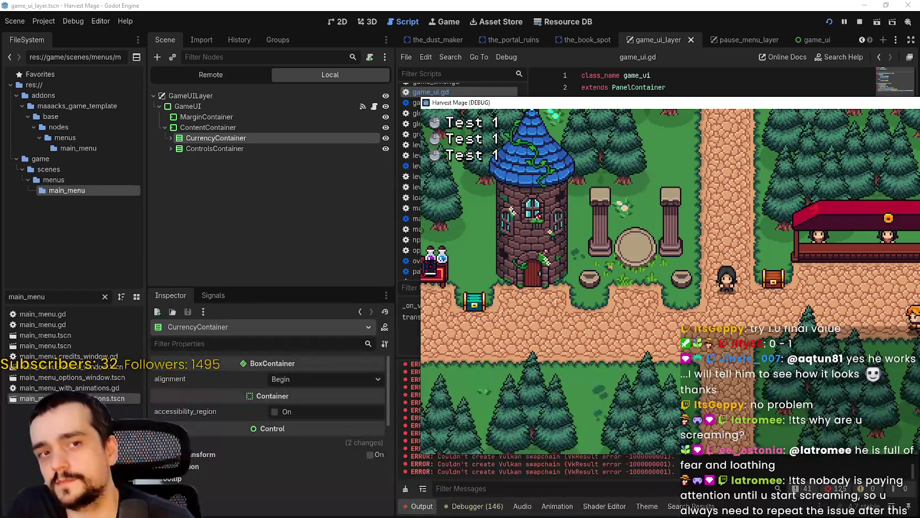
key("F8")
left_click(642, 171)
key("ctrl+s")
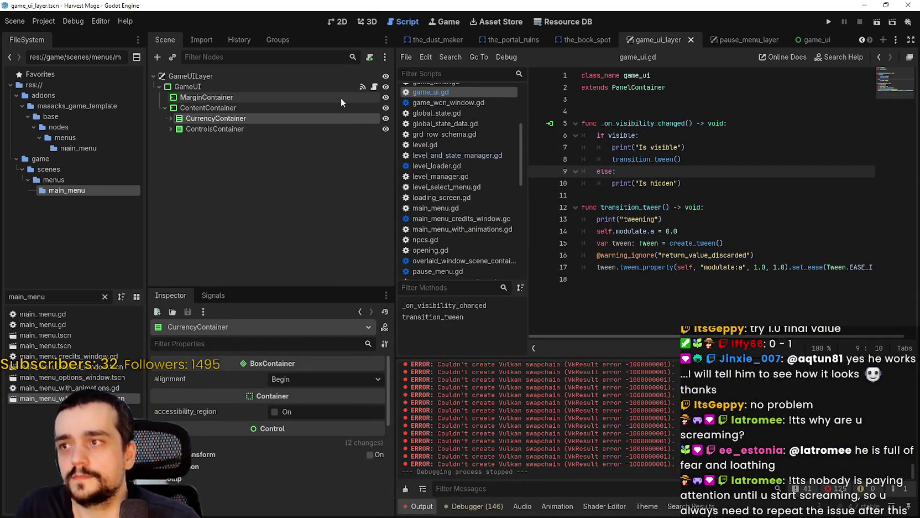
Step: Show GameUI's 2D canvas and select MarginContainer in the Scene tree
left_click(337, 22)
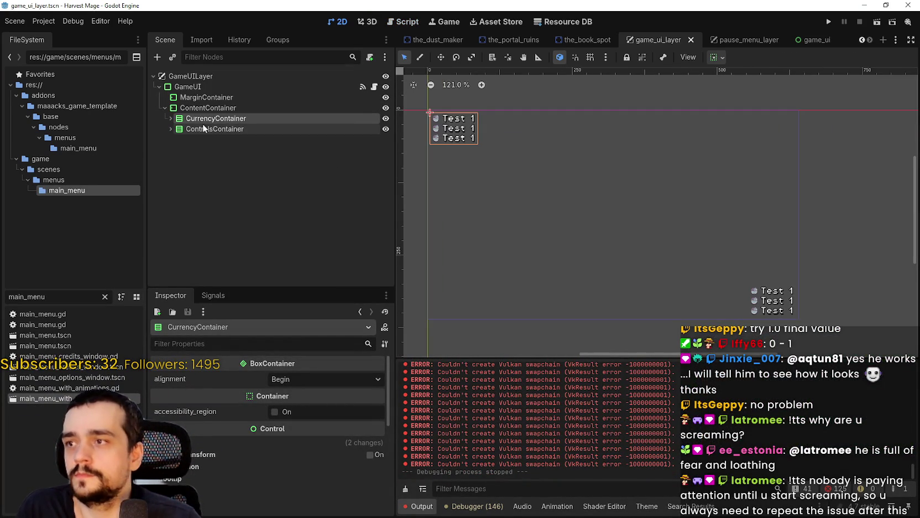
left_click(164, 108)
left_click(206, 97)
scroll(685, 273, "down", 1)
scroll(690, 258, "up", 2)
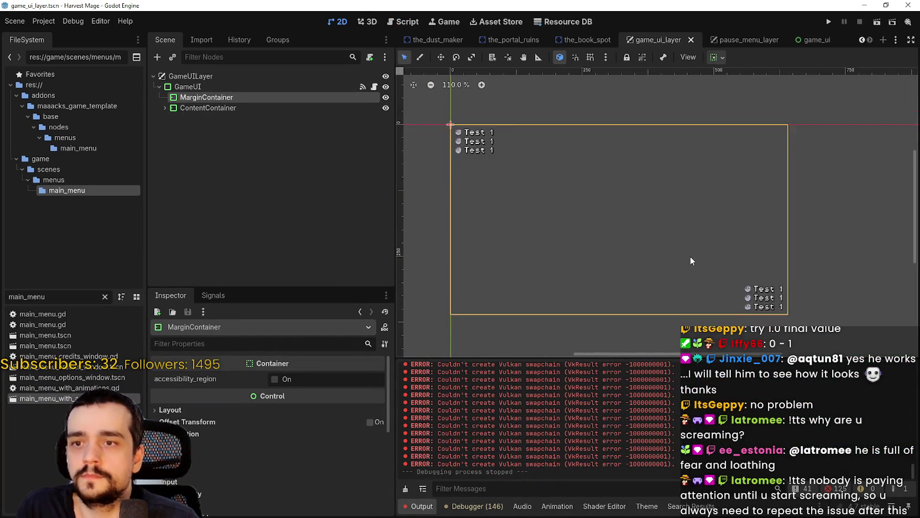
left_click(206, 86)
left_click(230, 98)
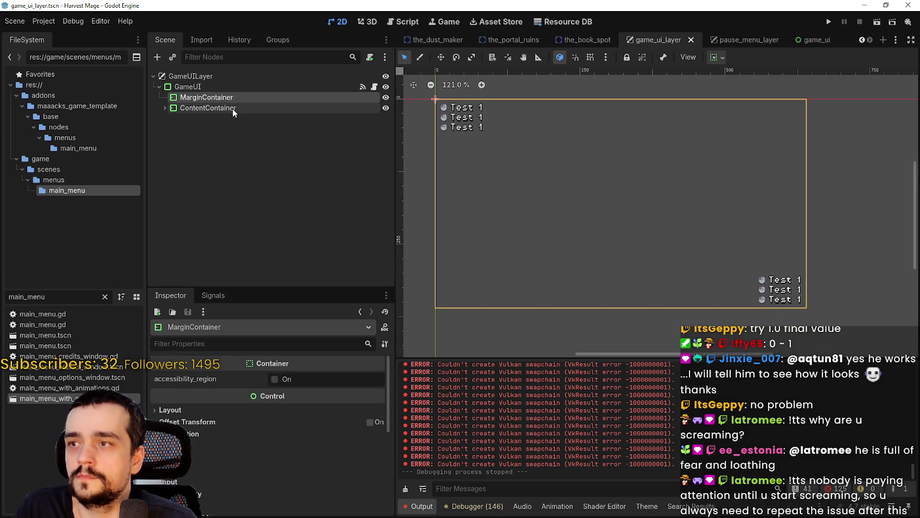
Step: Add a Control child under GameUI by searching 'control' and name it Interactible
left_click(221, 87)
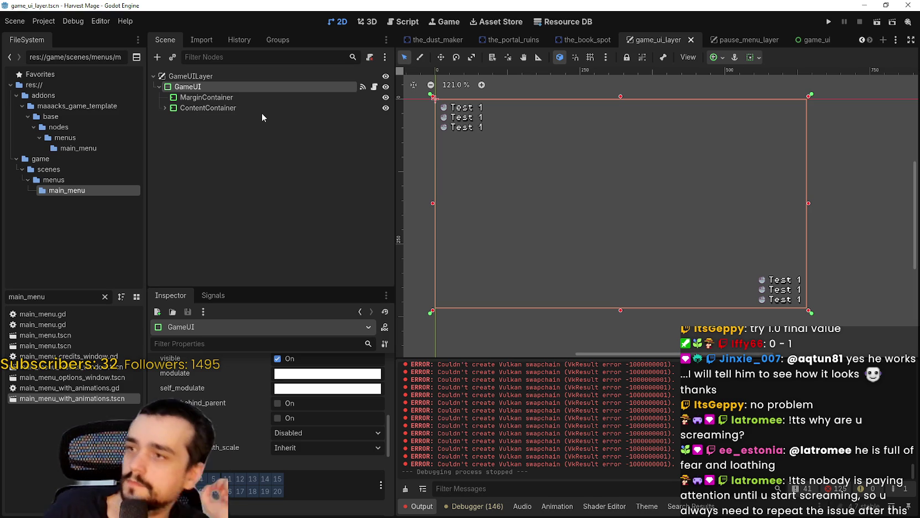
right_click(219, 89)
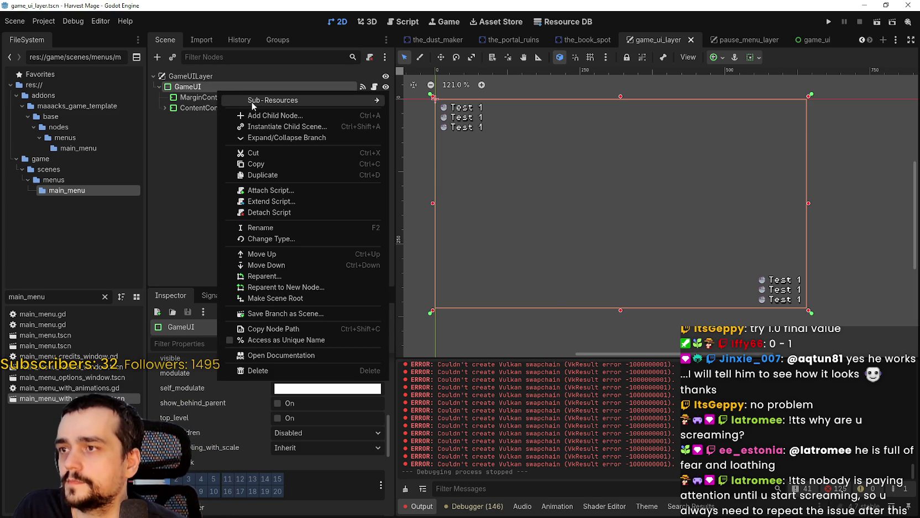
left_click(266, 115)
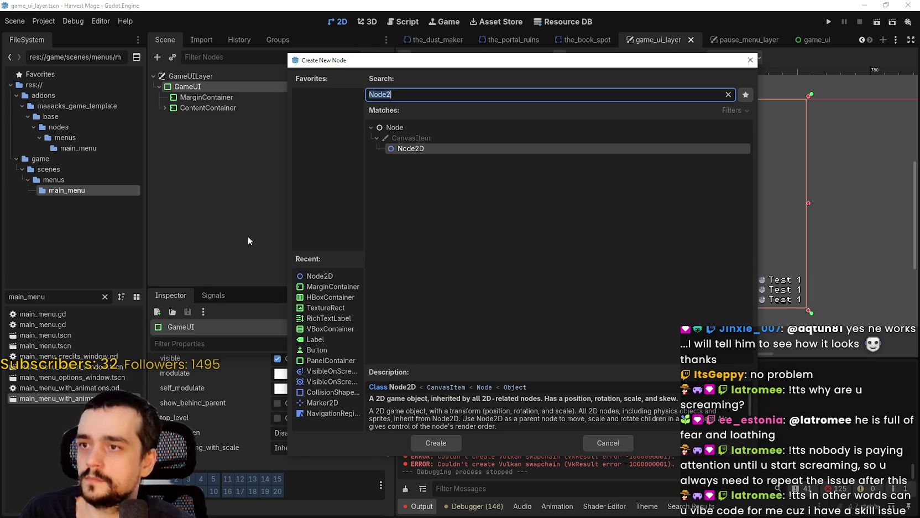
type("control")
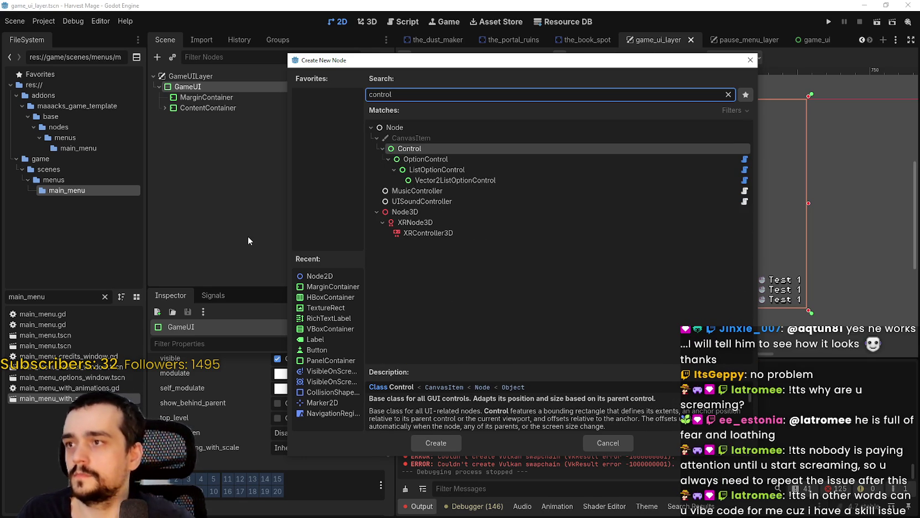
left_click(443, 446)
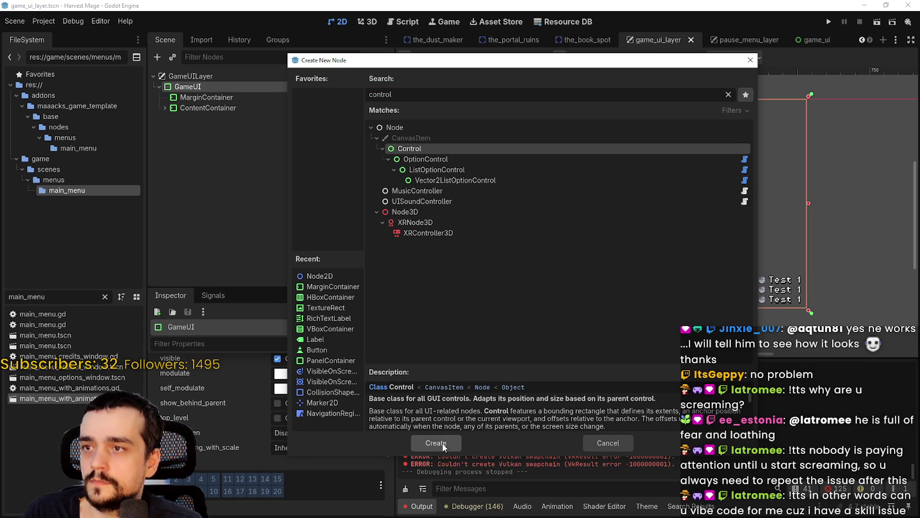
left_click(443, 446)
type("Interactible")
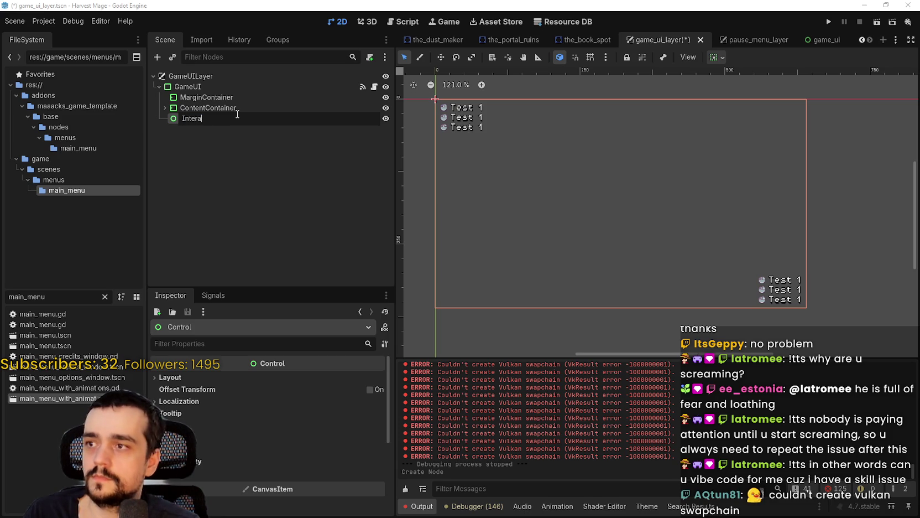
key("Return")
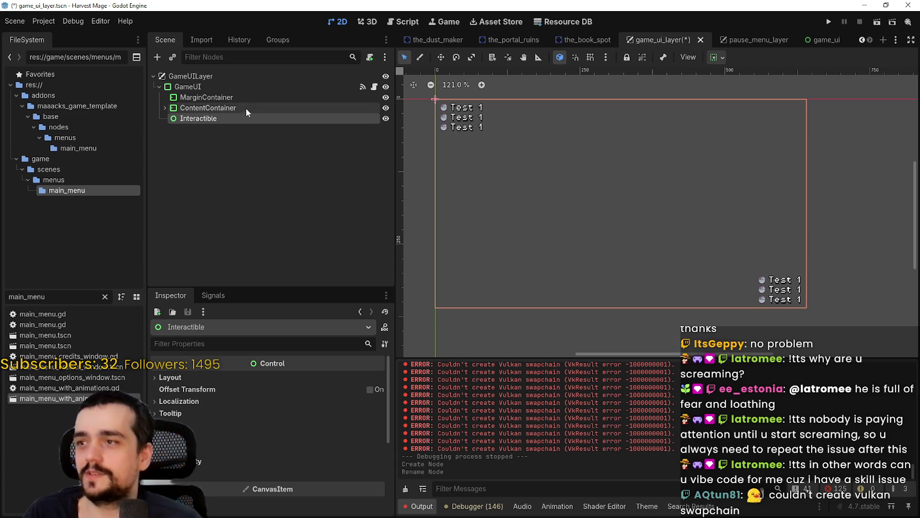
right_click(250, 116)
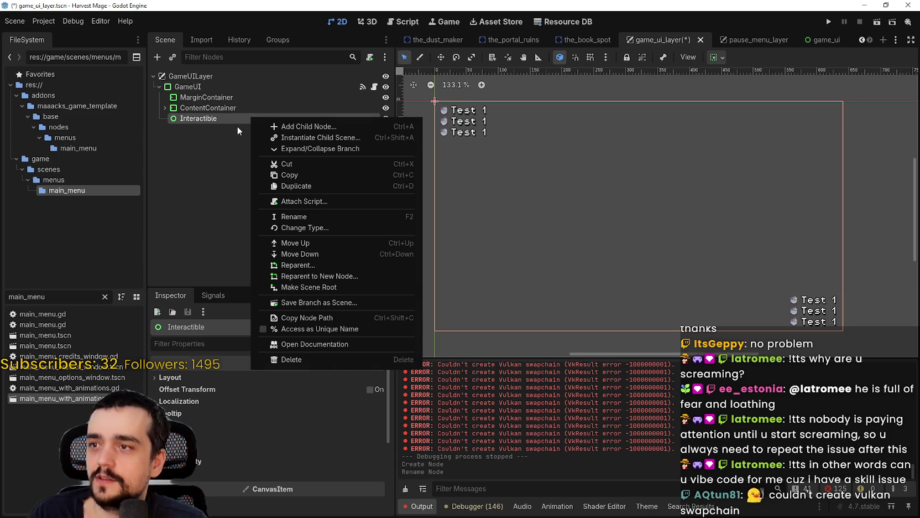
Step: Nest Interactible in MarginContainer, pull it back out of the container, and shift its box on the canvas
left_click(240, 128)
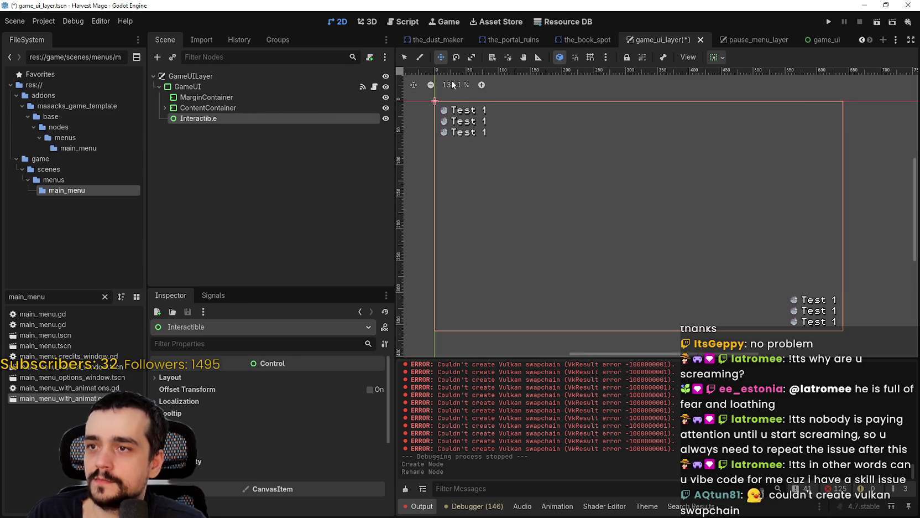
left_click_drag(432, 103, 571, 167)
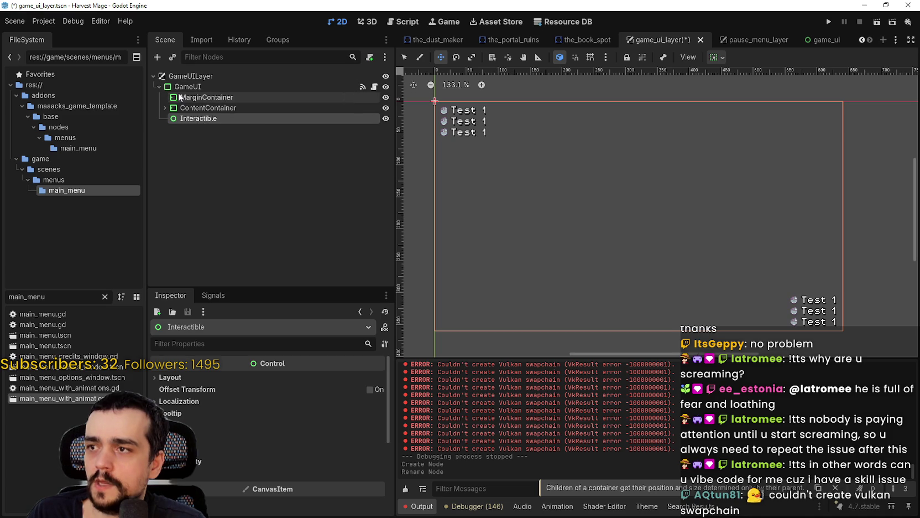
left_click(202, 98)
left_click(187, 120)
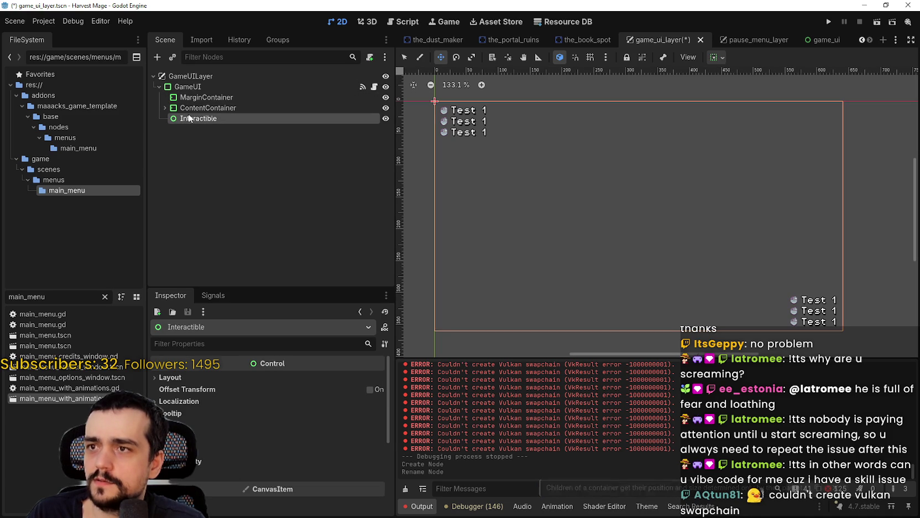
left_click_drag(194, 120, 209, 96)
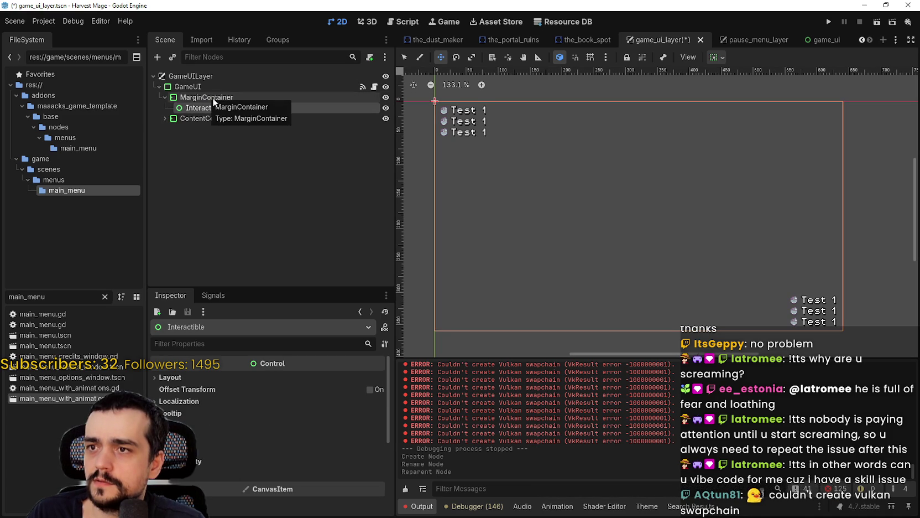
left_click_drag(456, 112, 477, 144)
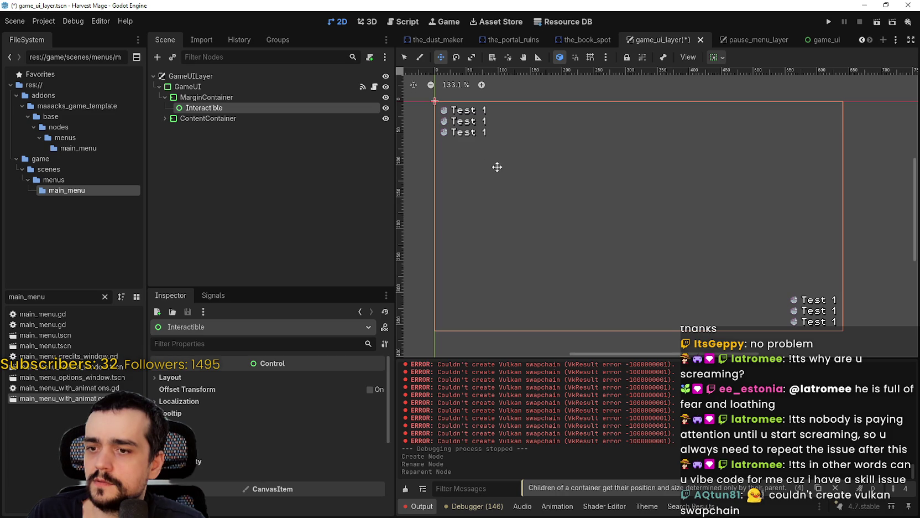
left_click_drag(187, 108, 198, 88)
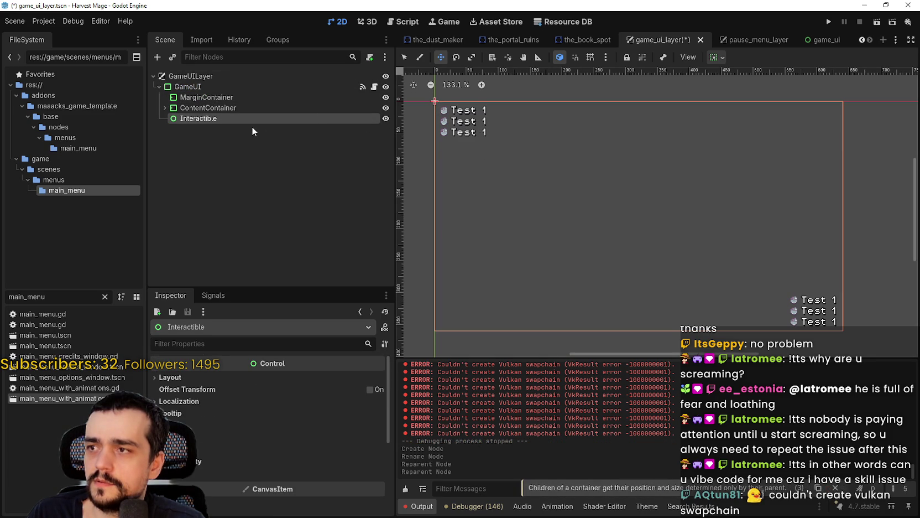
left_click_drag(240, 84, 241, 77)
mouse_move(437, 105)
left_mouse_down()
mouse_move(552, 181)
mouse_move(475, 110)
left_mouse_up()
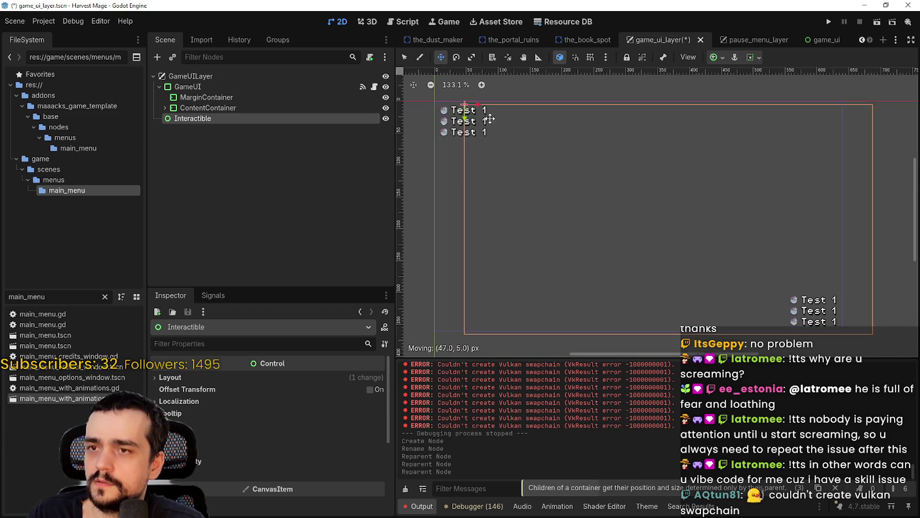
Step: Anchor Interactible to the top-left and set its size flags to top alignment
scroll(603, 133, "down", 2)
left_click(718, 57)
left_click(720, 92)
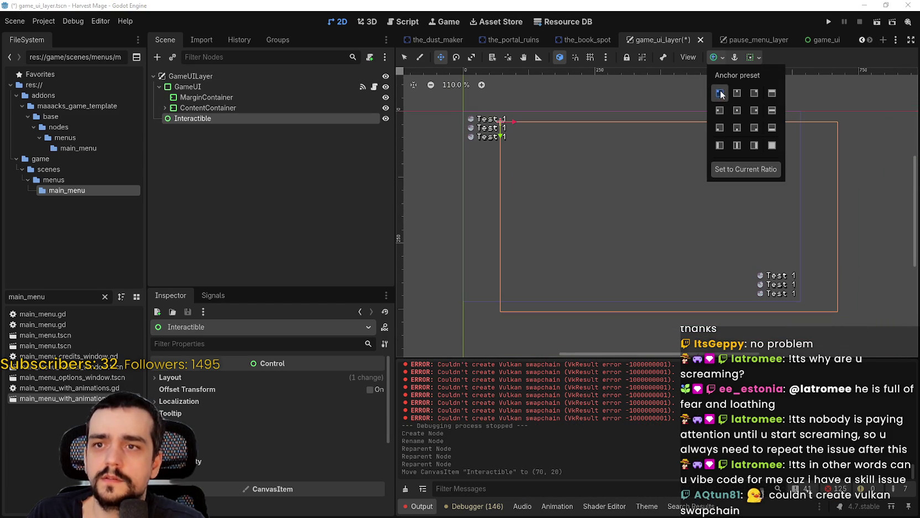
left_click(750, 59)
left_click(754, 59)
left_click(757, 93)
left_click(755, 153)
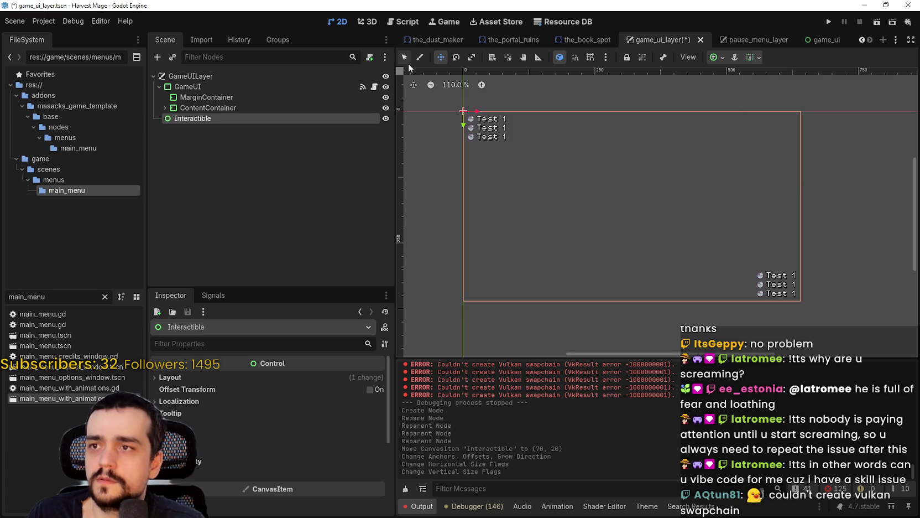
left_click(752, 58)
left_click(757, 94)
left_click(759, 152)
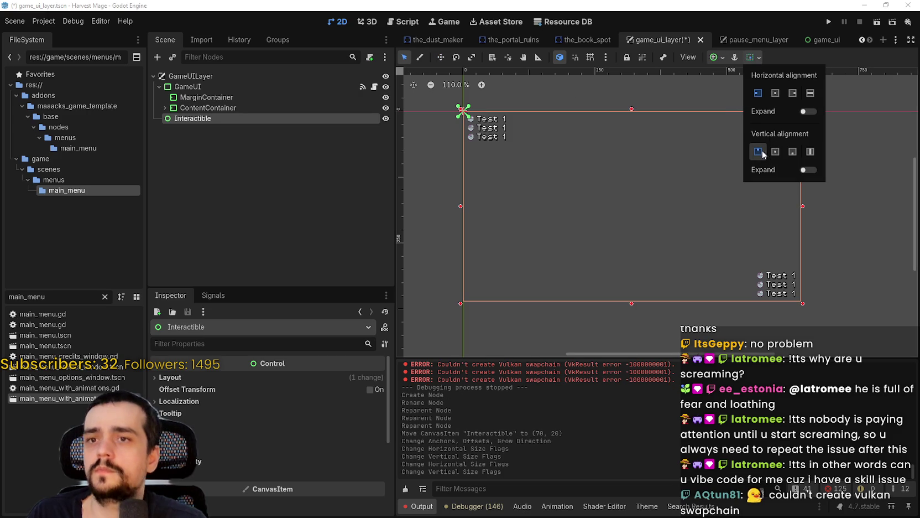
Step: Reapply the top-left anchor, shrink Interactible to 38×33, and place it near the Test labels
left_click(713, 57)
left_click(719, 92)
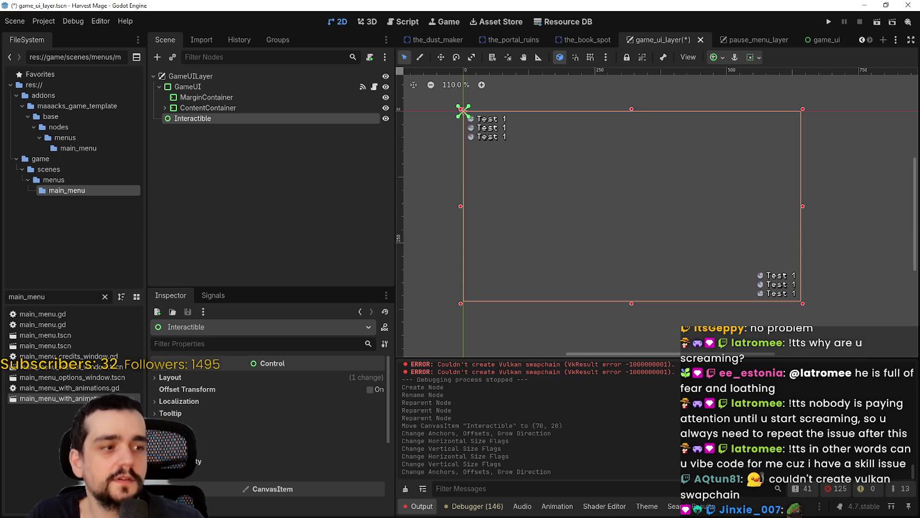
mouse_move(803, 304)
left_mouse_down()
mouse_move(542, 213)
mouse_move(486, 130)
left_mouse_up()
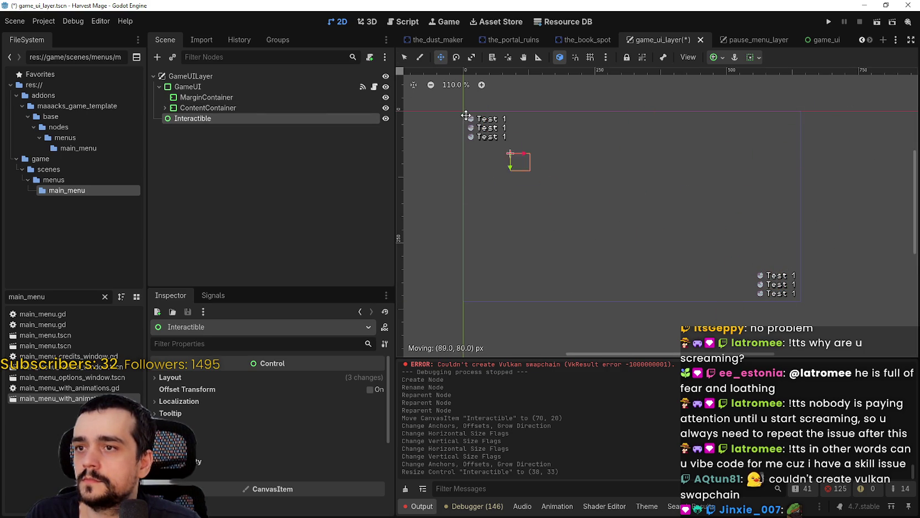
left_click_drag(514, 148, 574, 126)
left_click_drag(480, 148, 461, 142)
Step: Move Interactible above GameUI in the Scene tree and settle its box on the canvas
left_click_drag(192, 119, 194, 82)
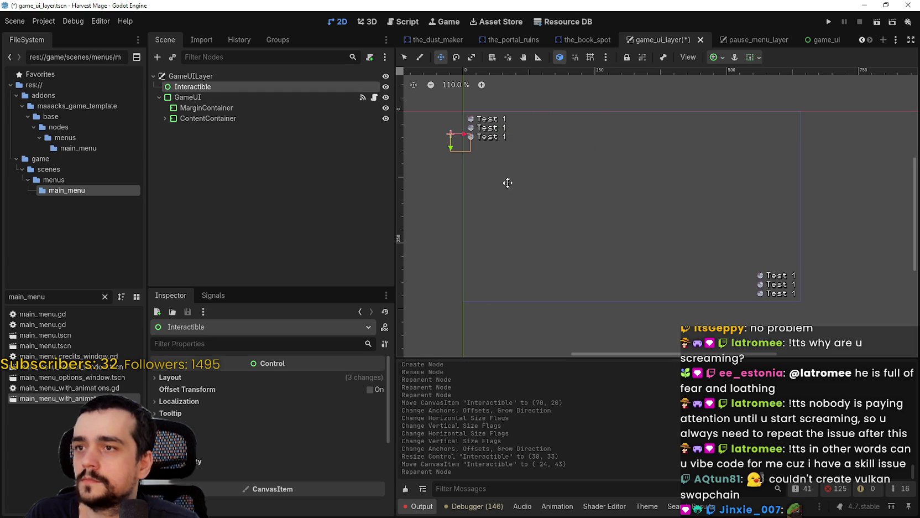
left_click_drag(523, 149, 529, 150)
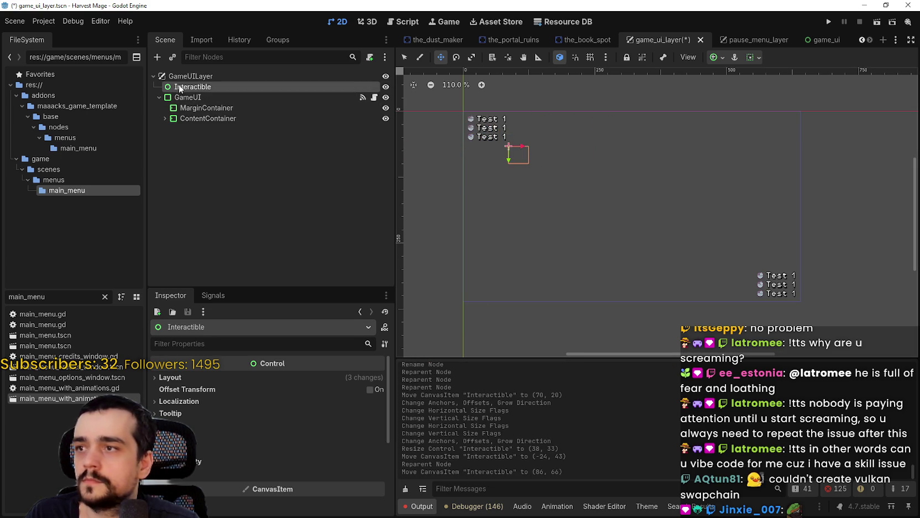
right_click(183, 86)
left_click(219, 95)
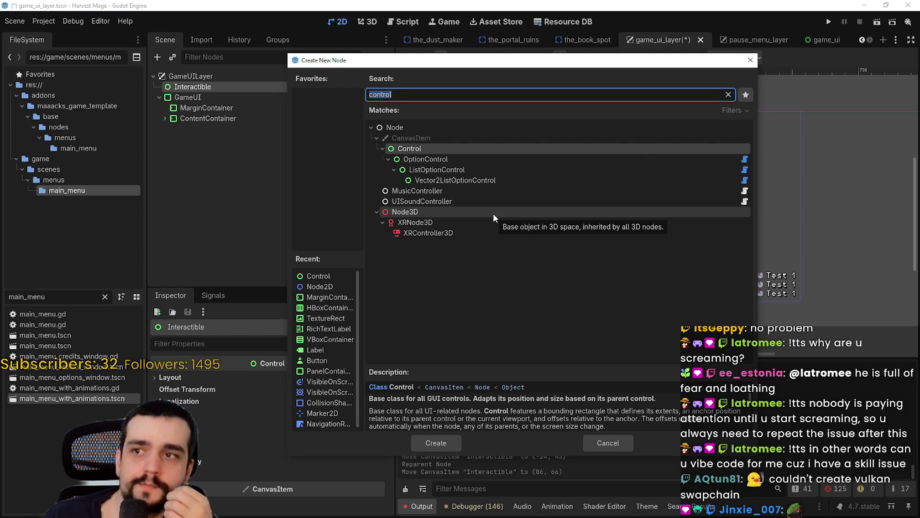
type("t")
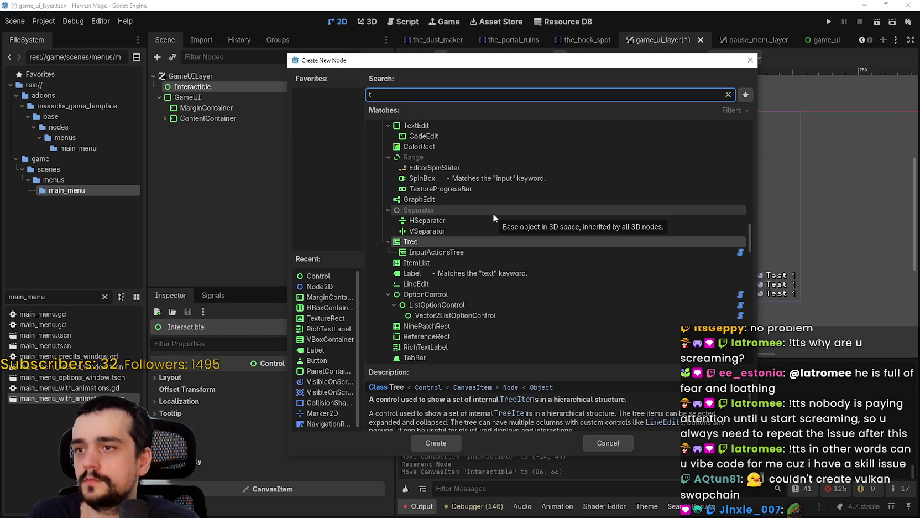
left_click(619, 441)
scroll(545, 141, "down", 3)
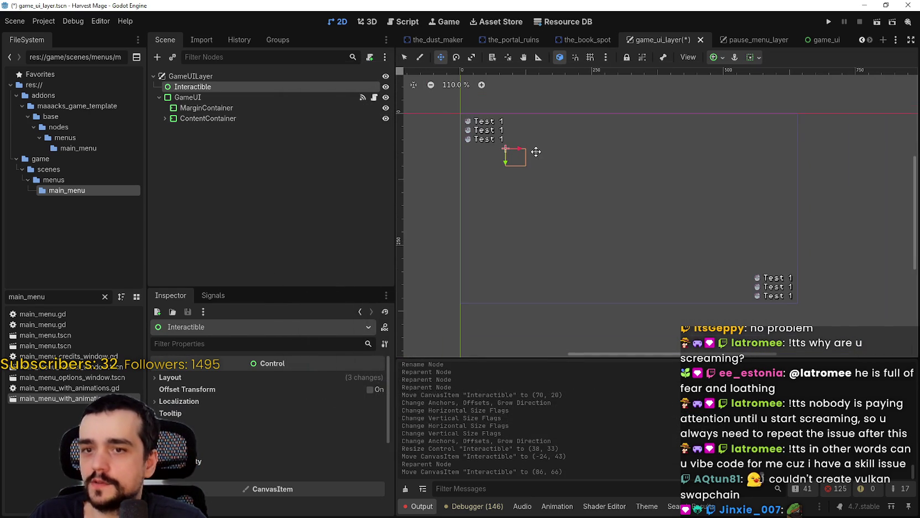
Step: Change Interactible's type to TextureRect and give it a new AtlasTexture
right_click(222, 88)
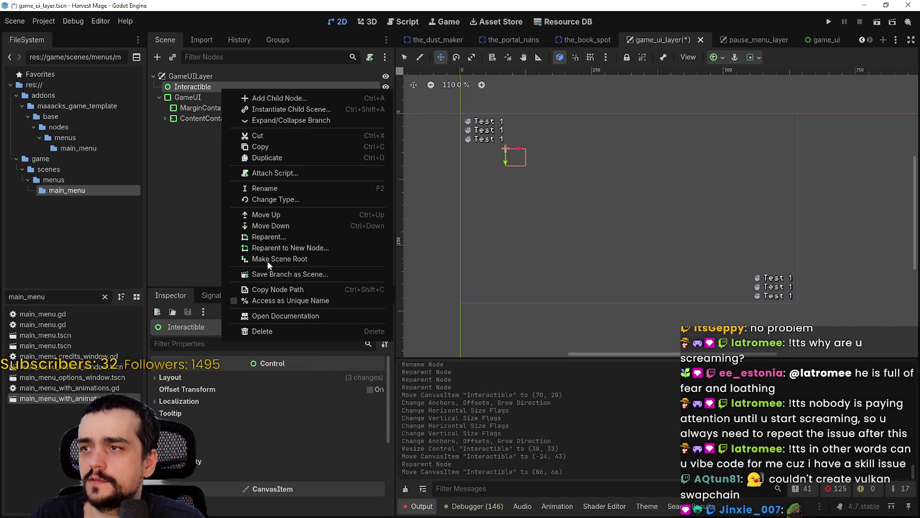
left_click(283, 201)
type("text")
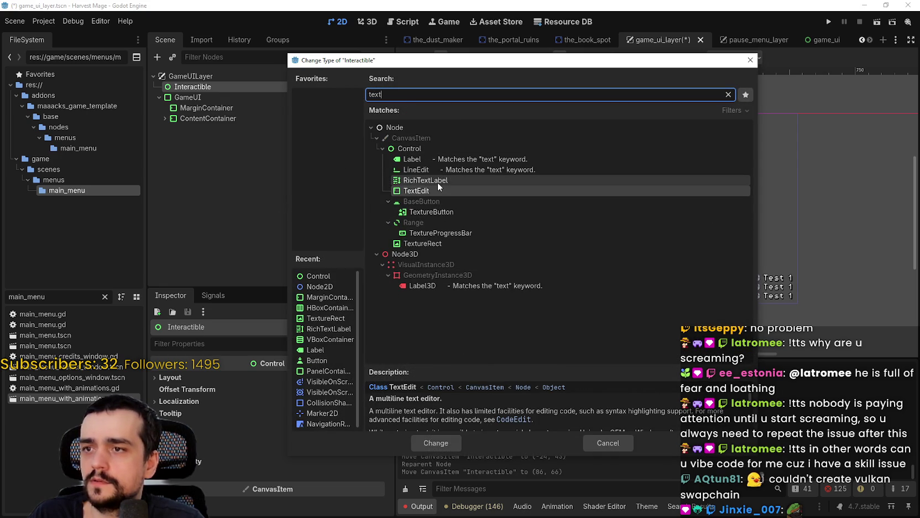
type("ure")
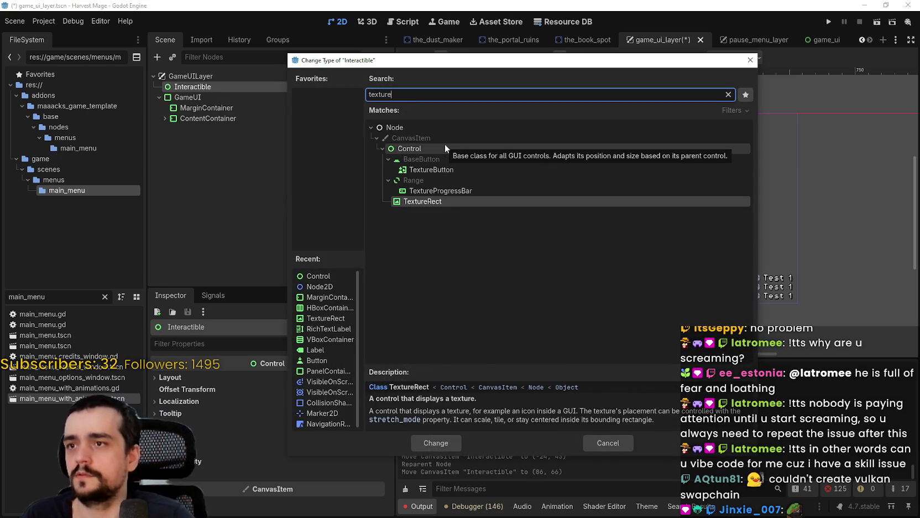
key("Return")
scroll(500, 250, "up", 2)
mouse_move(506, 147)
left_mouse_down()
mouse_move(515, 185)
mouse_move(540, 213)
left_mouse_up()
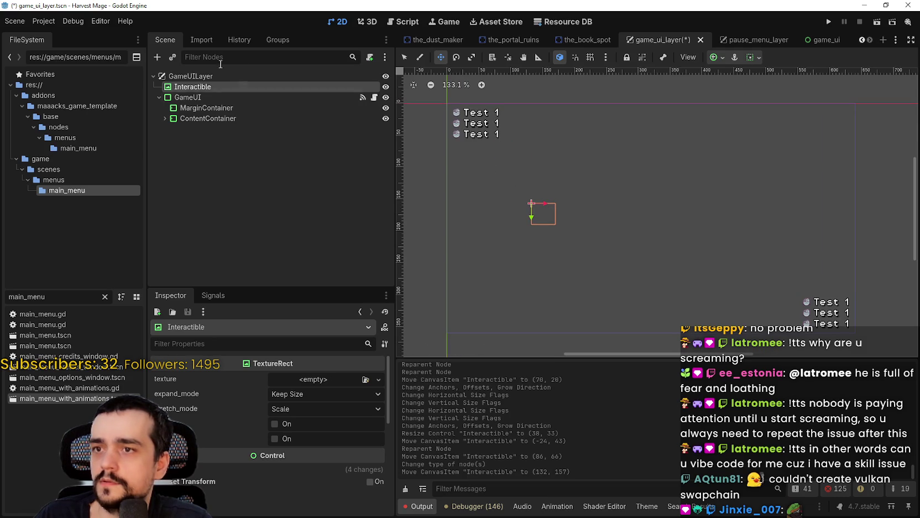
left_click(309, 379)
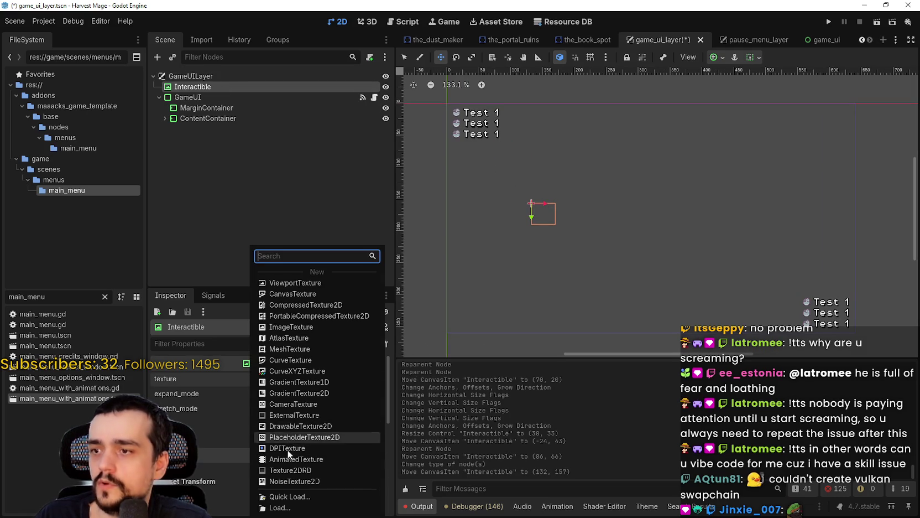
left_click(312, 338)
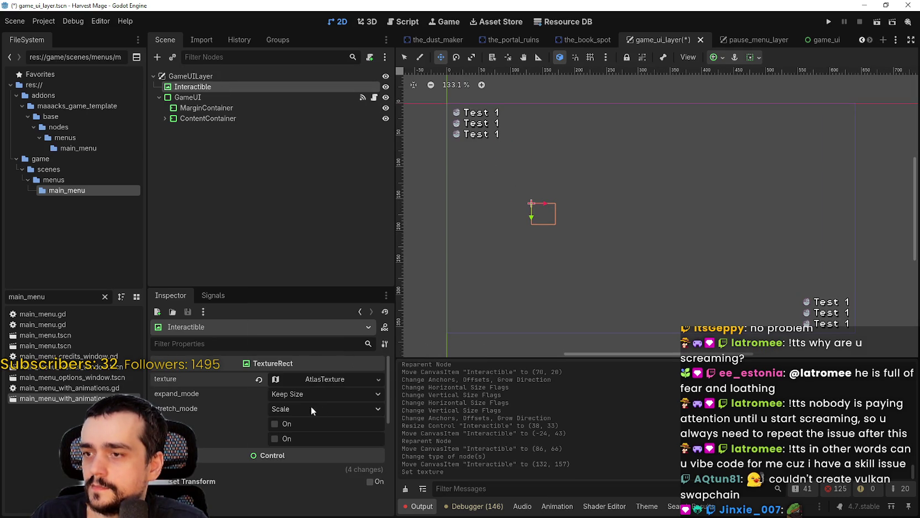
Step: Quick-load main_atlas.png as the AtlasTexture's atlas image
left_click(311, 380)
scroll(311, 461, "down", 1)
left_click(316, 443)
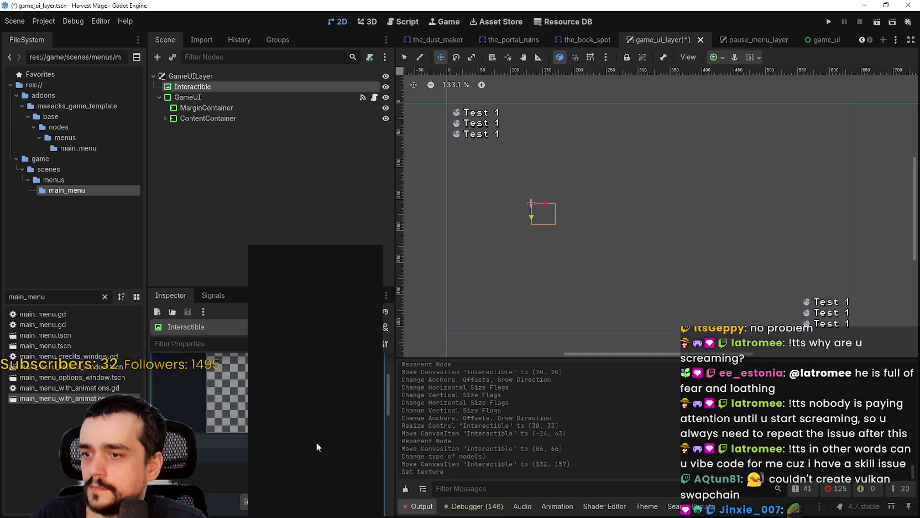
left_click(312, 487)
double_click(316, 165)
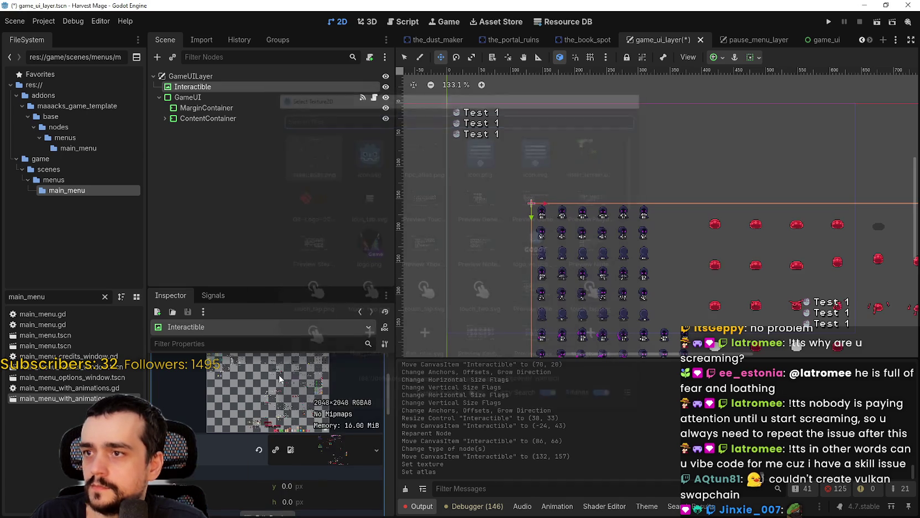
Step: Set the atlas region to the 16×16 ESC key icon at (1872, 1952) and move it top-left
left_click(259, 401)
scroll(491, 261, "down", 5)
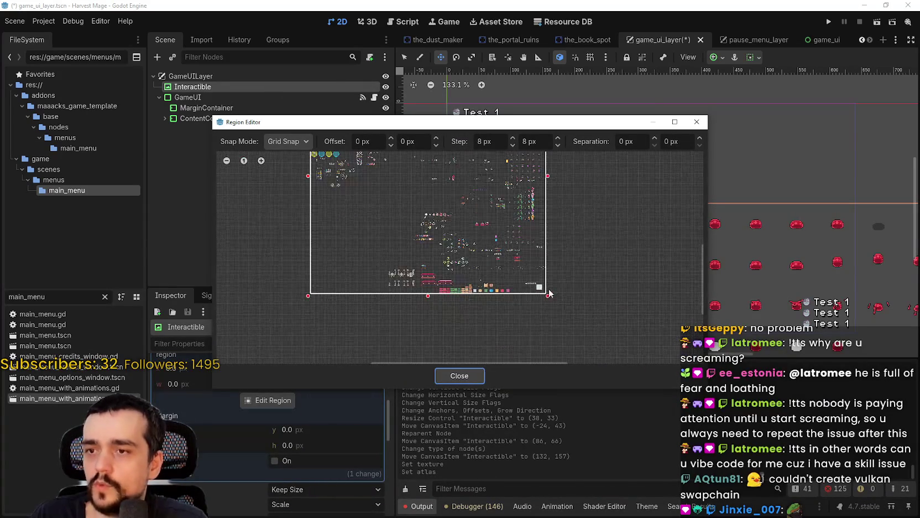
scroll(578, 272, "up", 3)
left_click_drag(578, 269, 551, 305)
scroll(478, 275, "up", 1)
scroll(504, 256, "up", 5)
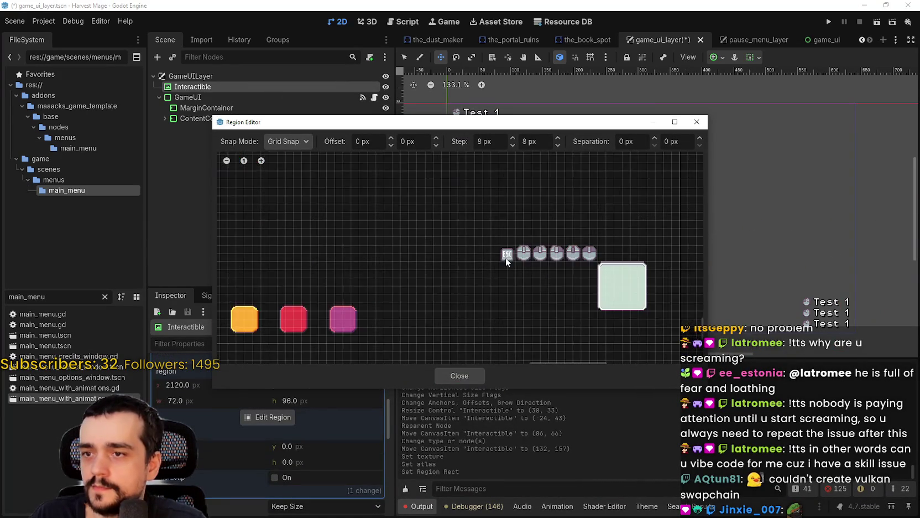
scroll(504, 255, "down", 5)
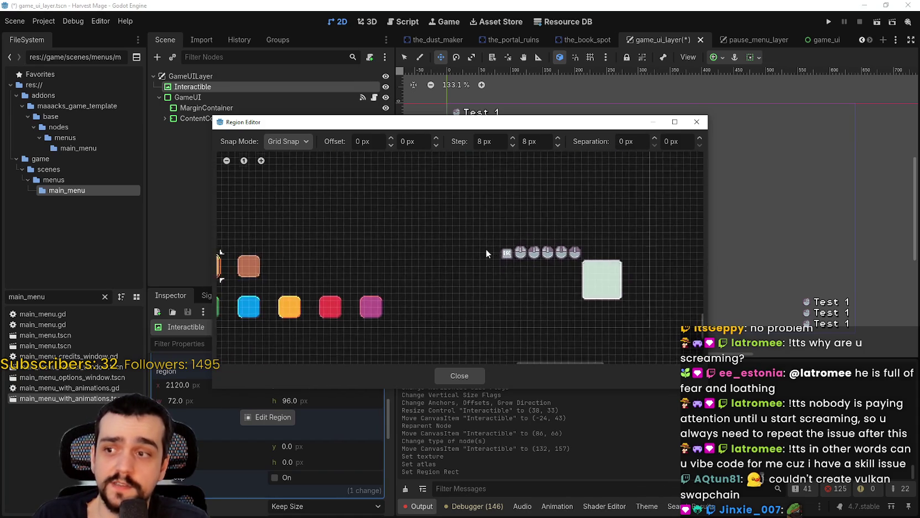
scroll(607, 312, "up", 3)
scroll(577, 264, "down", 2)
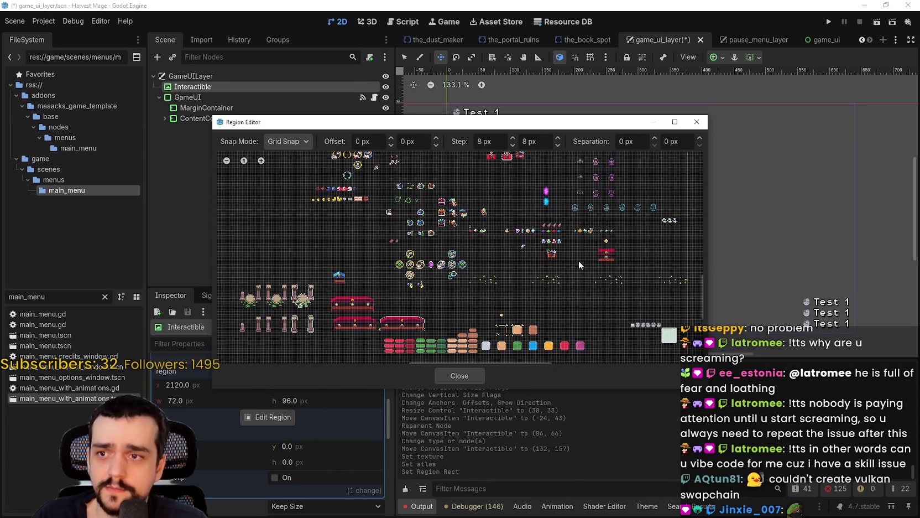
scroll(555, 195, "down", 2)
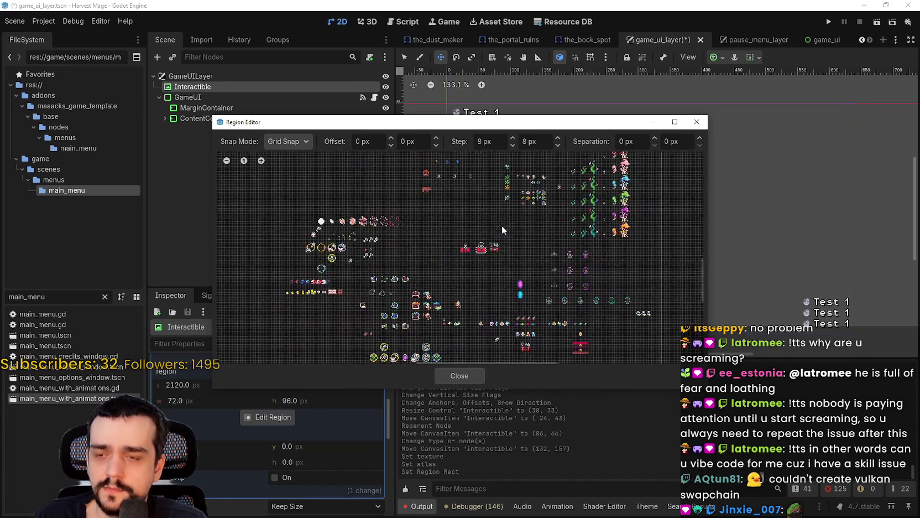
scroll(401, 172, "up", 4)
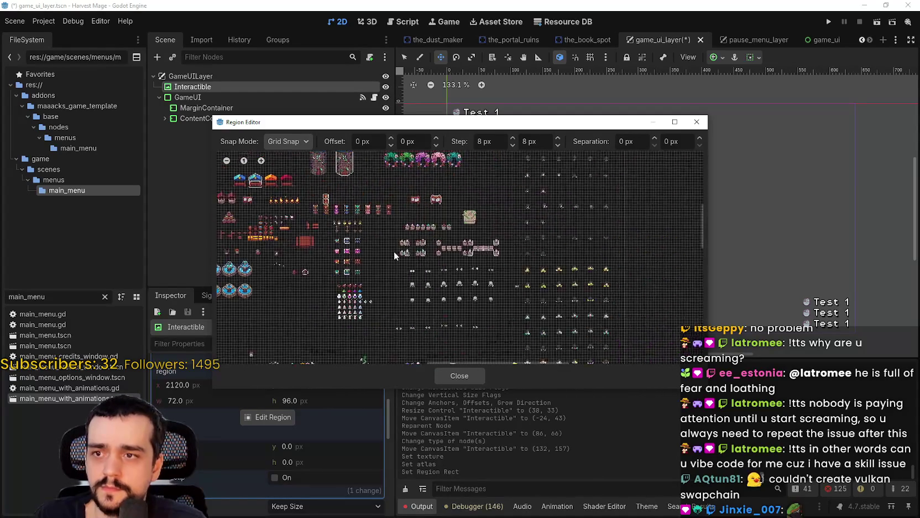
scroll(454, 313, "up", 3)
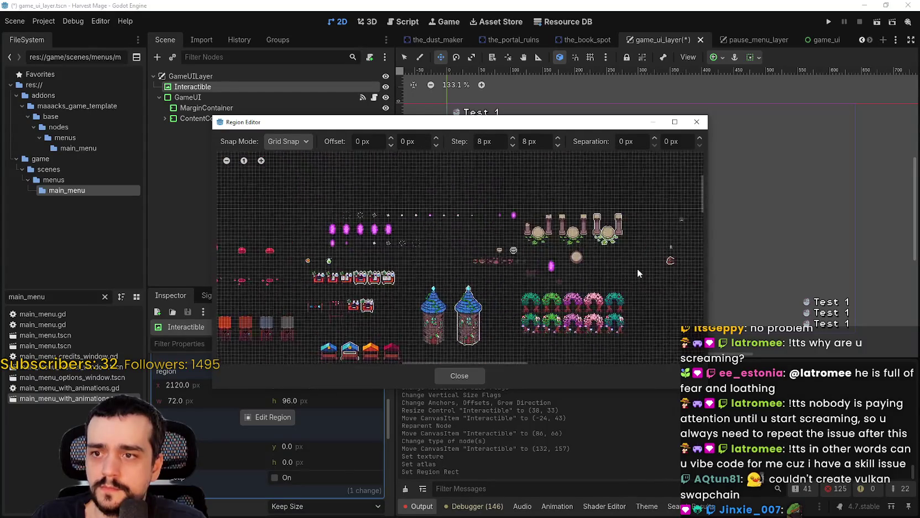
scroll(622, 277, "down", 5)
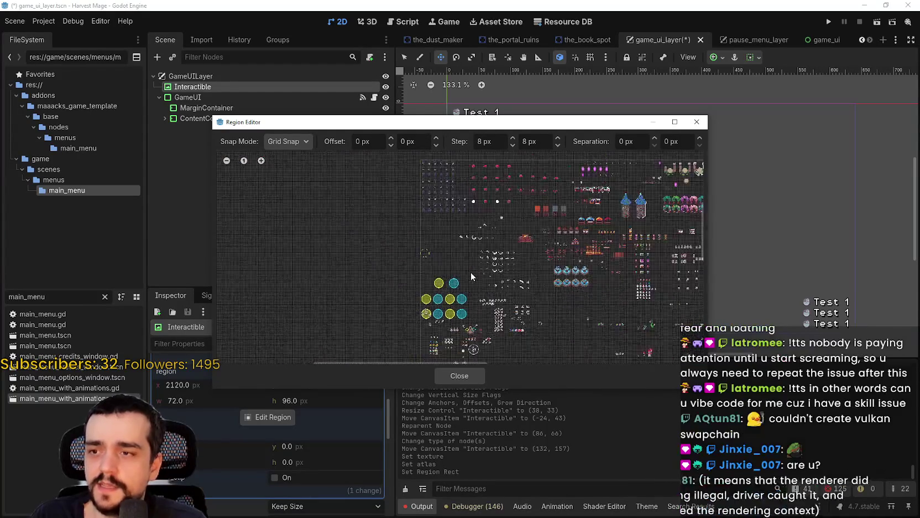
scroll(568, 254, "up", 6)
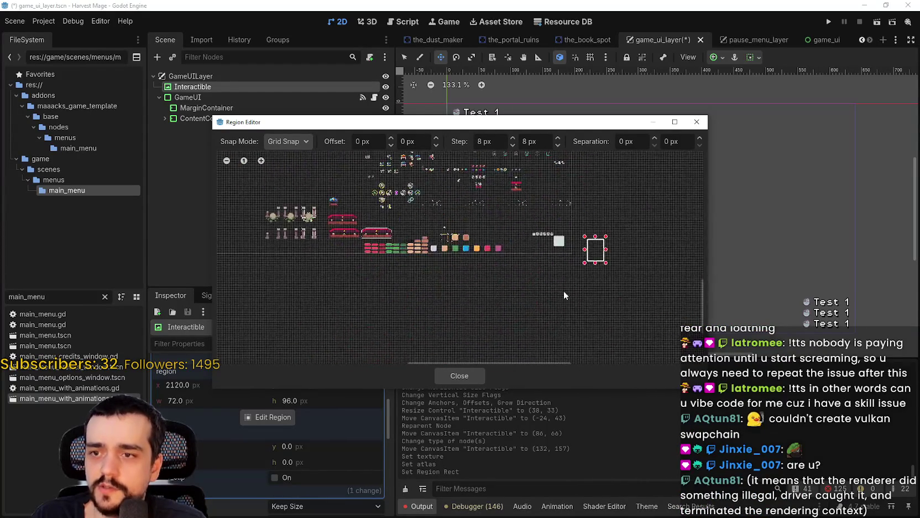
scroll(510, 205, "up", 8)
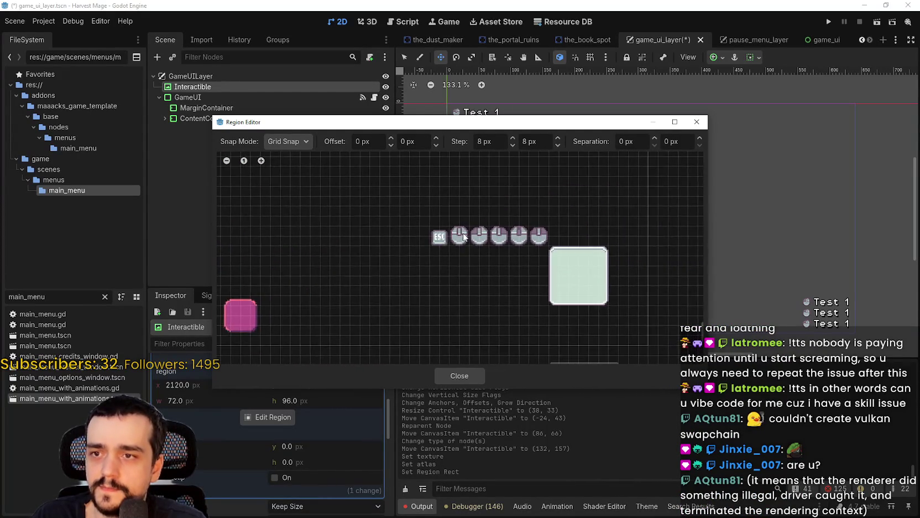
scroll(485, 246, "up", 1)
scroll(475, 213, "down", 4)
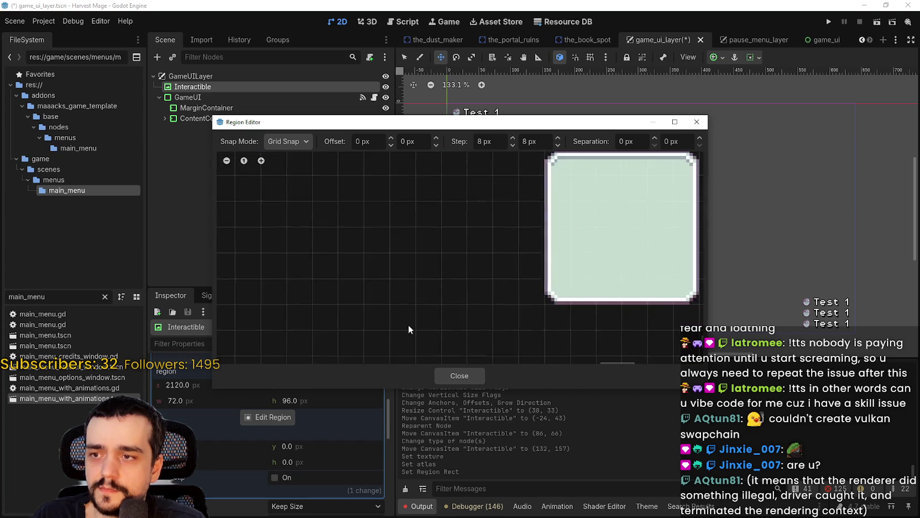
scroll(525, 237, "down", 1)
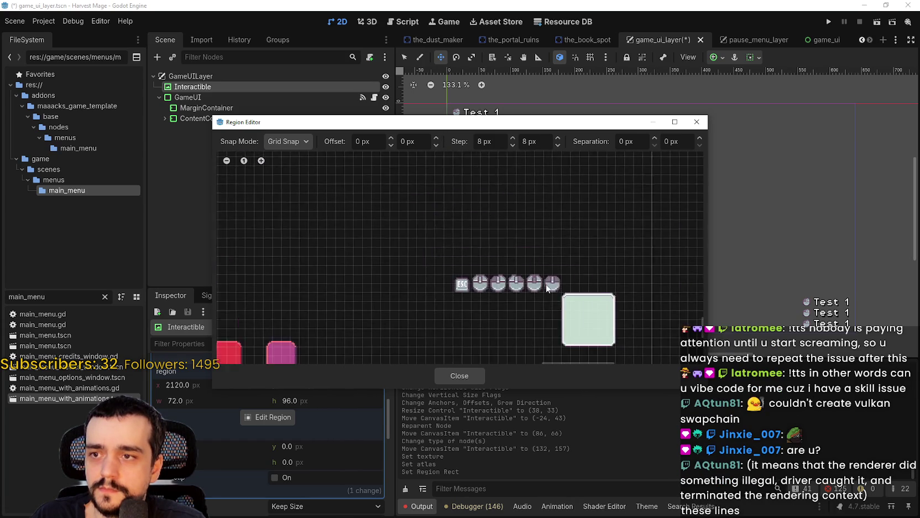
scroll(552, 259, "up", 6)
left_click_drag(429, 222, 476, 284)
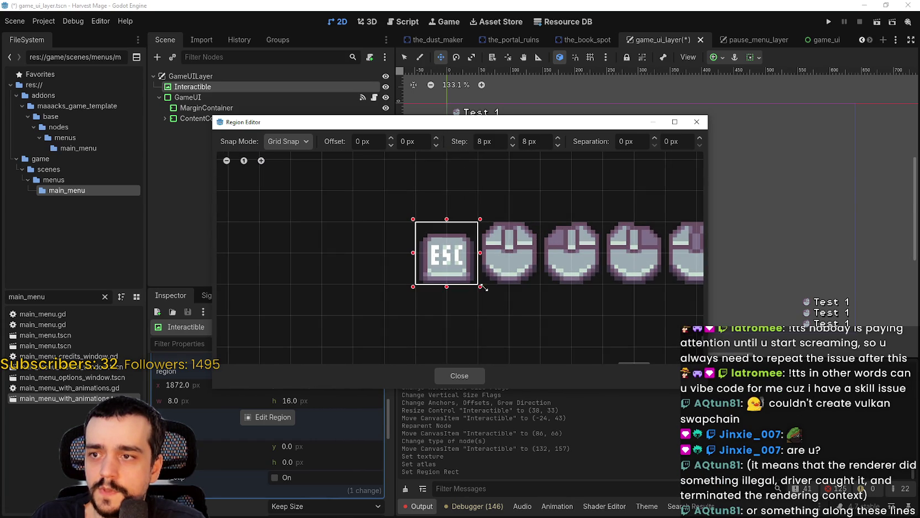
left_click(458, 375)
scroll(567, 214, "up", 1)
mouse_move(566, 215)
left_mouse_down()
mouse_move(550, 196)
mouse_move(607, 176)
mouse_move(527, 123)
mouse_move(773, 214)
mouse_move(492, 129)
mouse_move(446, 105)
left_mouse_up()
Step: Move the ESC icon to (402, 142), save the scene, and launch the game
scroll(530, 164, "down", 5)
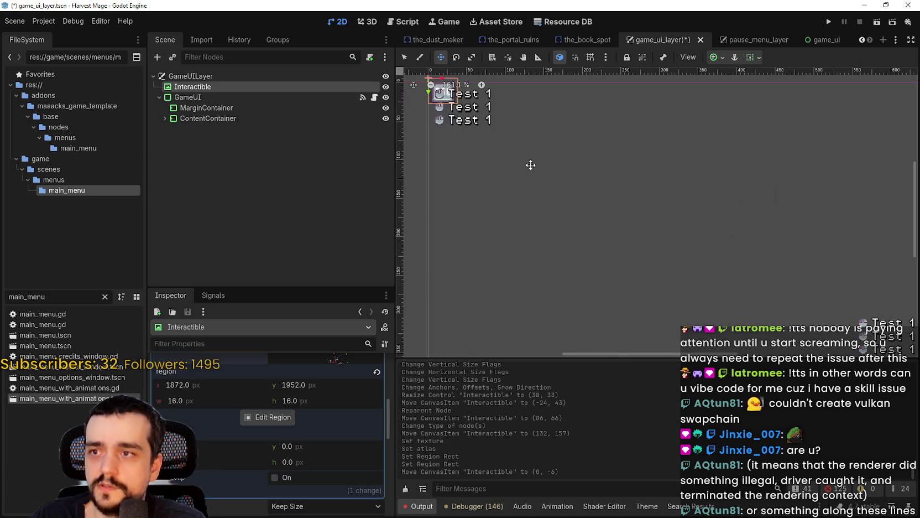
mouse_move(549, 179)
left_mouse_down()
mouse_move(601, 181)
mouse_move(629, 161)
mouse_move(596, 175)
mouse_move(688, 228)
mouse_move(689, 240)
left_mouse_up()
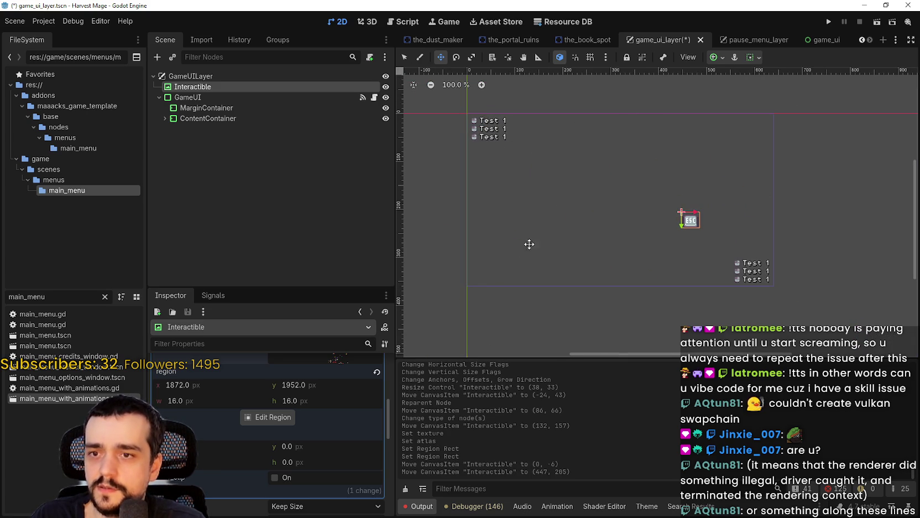
scroll(293, 437, "up", 5)
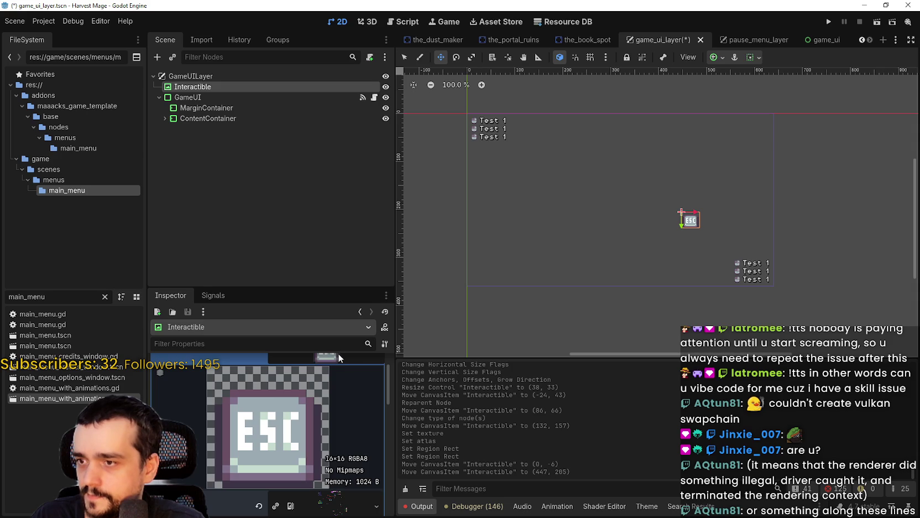
scroll(338, 371, "down", 3)
scroll(696, 224, "up", 9)
mouse_move(696, 224)
left_mouse_down()
mouse_move(544, 127)
mouse_move(629, 179)
mouse_move(626, 144)
mouse_move(586, 120)
mouse_move(604, 150)
left_mouse_up()
scroll(629, 179, "down", 8)
key("ctrl+s")
scroll(648, 151, "down", 3)
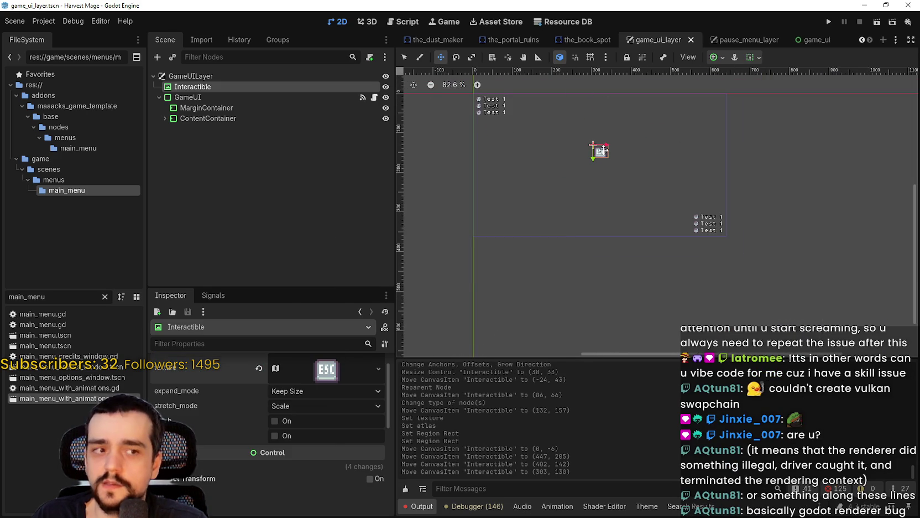
left_click(831, 23)
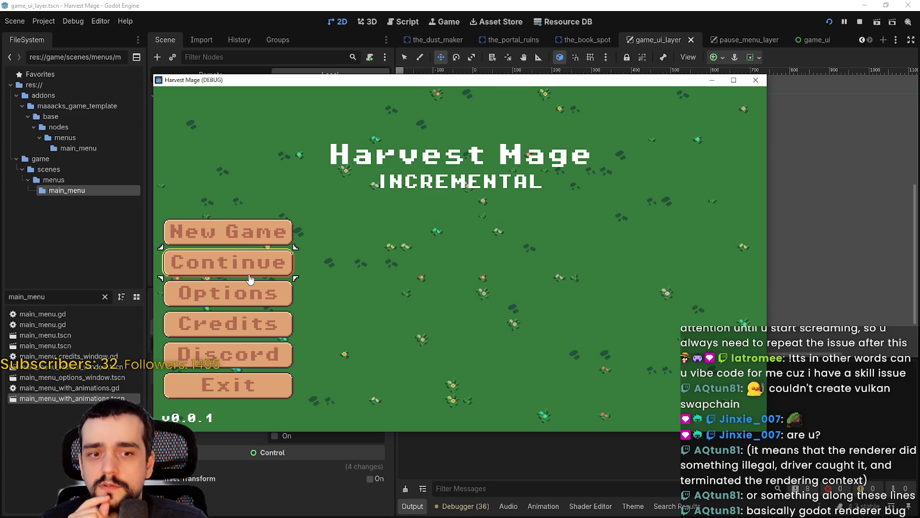
Step: Continue into the level, walk right, move the game window aside, and nudge the ESC icon to (298, 114)
left_click(250, 279)
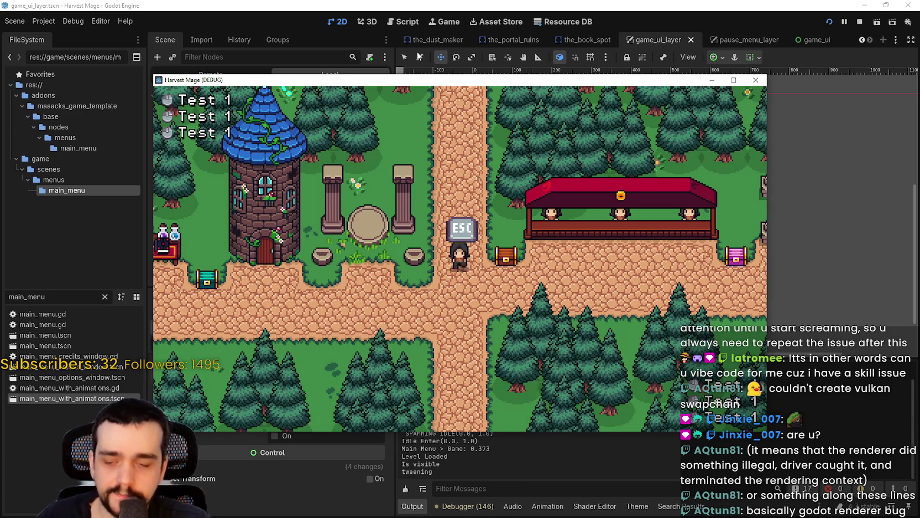
key("Right")
left_click_drag(355, 84, 410, 55)
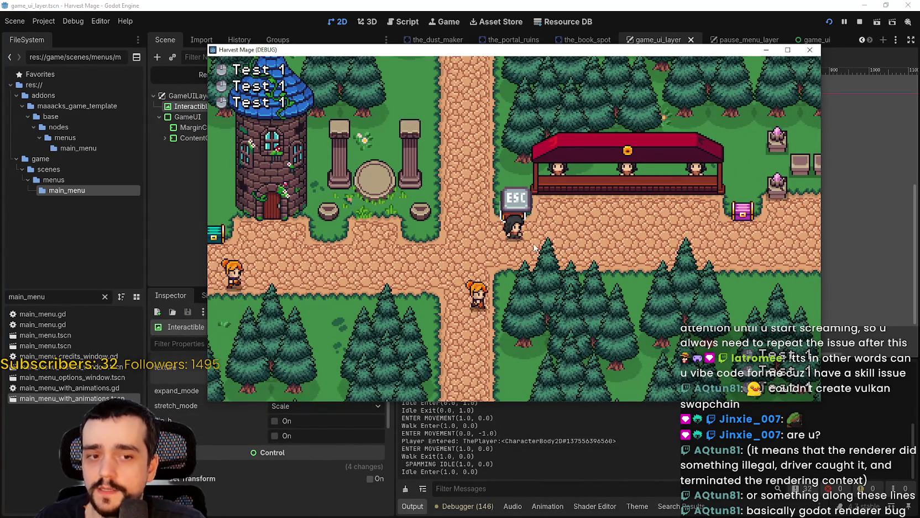
left_click_drag(361, 50, 768, 60)
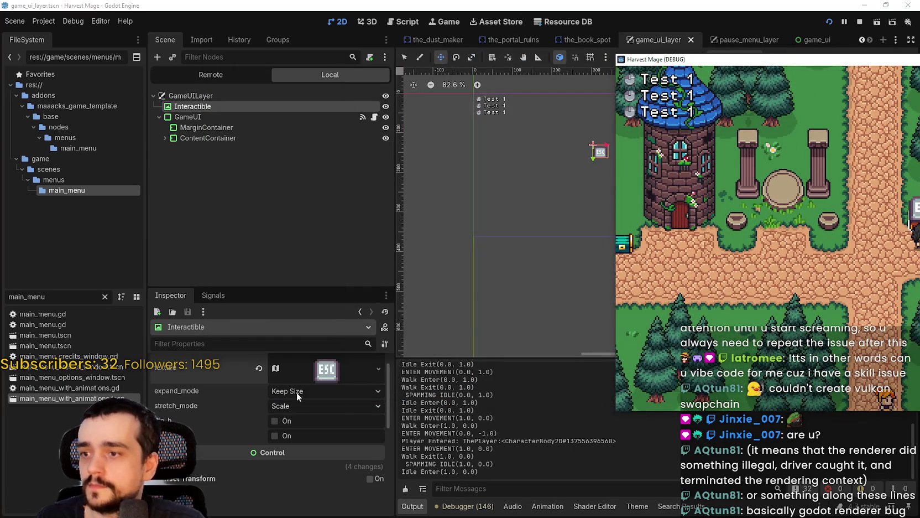
mouse_move(674, 58)
left_mouse_down()
mouse_move(735, 56)
mouse_move(447, 75)
mouse_move(474, 59)
mouse_move(566, 64)
left_mouse_up()
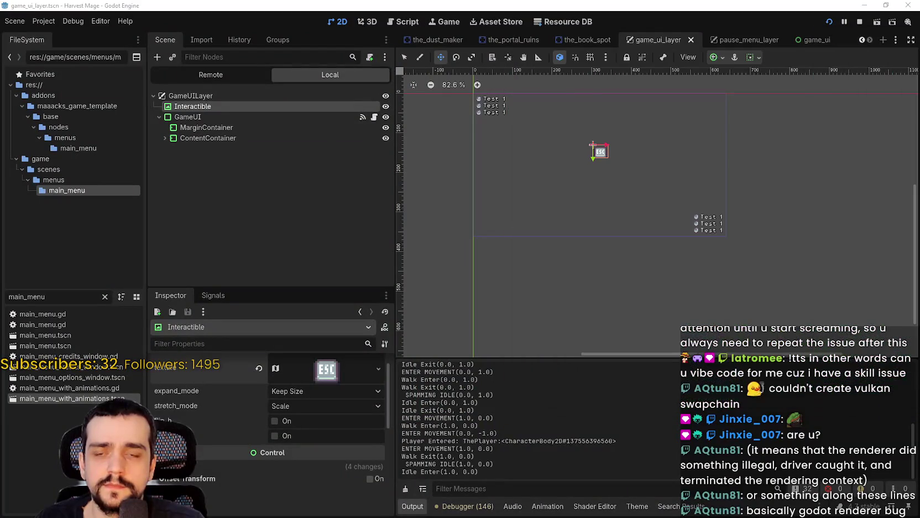
scroll(596, 148, "up", 1)
mouse_move(597, 146)
left_mouse_down()
mouse_move(591, 117)
mouse_move(586, 134)
left_mouse_up()
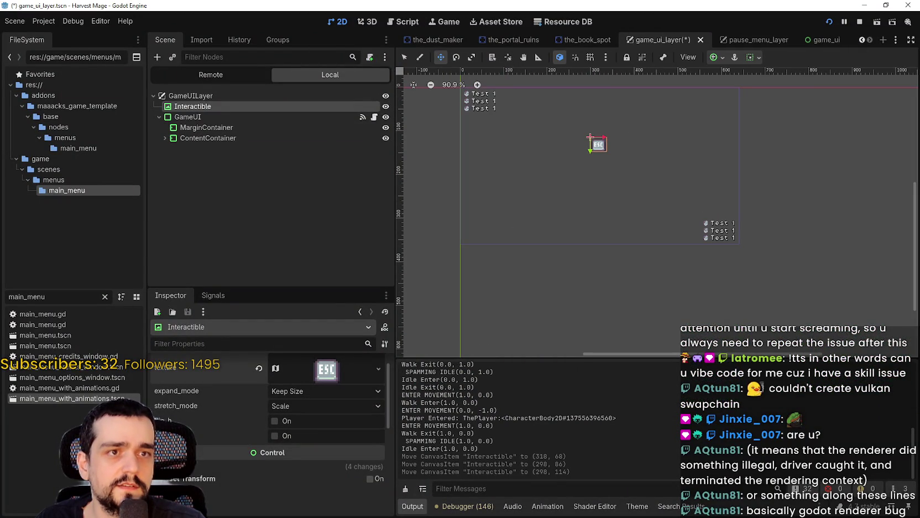
Step: Walk the player up and right into the red stall and around inside it
key("alt+Tab")
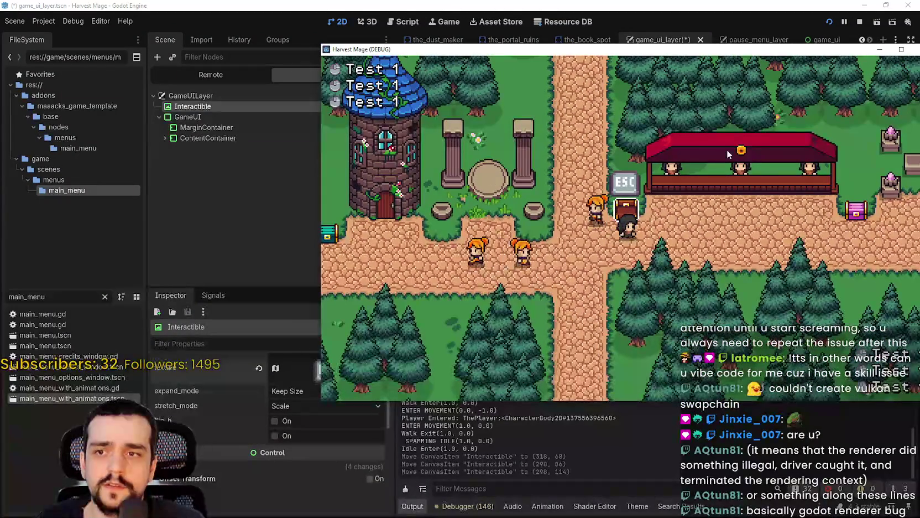
key("Up")
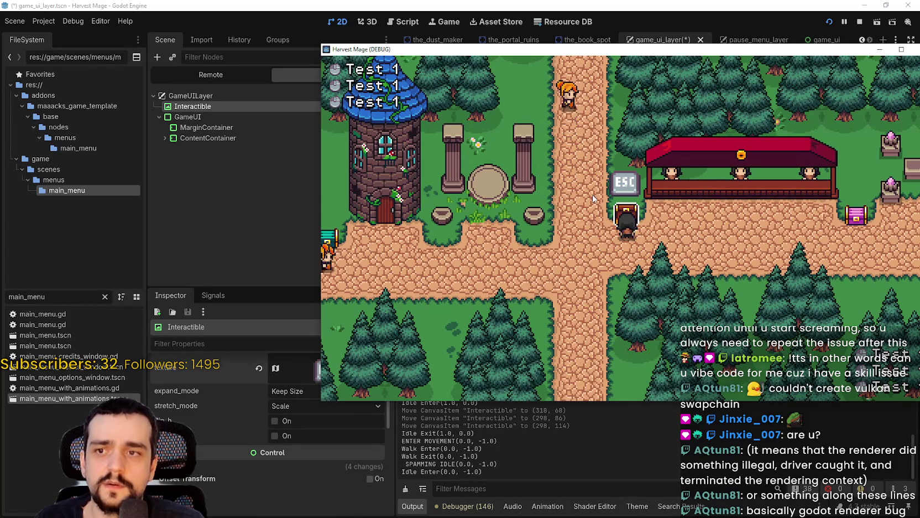
key("Right")
key("Up")
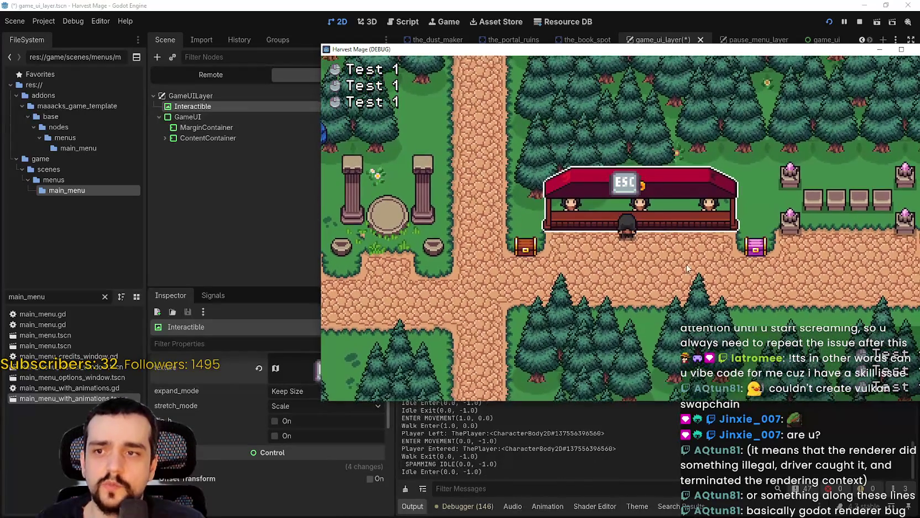
key("Left")
key("Right")
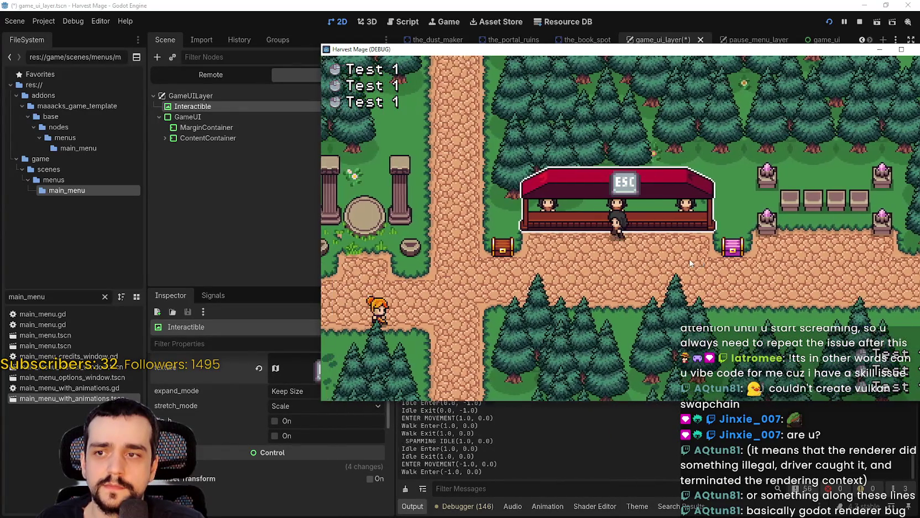
key("Left")
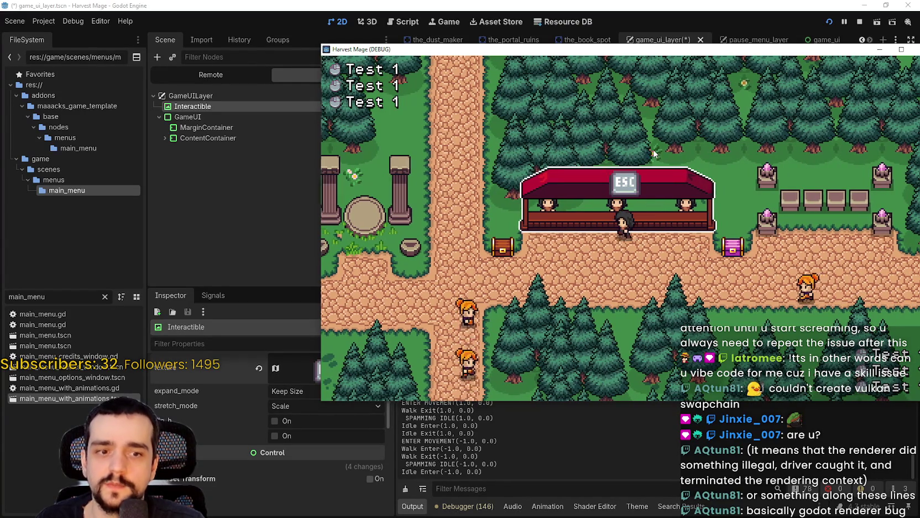
key("Left")
key("Down")
key("Right")
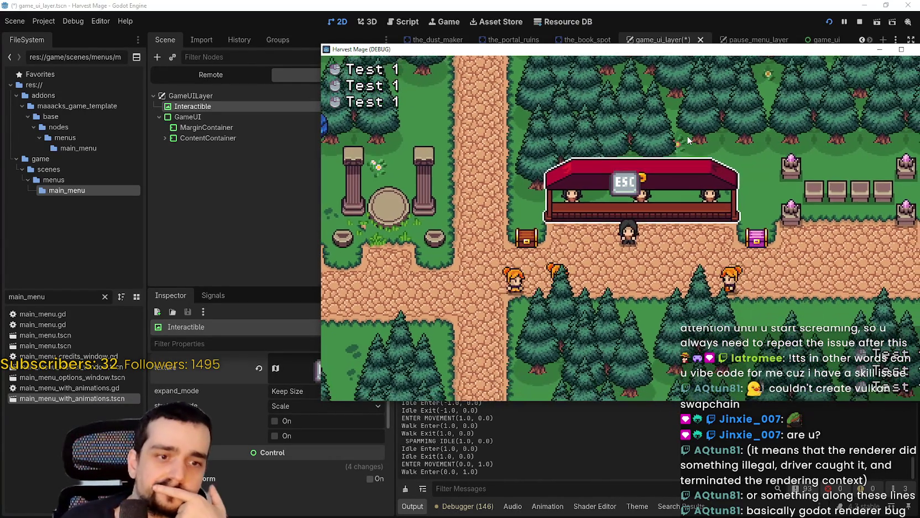
Step: Walk the player around beside the stand, then stop the game with F8
key("Up")
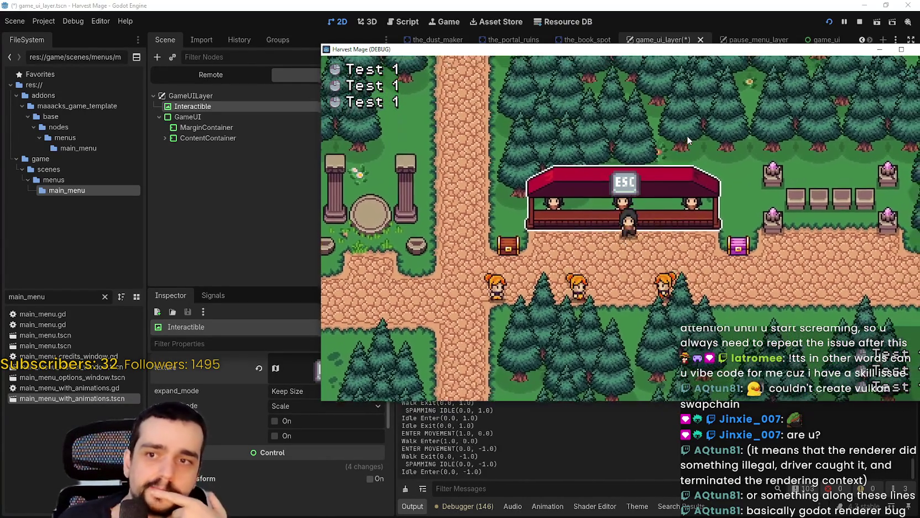
key("Down")
key("Left")
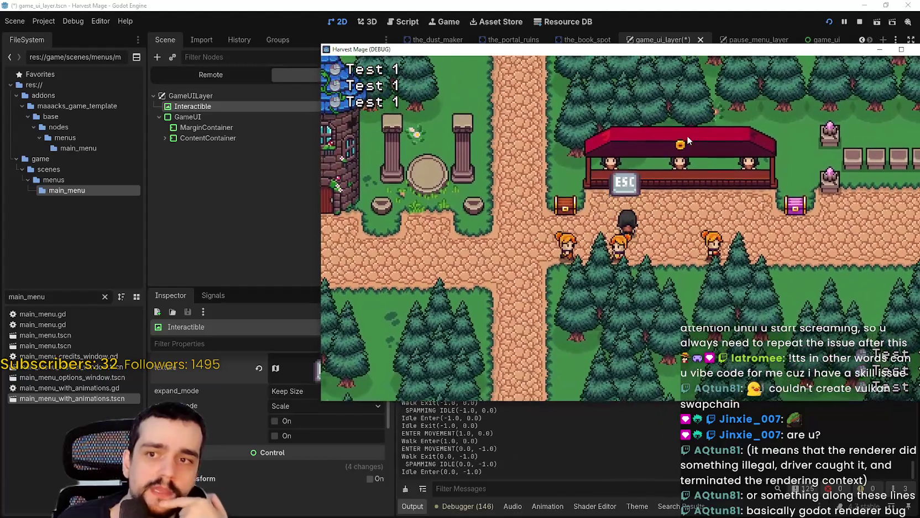
key("Left")
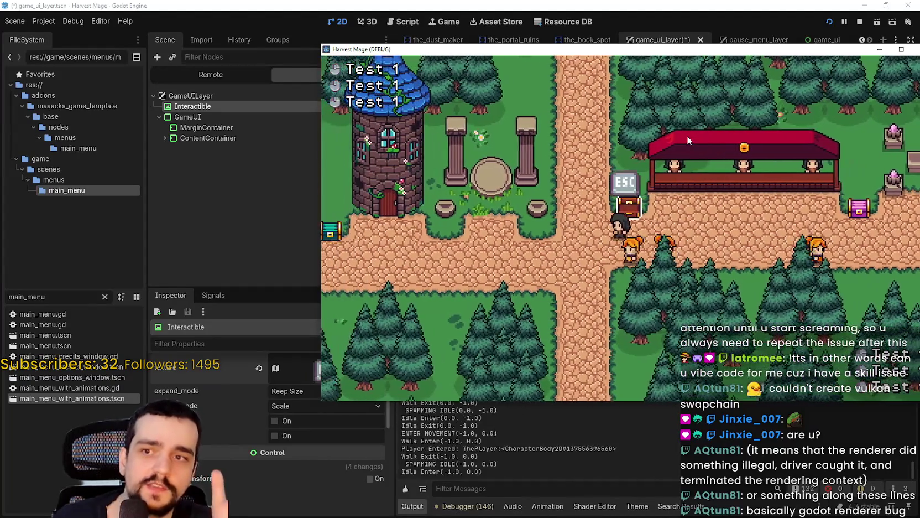
key("Down")
key("Right")
key("Up")
key("Left")
key("Down")
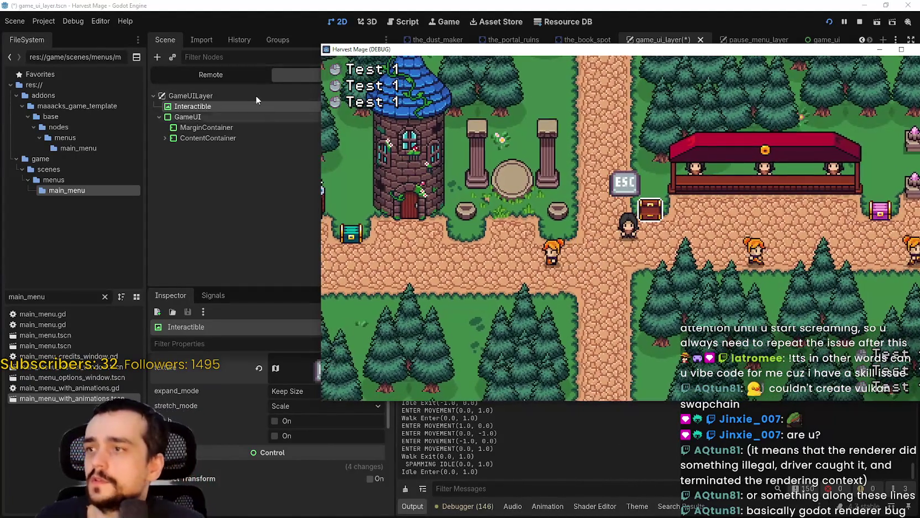
key("F8")
left_click(309, 392)
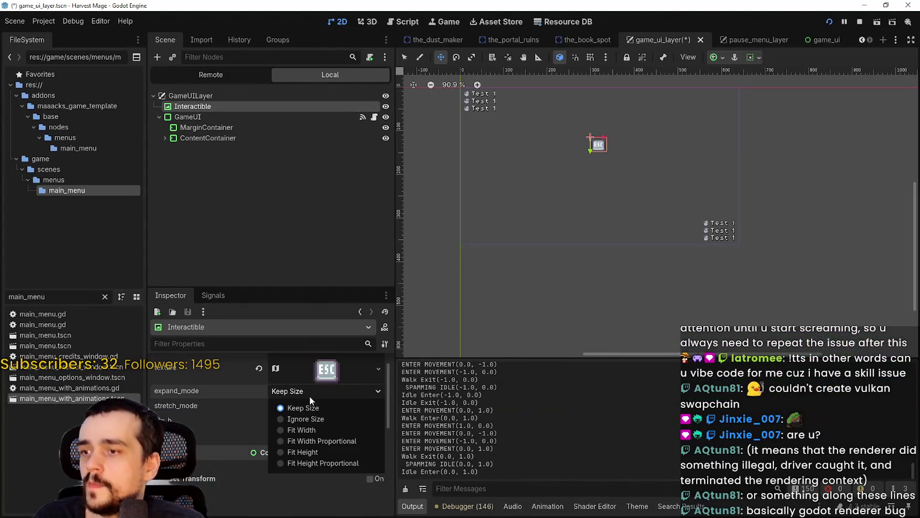
Step: Set the Interactible icon's expand mode to Fit Width Proportional
left_click(335, 441)
scroll(604, 121, "up", 4)
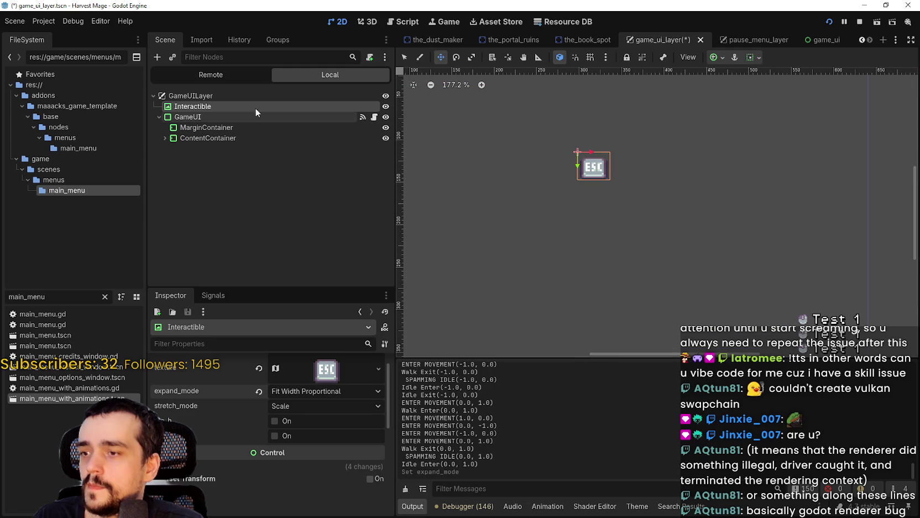
scroll(578, 185, "up", 3)
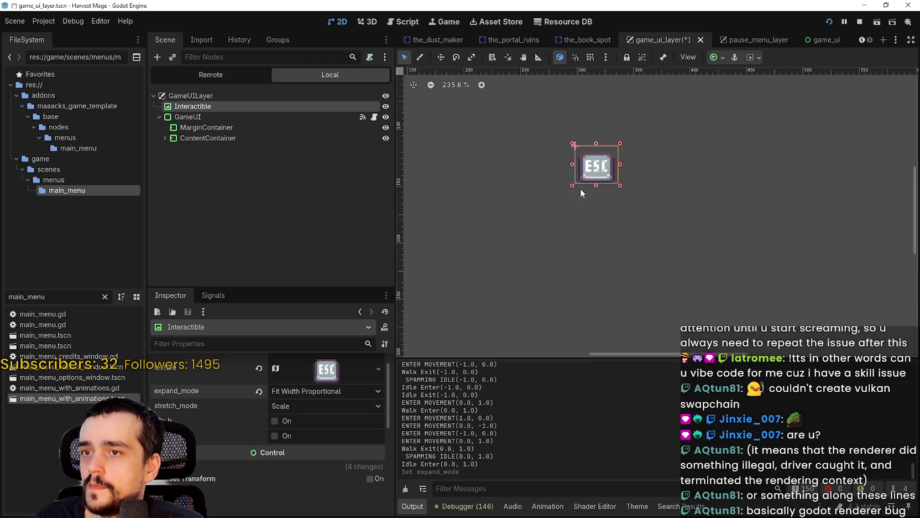
scroll(352, 460, "down", 2)
Step: Set the icon's Layout custom minimum size to 16 × 16 px
left_click(204, 408)
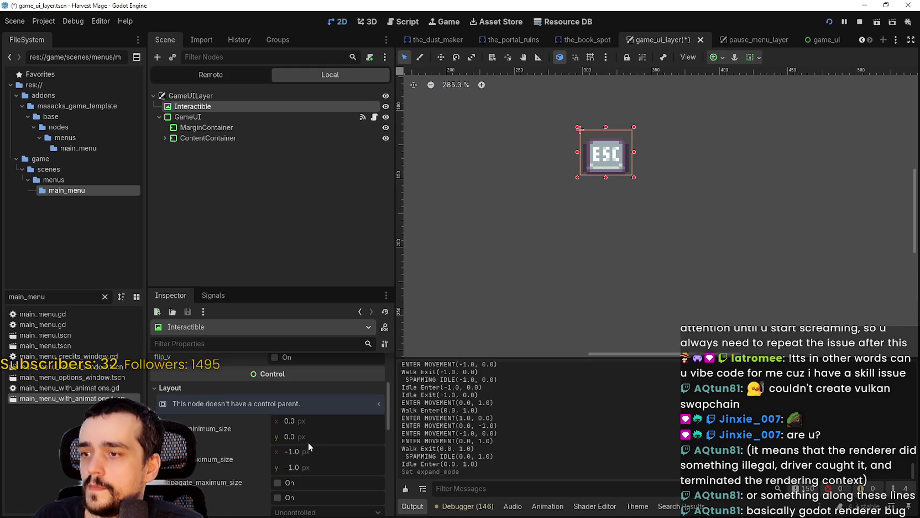
scroll(309, 437, "down", 2)
left_click(307, 406)
type("16")
left_click(315, 421)
type("16")
key("Return")
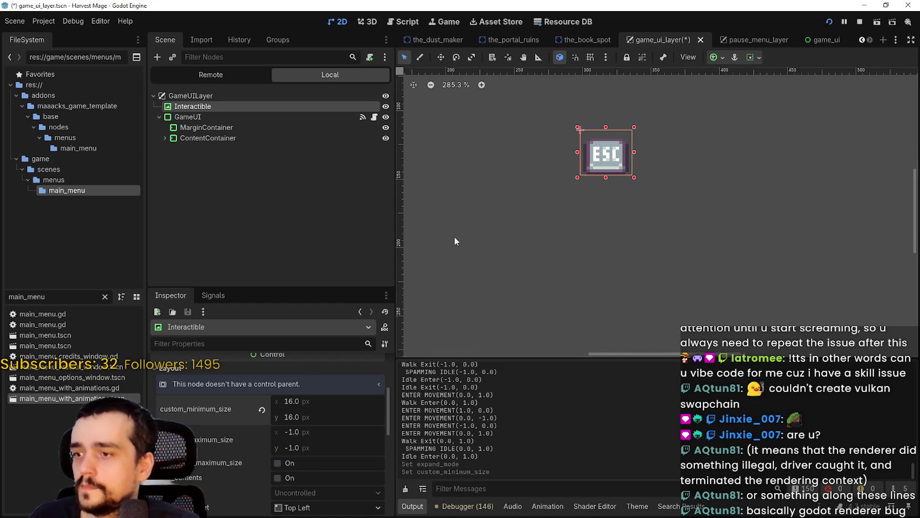
Step: Shrink the icon's rect back to 16 × 16 and run the game with F5
scroll(460, 230, "down", 3)
left_click(576, 168)
scroll(574, 171, "up", 4)
left_click_drag(450, 167, 525, 171)
scroll(548, 174, "up", 5)
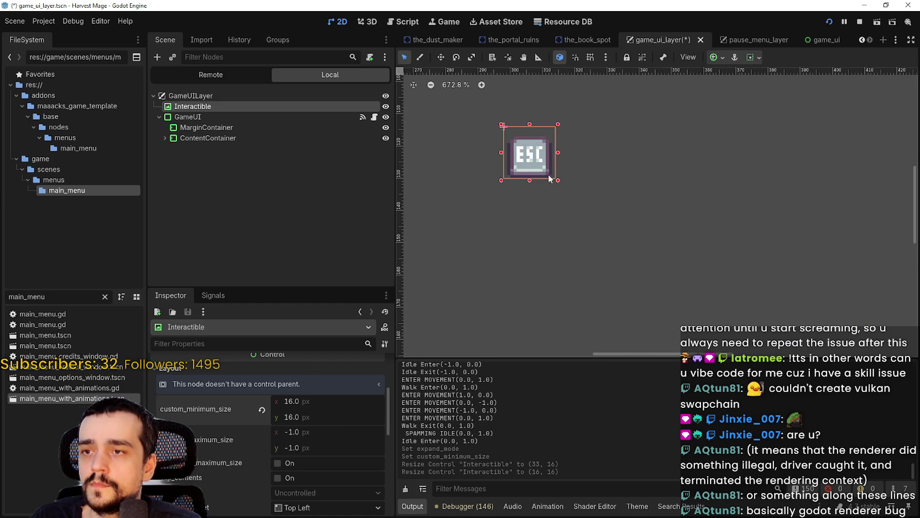
key("F5")
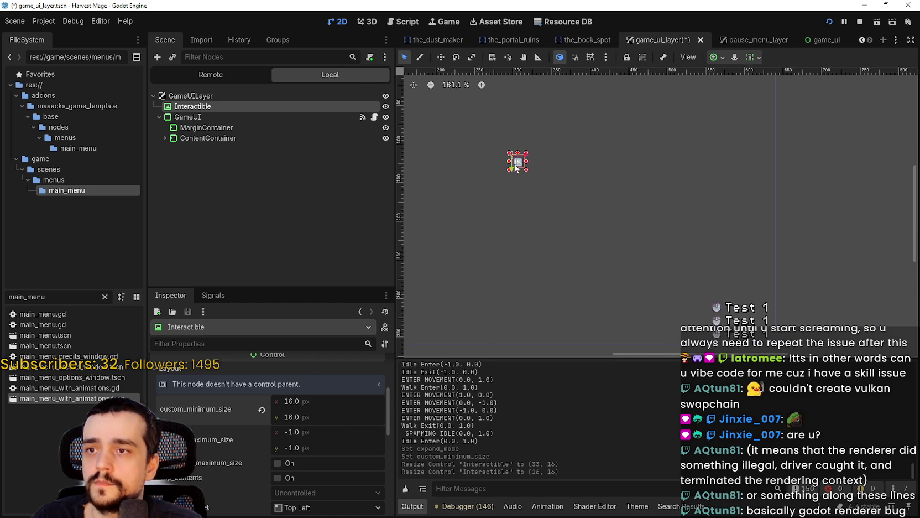
key("Right")
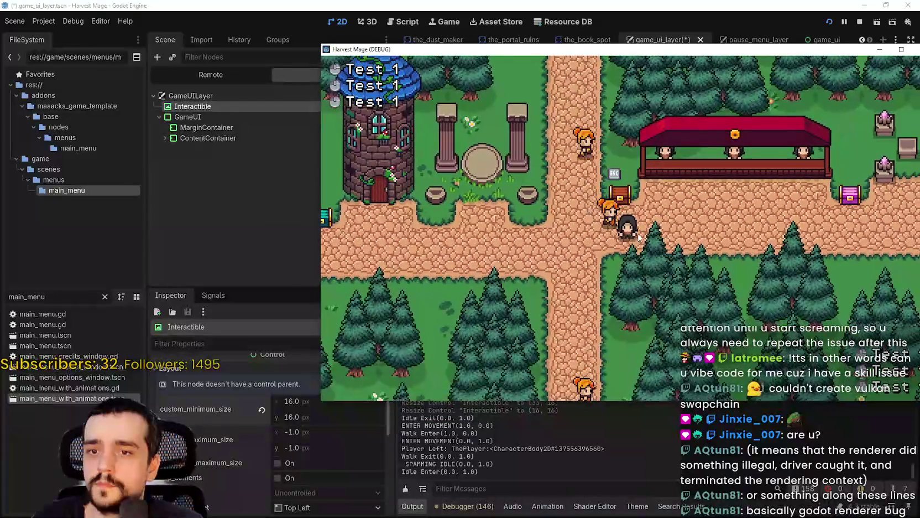
Step: Maximize the Harvest Mage game window, then restore it and move it right of the editor
mouse_move(867, 49)
left_mouse_down()
mouse_move(834, 41)
mouse_move(834, 1)
left_mouse_up()
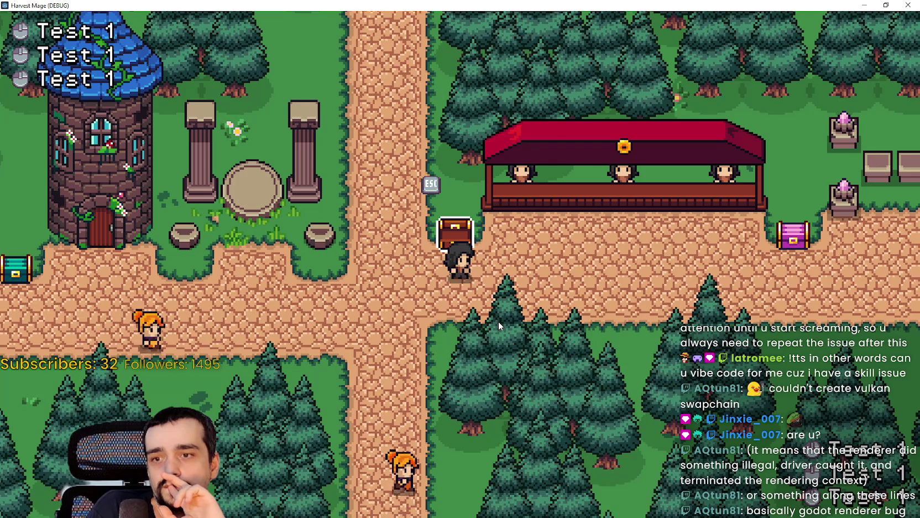
left_click(886, 5)
left_click_drag(339, 38, 616, 50)
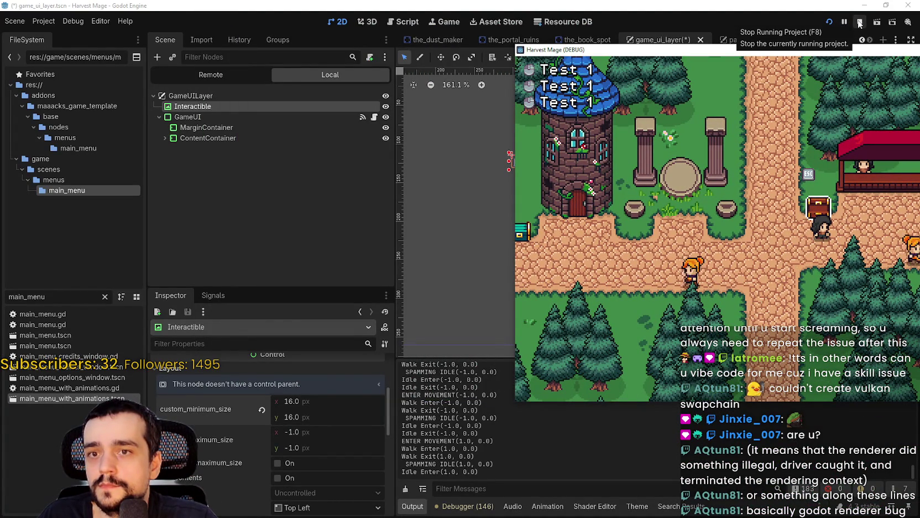
Step: Walk the player away from and back to the chest to trigger the ESC prompt
key("Up")
key("Down")
key("Up")
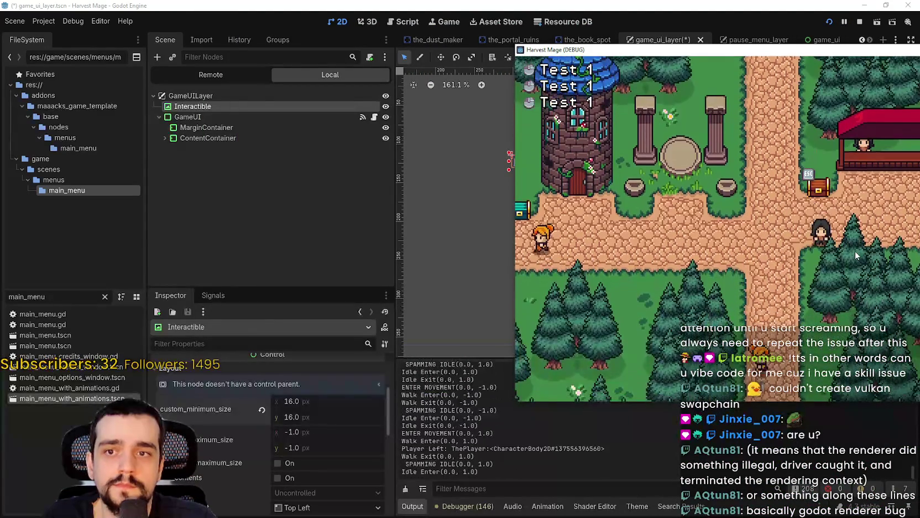
key("Left")
key("Down")
key("Right")
key("Up")
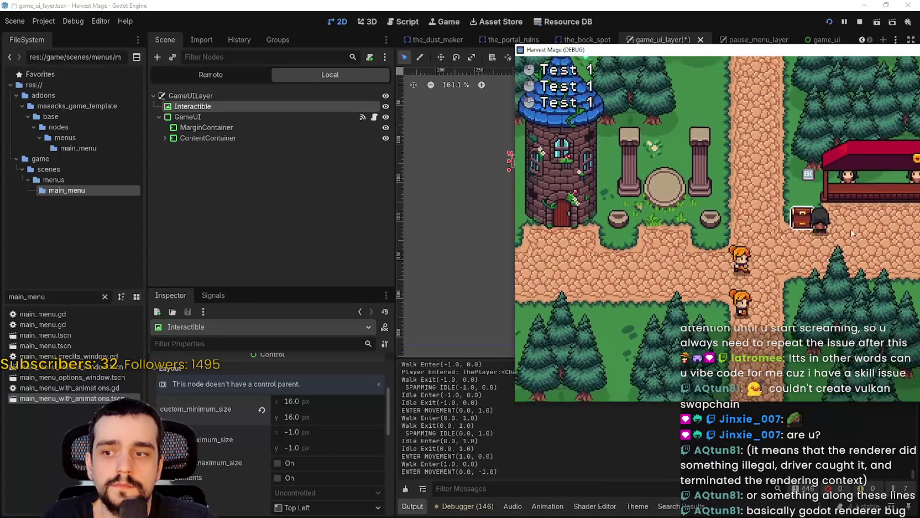
key("Down")
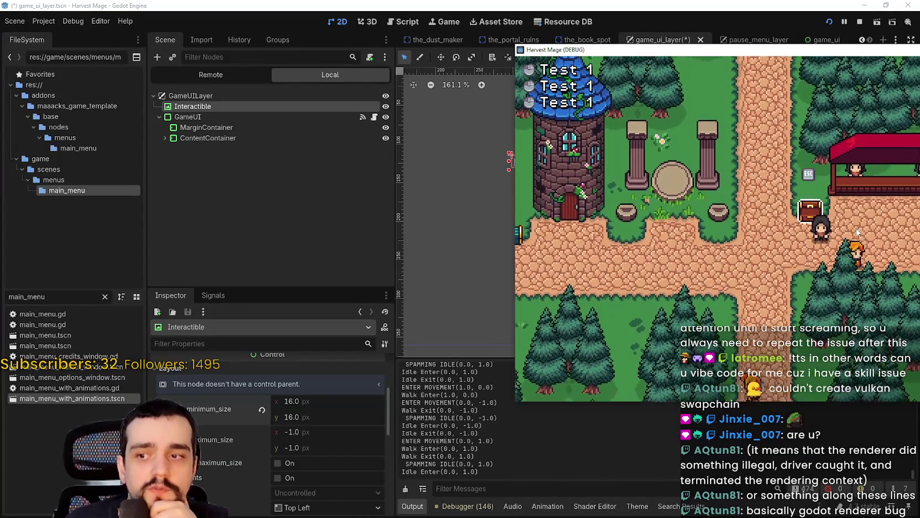
key("Up")
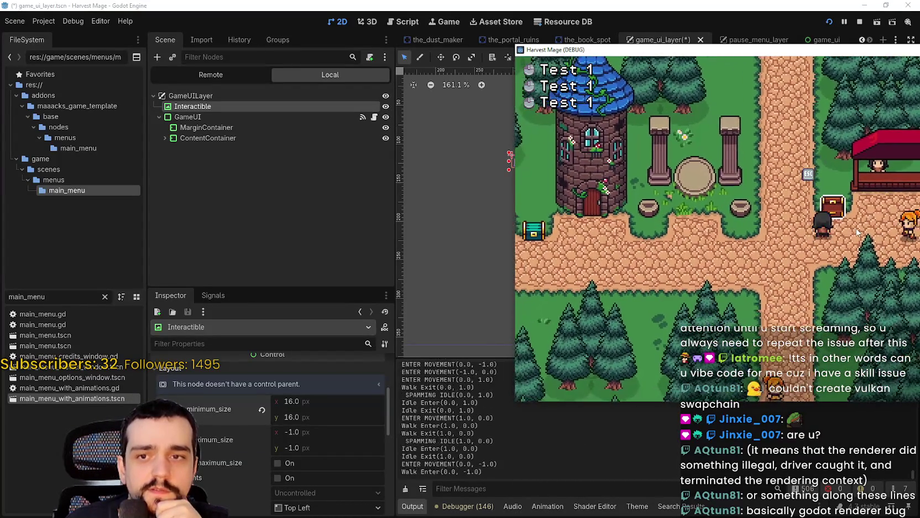
Step: Move the player around the chest to check the small ESC icon and Player Entered/Left logs
key("Left")
key("Right")
key("Right")
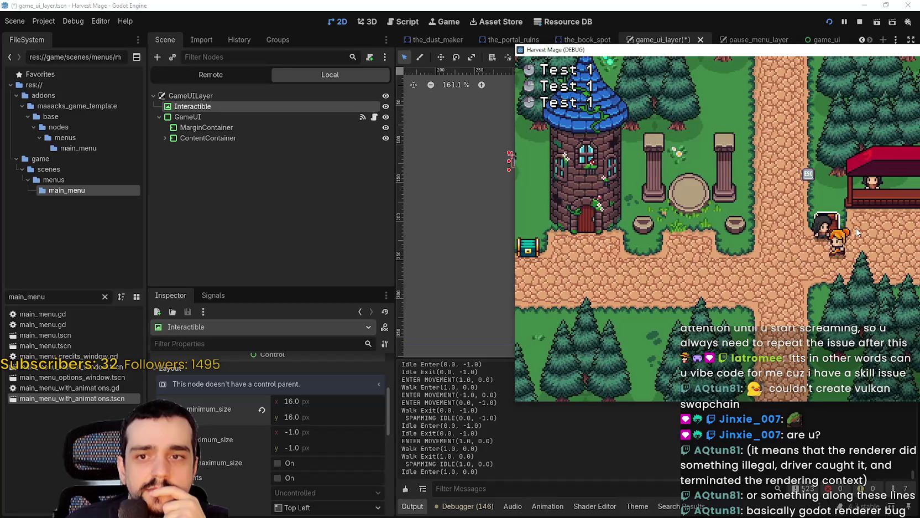
key("Up")
key("Down")
key("Right")
key("Up")
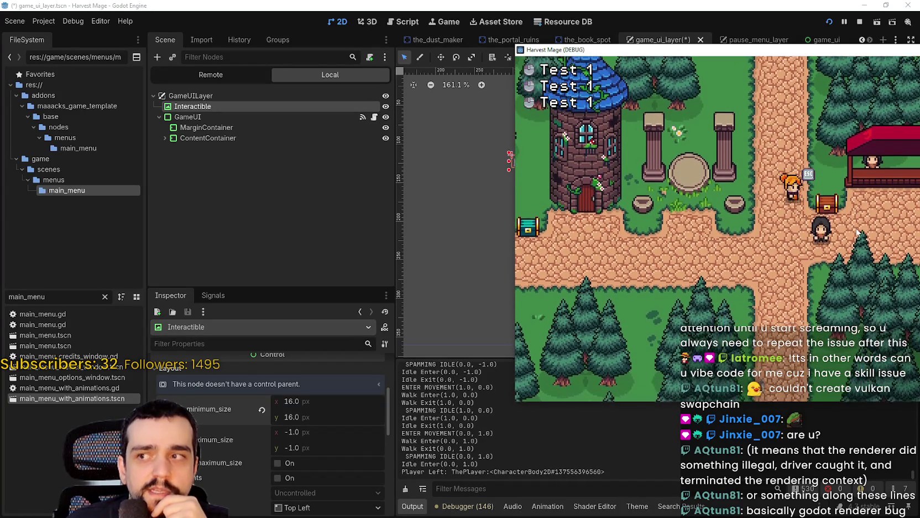
key("Left")
key("Down")
key("Right")
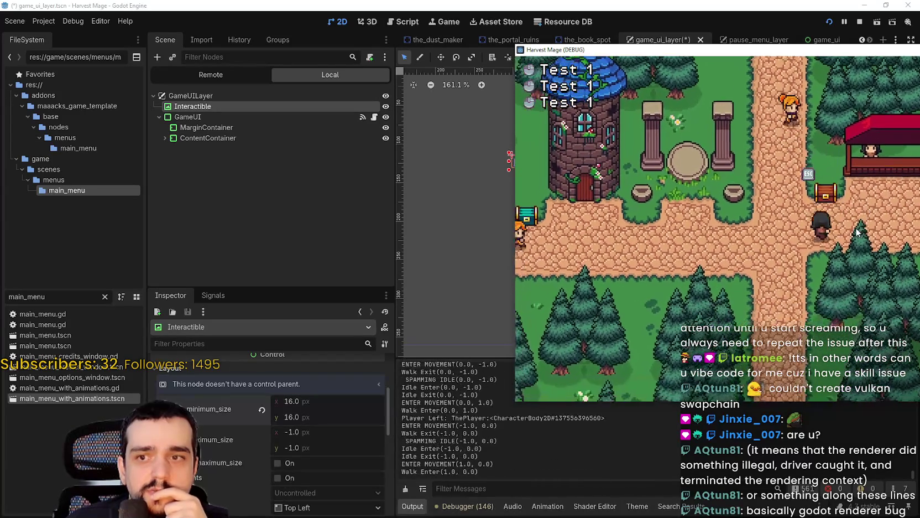
key("Down")
key("Right")
key("Up")
key("Left")
key("Right")
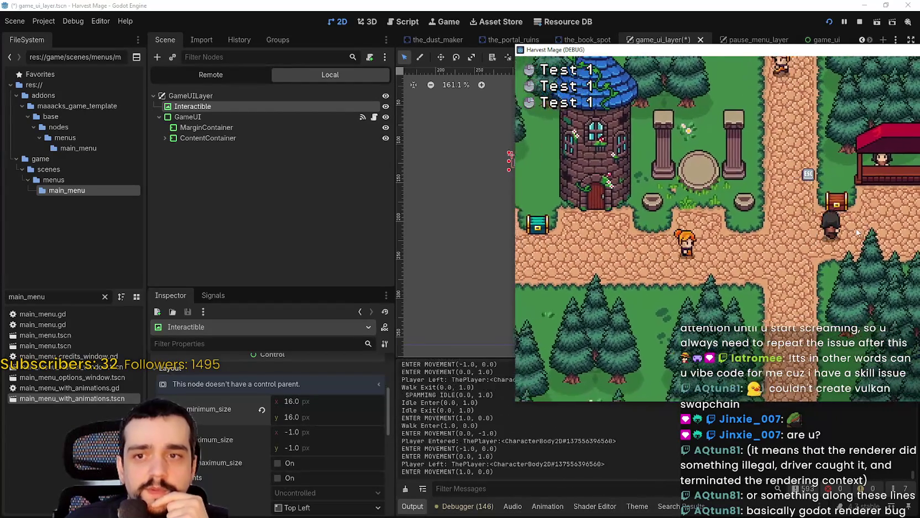
key("Left")
key("Left")
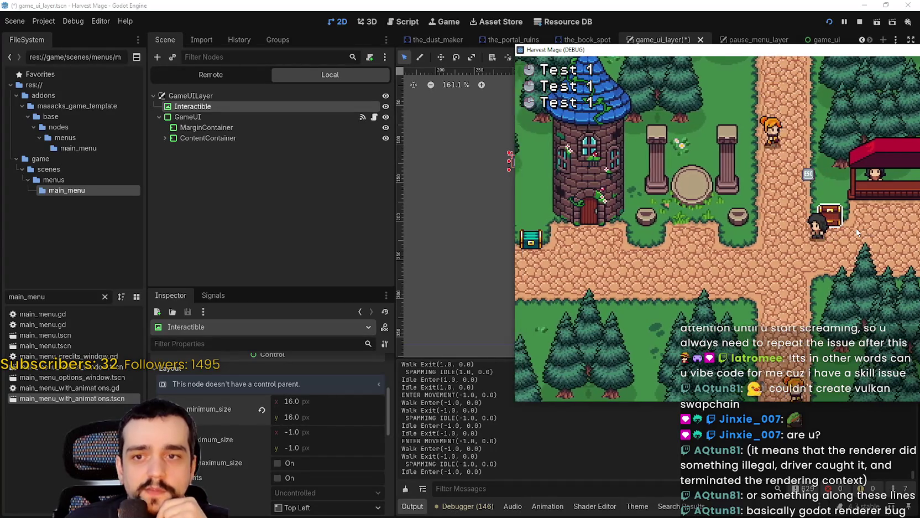
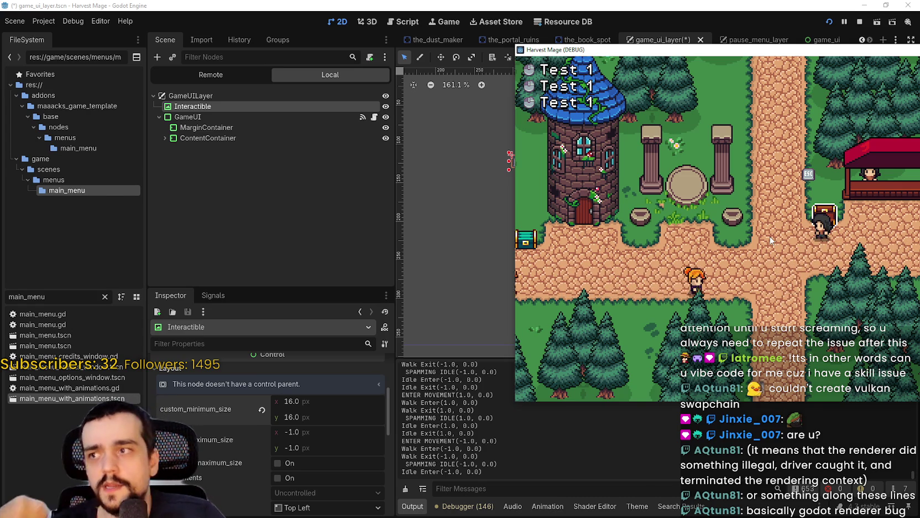
Step: Bring the editor in front of the game and zoom the 2D view onto the Interactible ESC icon
left_click(247, 108)
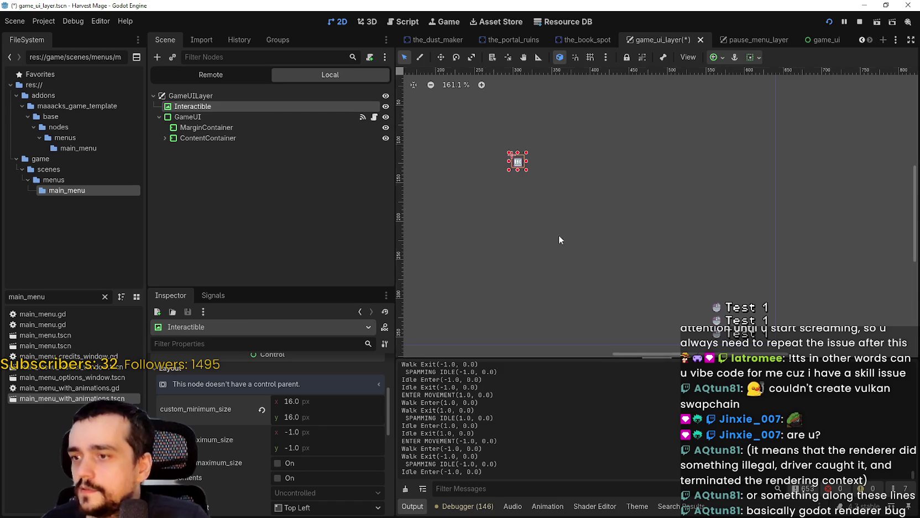
scroll(509, 160, "up", 10)
scroll(520, 214, "down", 5)
scroll(524, 215, "up", 2)
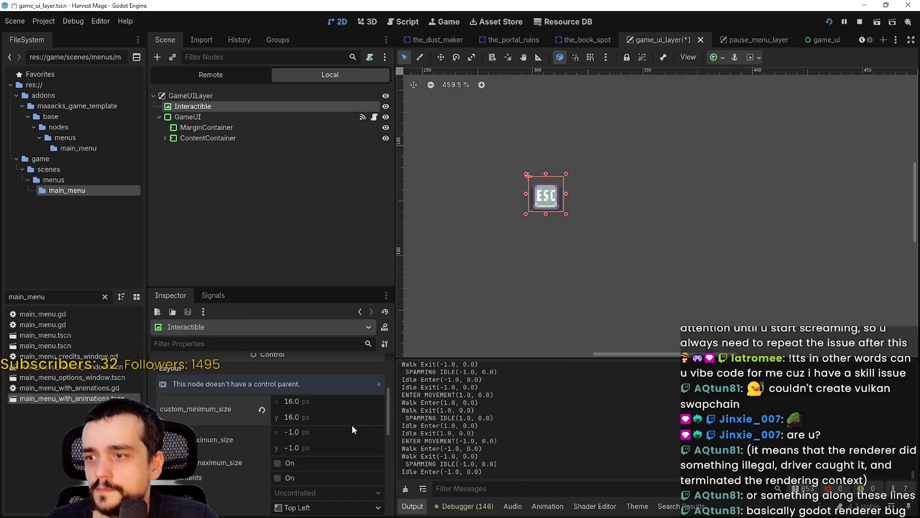
scroll(350, 431, "down", 3)
scroll(343, 432, "up", 4)
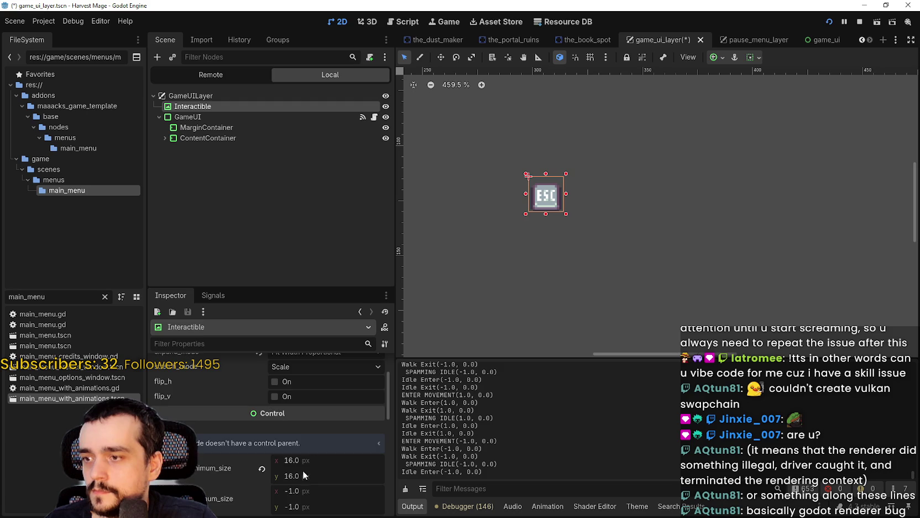
Step: Preview the ESC icon's texture, then try the Keep Centered stretch mode
left_click(327, 398)
left_click(327, 390)
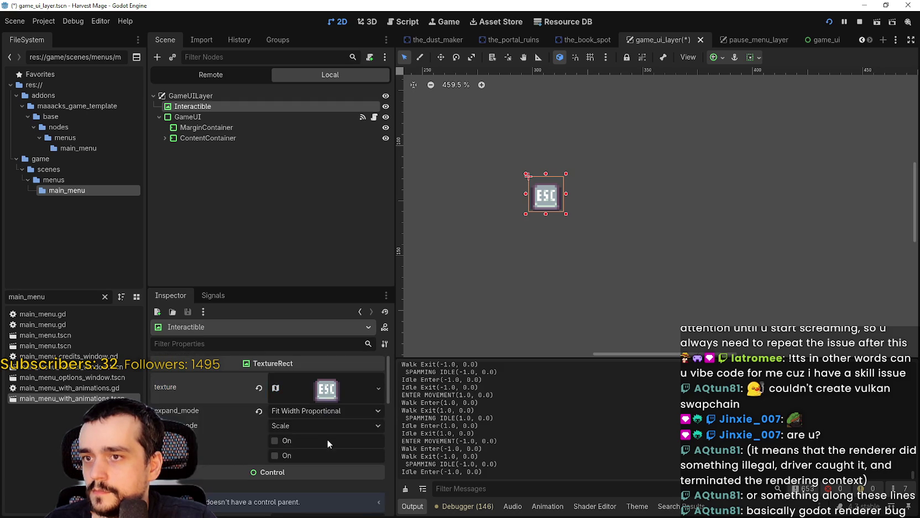
left_click(299, 423)
left_click(298, 428)
left_click(299, 425)
left_click(310, 475)
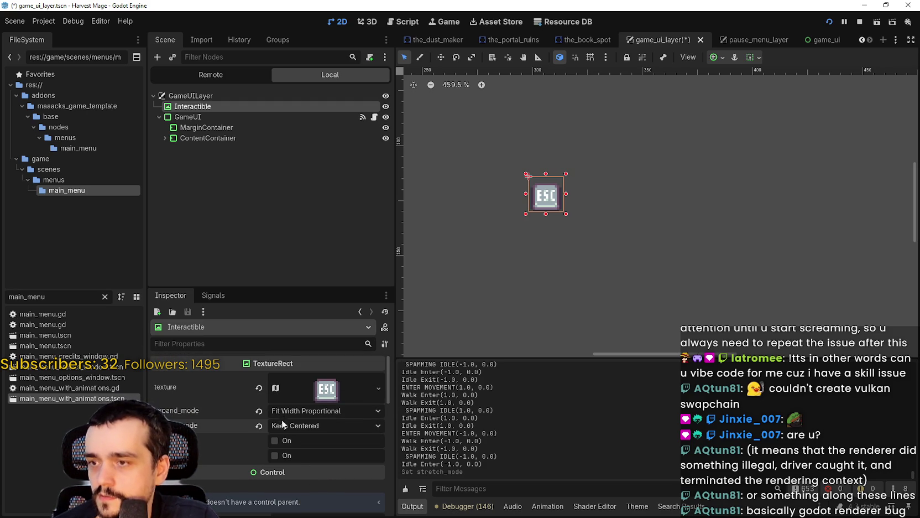
Step: Try Keep Aspect Centered, settle on Scale stretch mode, and save the game_ui_layer scene
left_click(259, 426)
left_click(299, 425)
left_click(305, 495)
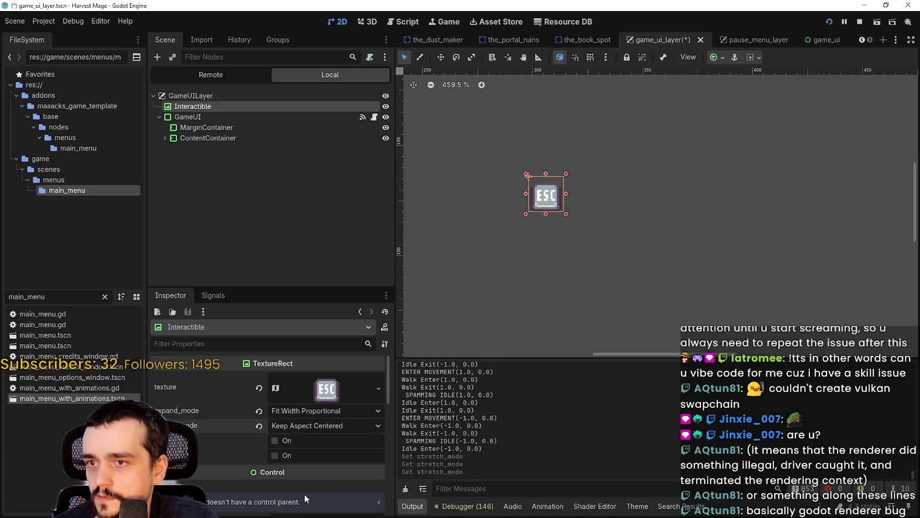
scroll(554, 229, "up", 7)
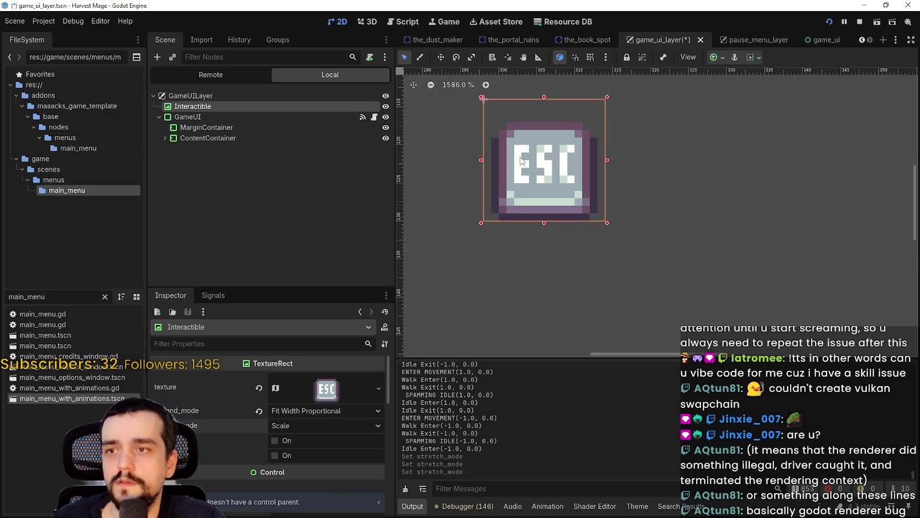
key("ctrl+s")
scroll(523, 160, "down", 6)
scroll(530, 172, "up", 1)
scroll(547, 188, "down", 3)
scroll(556, 196, "up", 3)
scroll(557, 200, "down", 2)
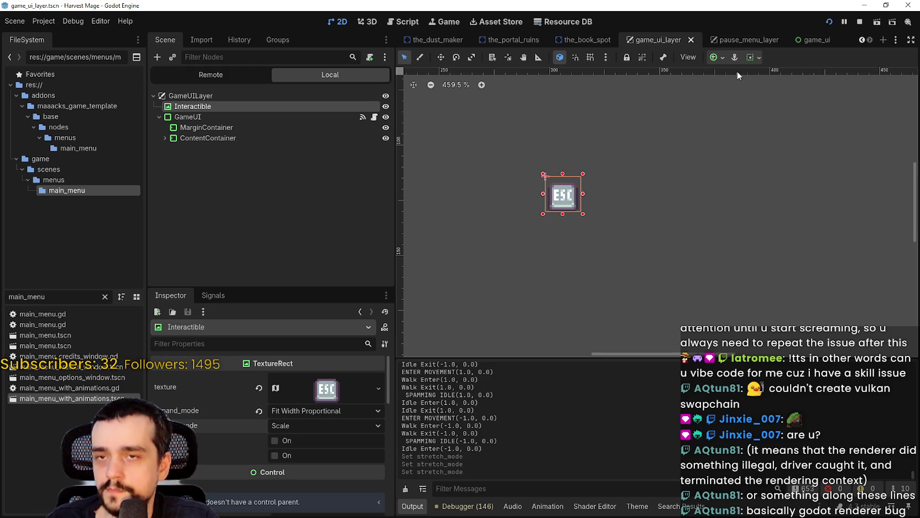
Step: Pan the 2D viewport to bring the Test 1 currency labels into view
scroll(686, 222, "down", 5)
scroll(640, 209, "down", 2)
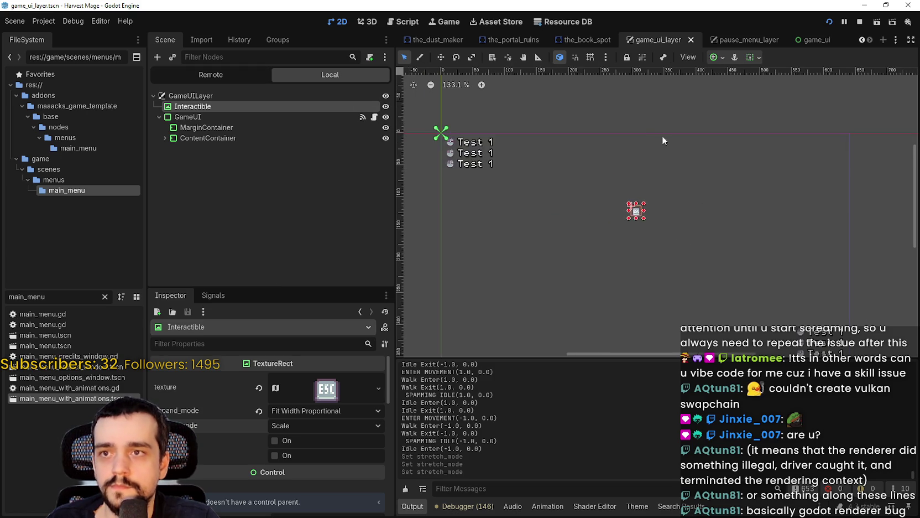
scroll(578, 168, "up", 2)
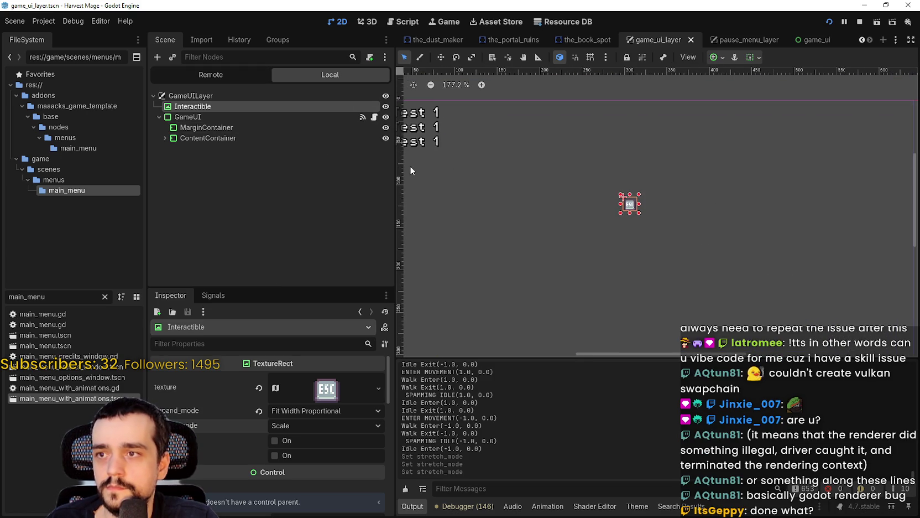
left_click_drag(409, 167, 513, 183)
scroll(577, 215, "right", 5)
scroll(631, 229, "up", 4)
Step: Expand ContentContainer > CurrencyContainer > MarginContainer and Control_1 to reveal its TextureRect and Label
left_click(165, 138)
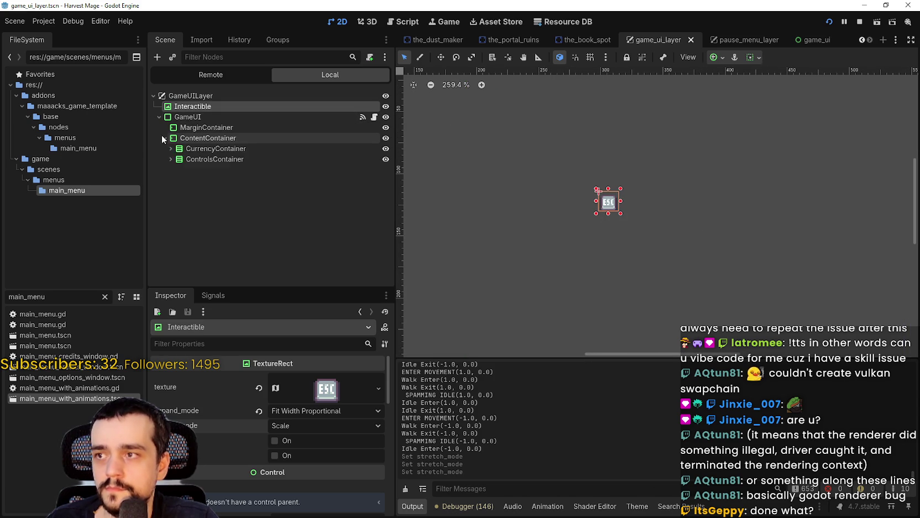
left_click(171, 148)
left_click(177, 159)
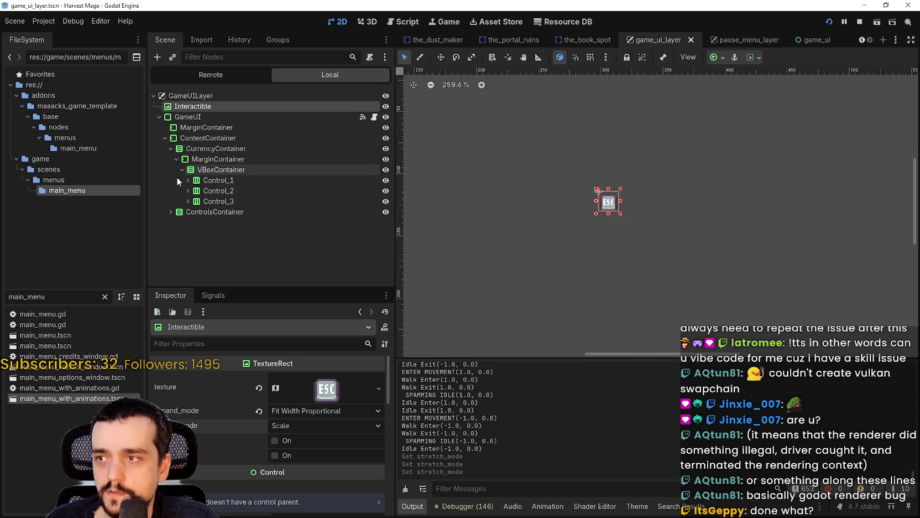
left_click(202, 180)
left_click(188, 181)
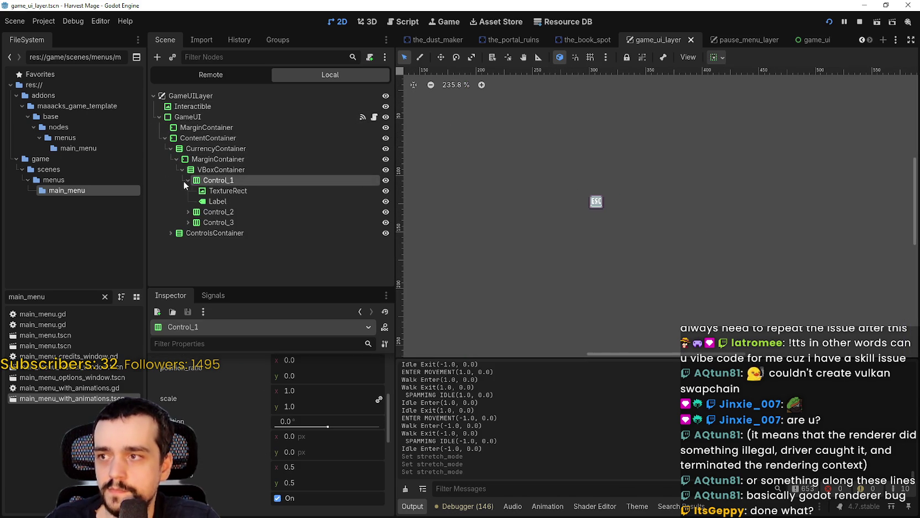
left_click(160, 117)
left_click(185, 106)
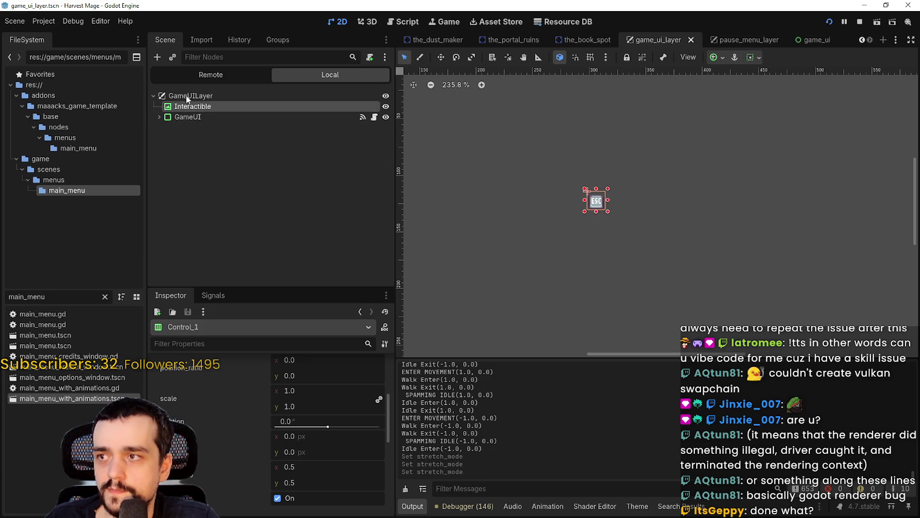
Step: Paste the copied Control_1 row as a child of GameUILayer, above Interactible
right_click(185, 95)
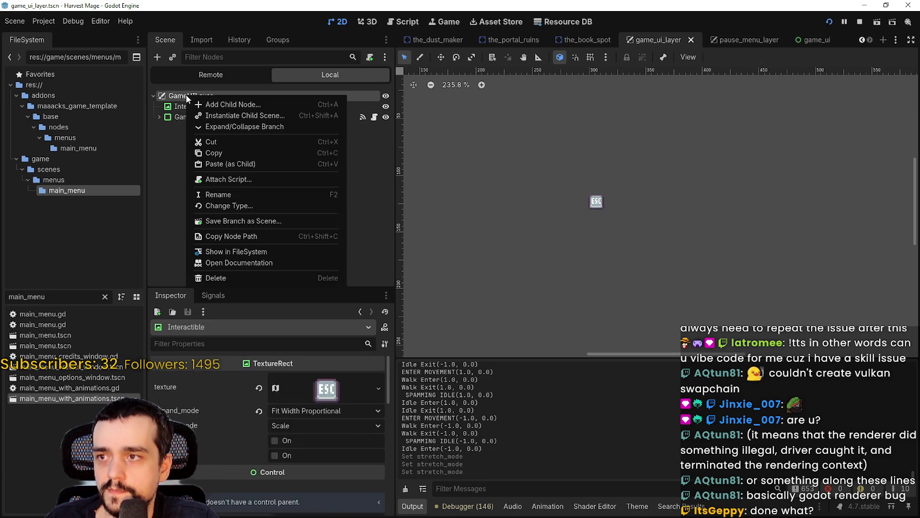
left_click(227, 164)
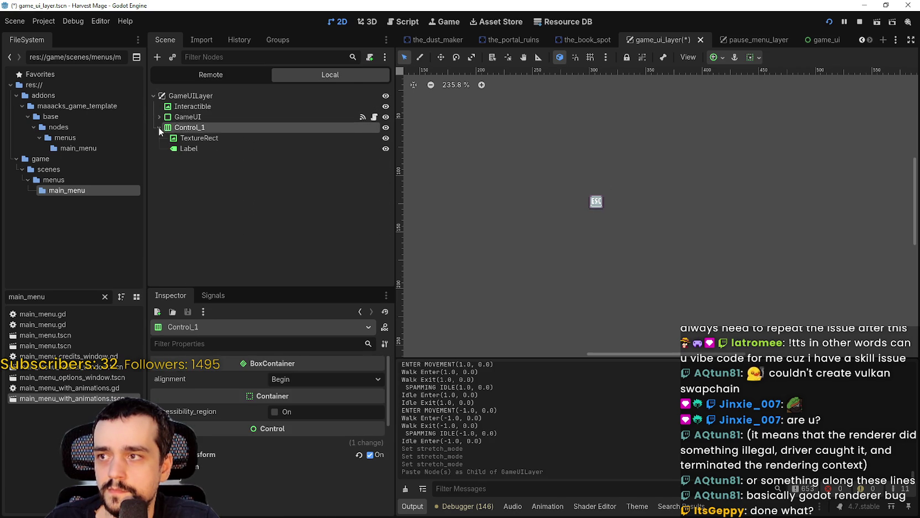
left_click_drag(190, 104, 190, 104)
left_click(185, 117)
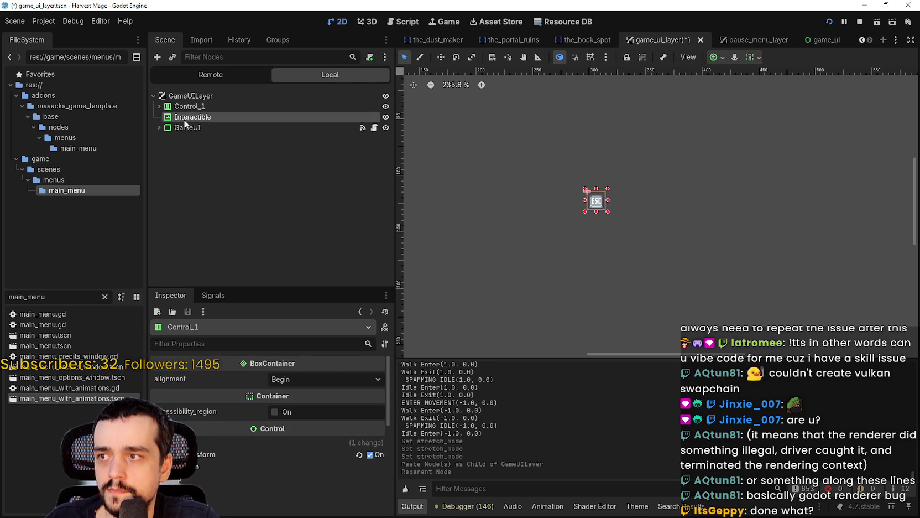
left_click(175, 129)
left_click(173, 115)
left_click(159, 106)
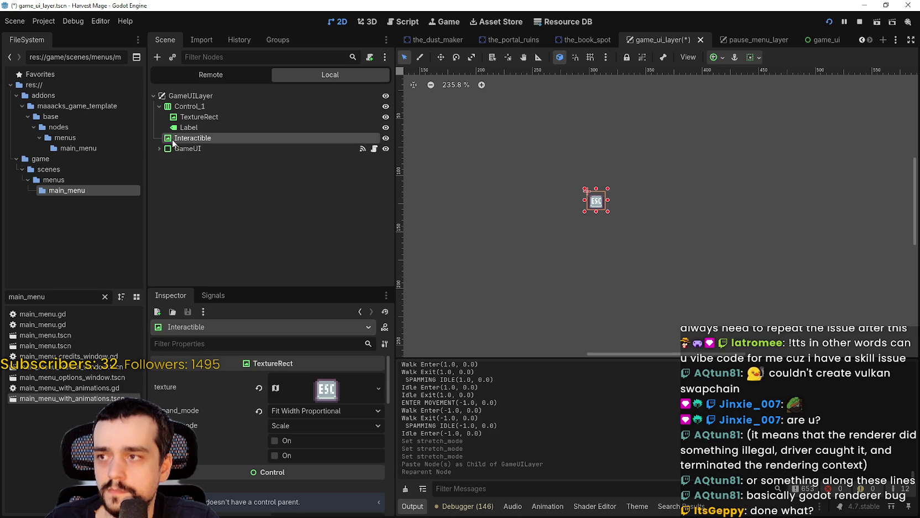
Step: Move Interactible into Control_1 and delete the leftover TextureRect
left_click_drag(210, 126, 209, 127)
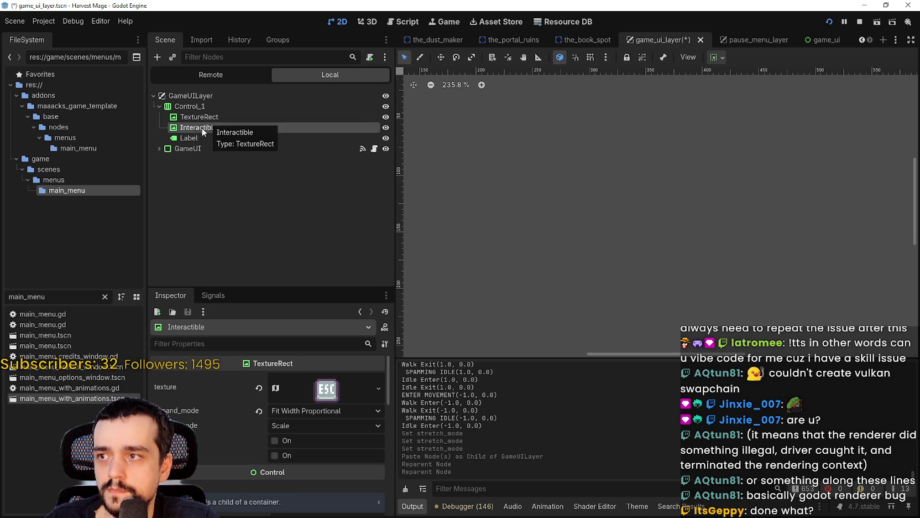
right_click(198, 117)
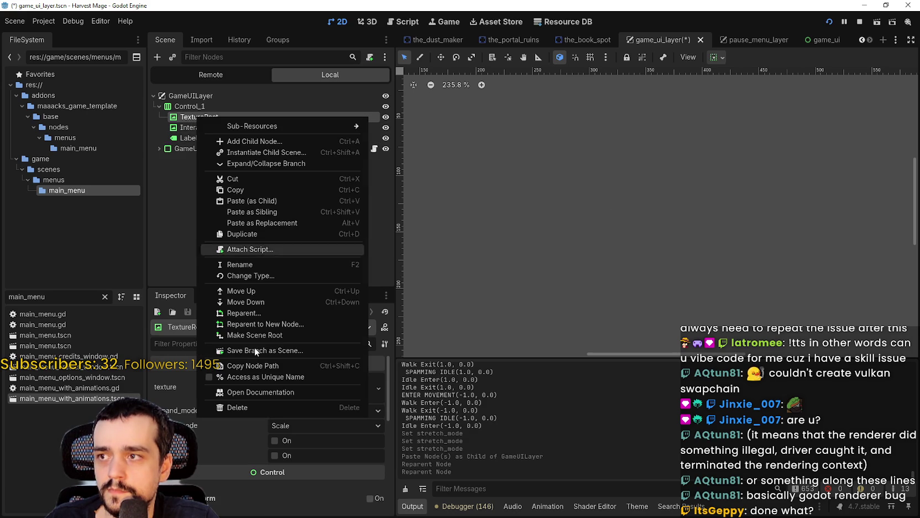
left_click(276, 412)
left_click(440, 268)
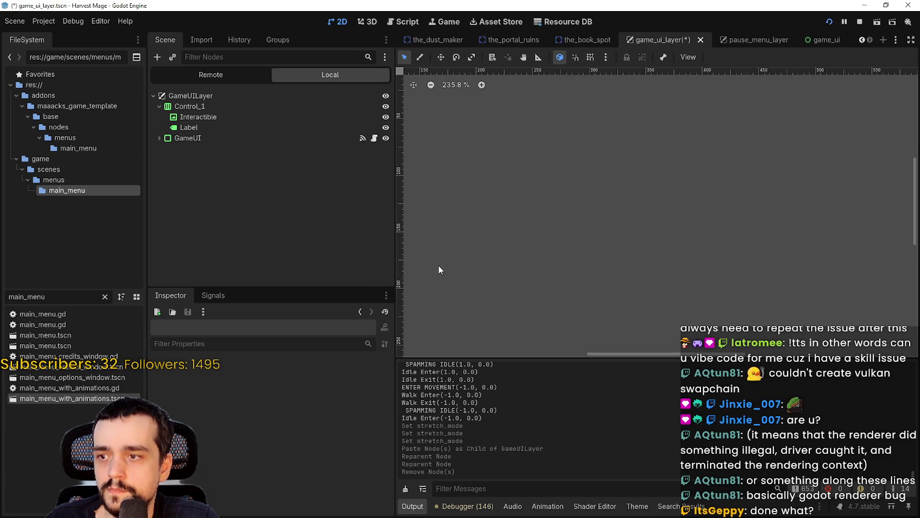
left_click(195, 118)
scroll(509, 246, "down", 5)
scroll(571, 202, "up", 2)
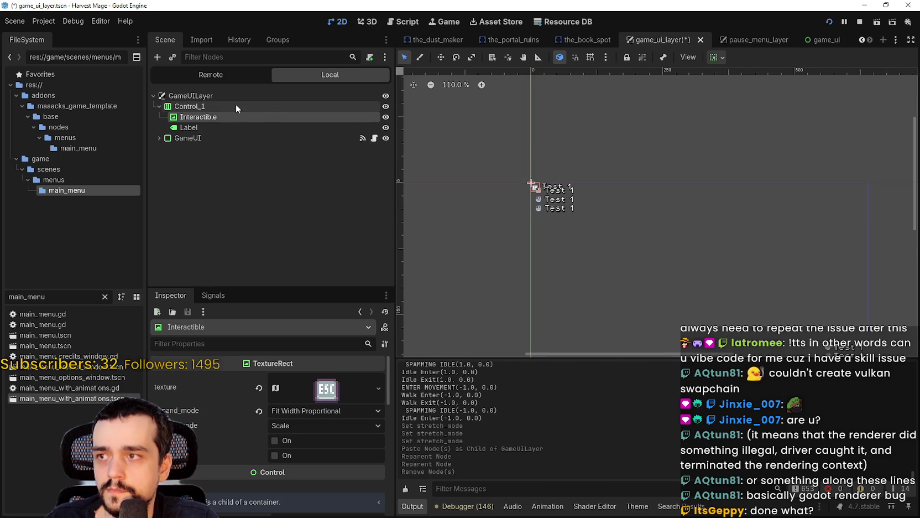
Step: Drag the new Control_1 ESC row to (190, 77), below the currency rows, then select its Label
left_click(236, 104)
scroll(550, 227, "up", 5)
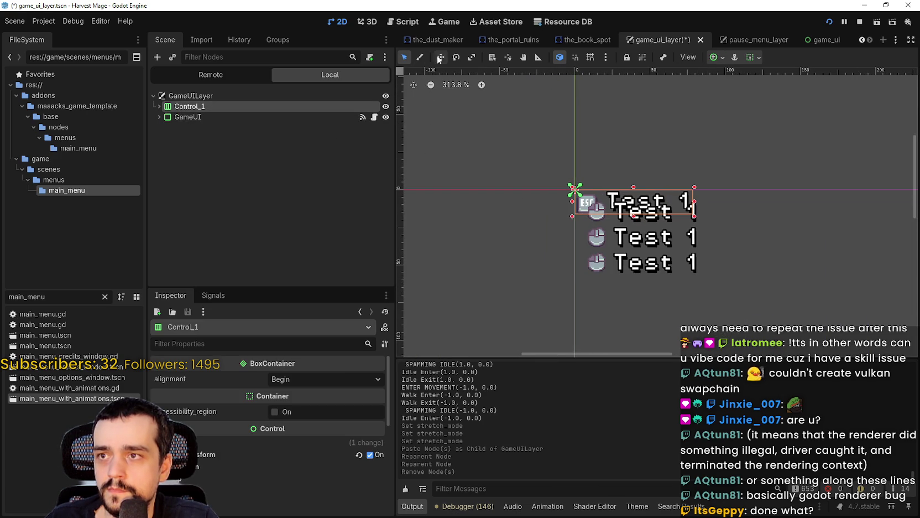
left_click_drag(613, 196, 719, 243)
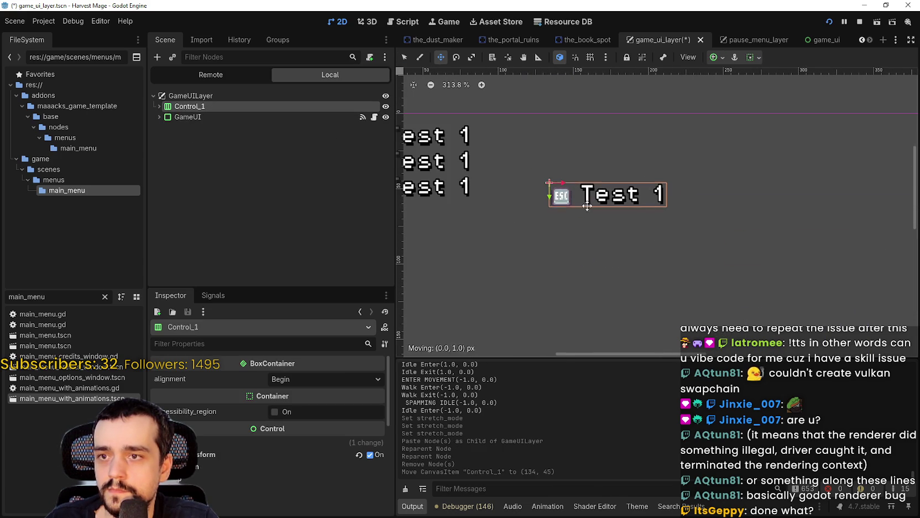
left_click_drag(555, 185, 650, 230)
scroll(650, 231, "down", 2)
scroll(623, 193, "up", 3)
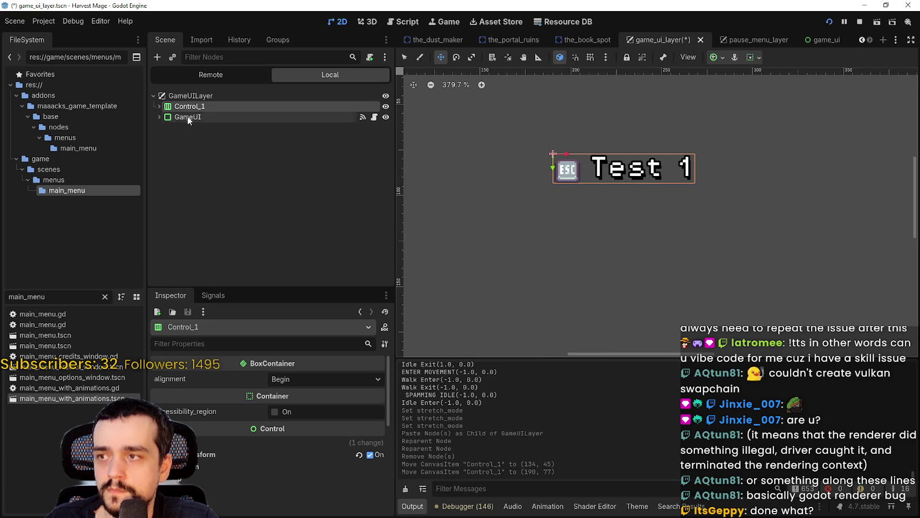
scroll(553, 149, "up", 1)
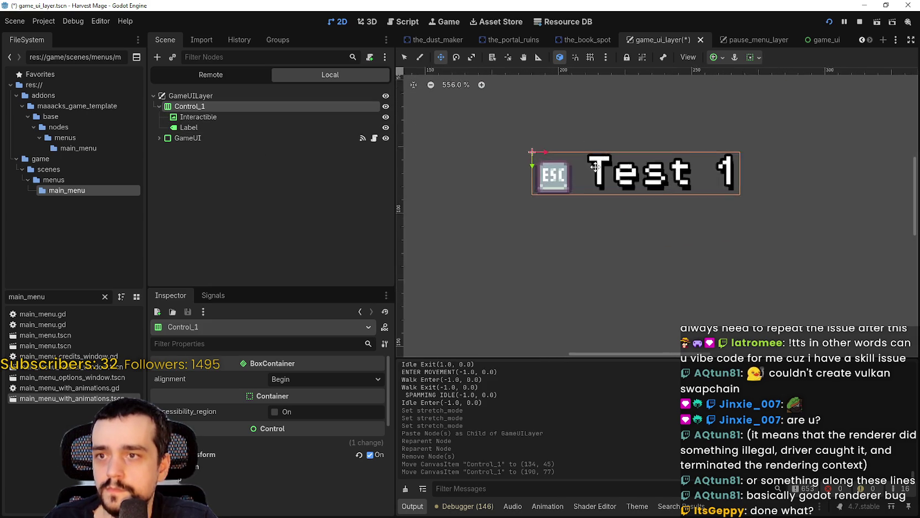
scroll(598, 166, "up", 4)
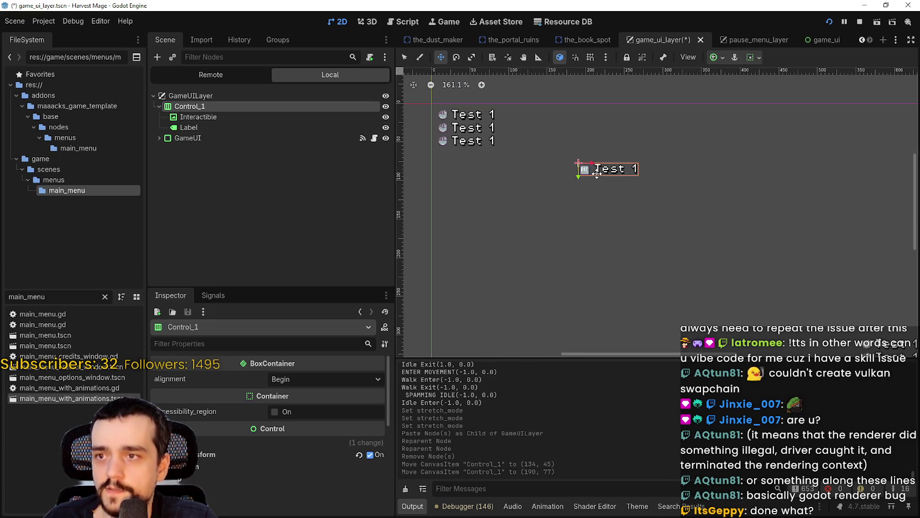
scroll(578, 174, "up", 4)
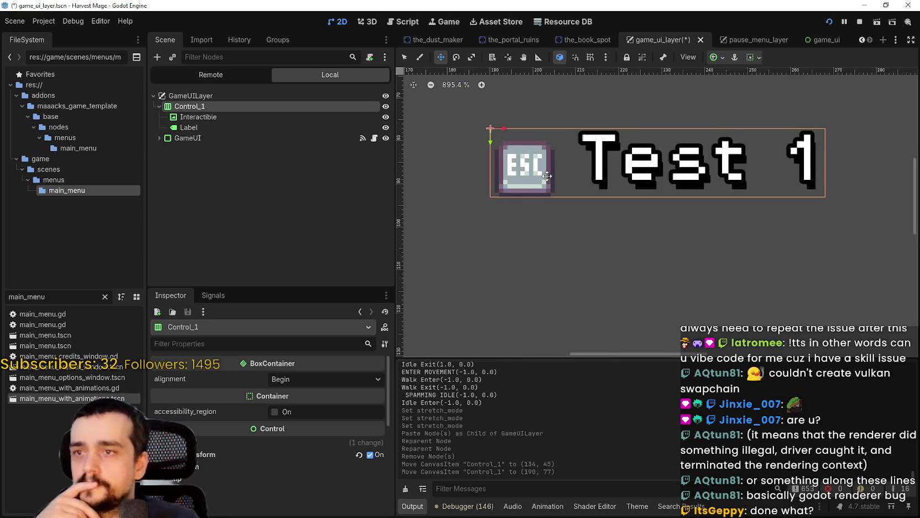
scroll(549, 175, "down", 3)
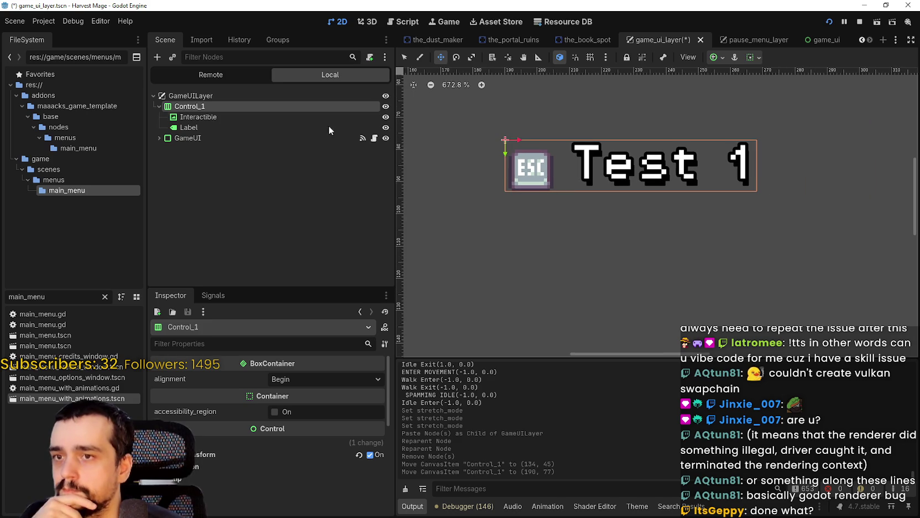
left_click(218, 125)
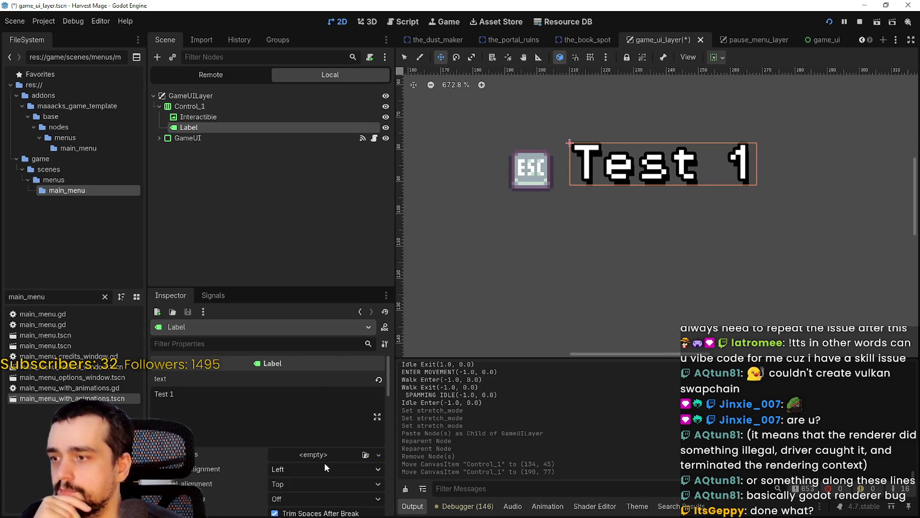
Step: Set Control_1's BoxContainer alignment to Center
scroll(324, 462, "down", 10)
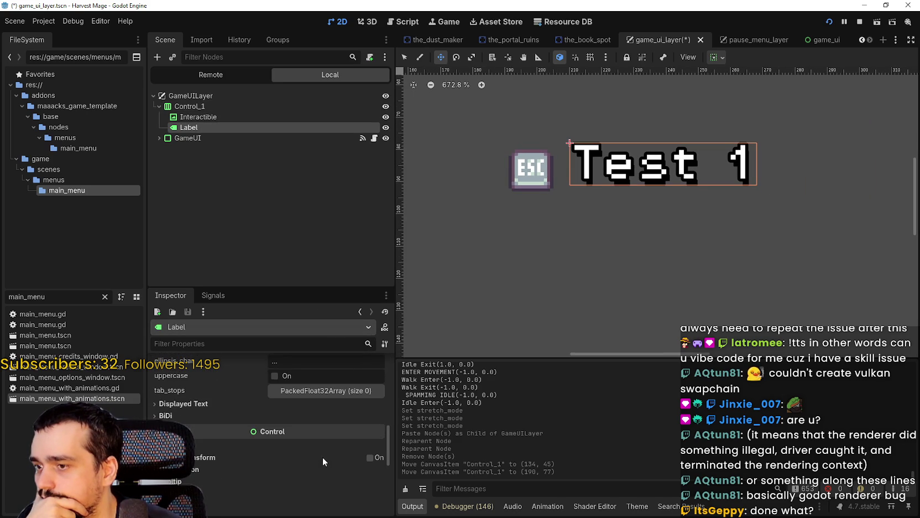
scroll(190, 409, "down", 3)
scroll(241, 453, "down", 1)
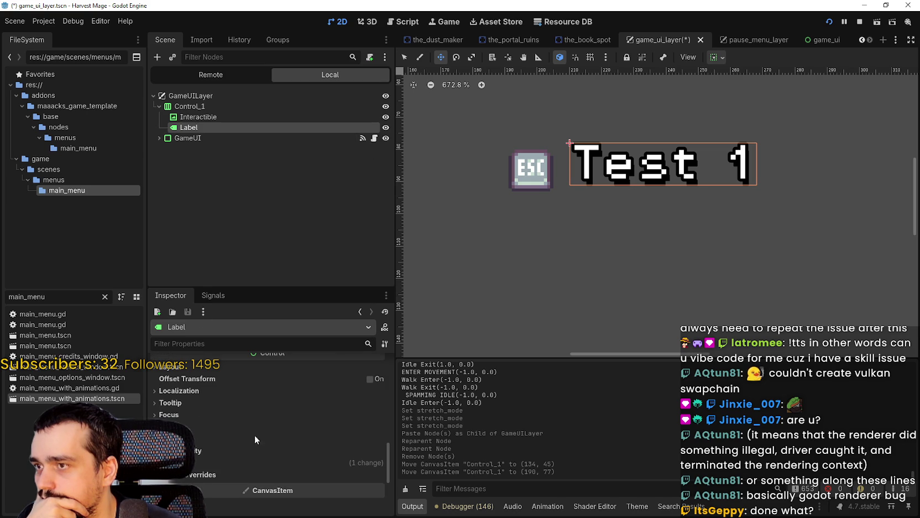
scroll(322, 428, "up", 6)
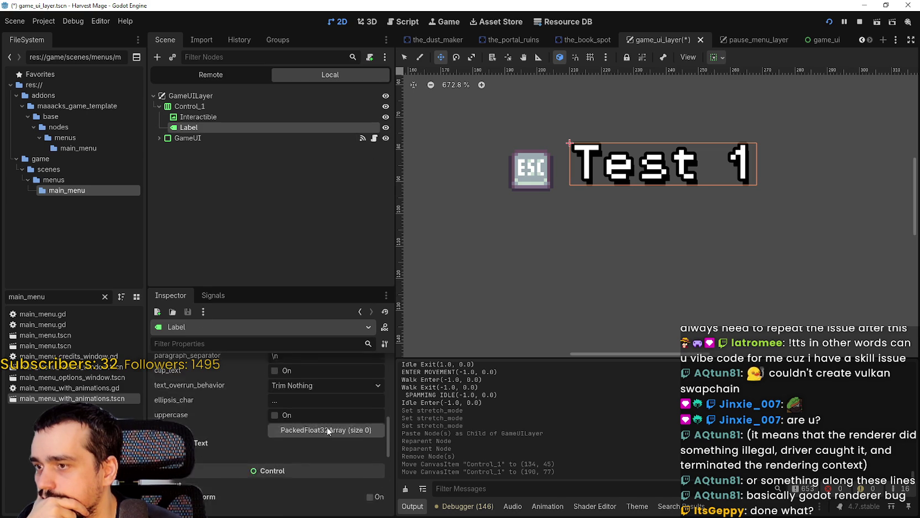
left_click(181, 117)
left_click(193, 106)
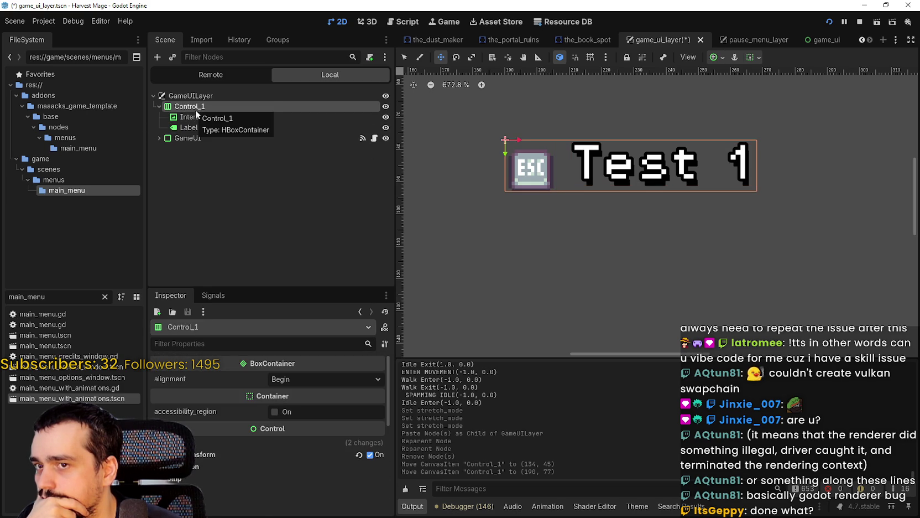
scroll(661, 171, "up", 3)
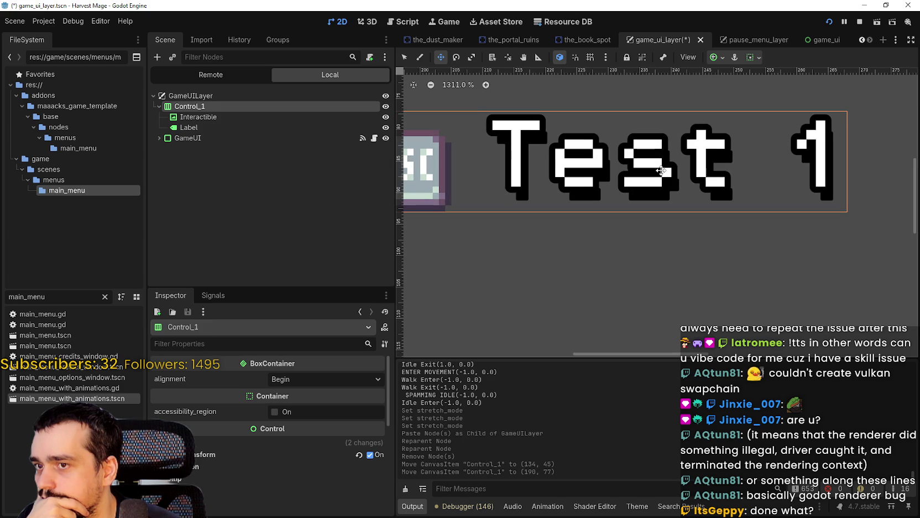
left_click(320, 381)
left_click(315, 405)
Step: Clear the 'Test 1' text from the Label and hide the Interactible icon
scroll(491, 235, "down", 1)
scroll(491, 235, "down", 1)
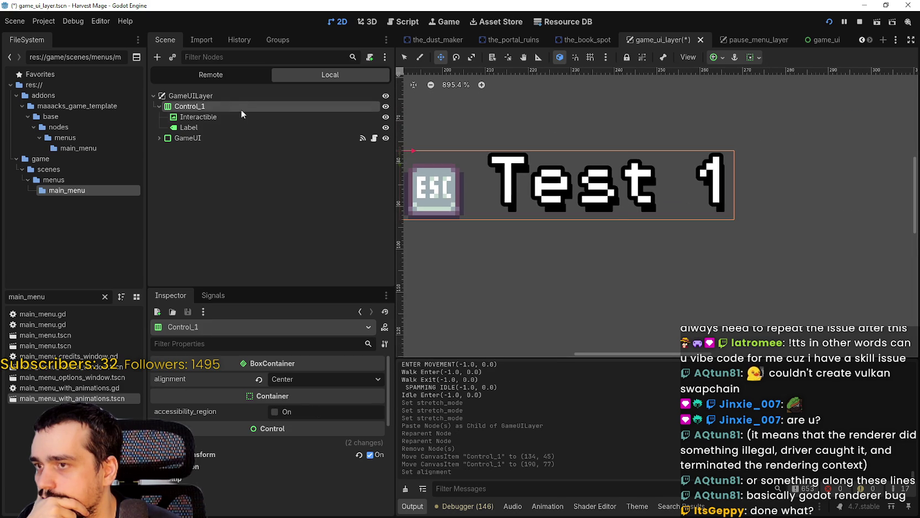
left_click(229, 117)
left_click(225, 127)
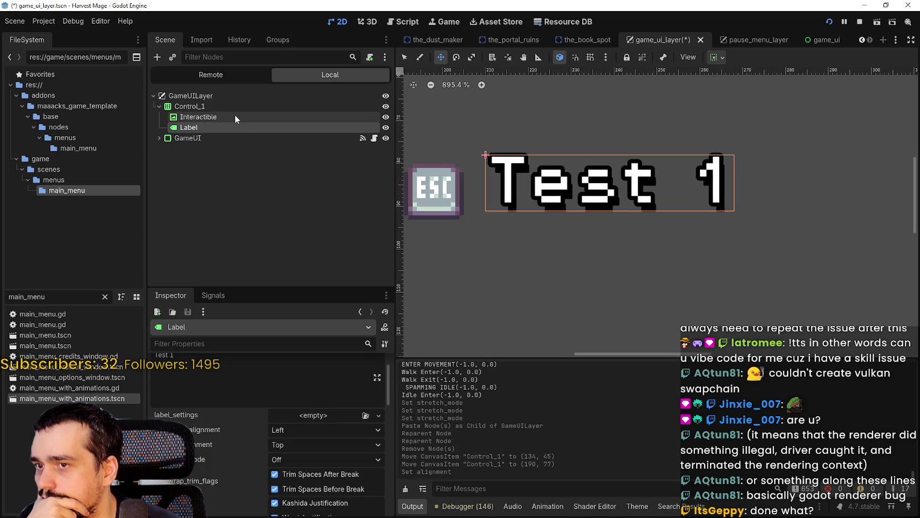
scroll(266, 382, "up", 1)
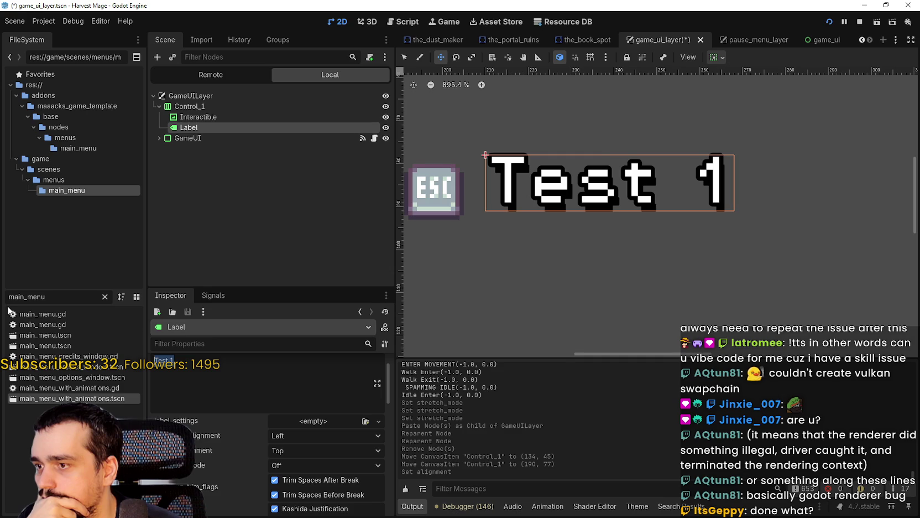
key("BackSpace")
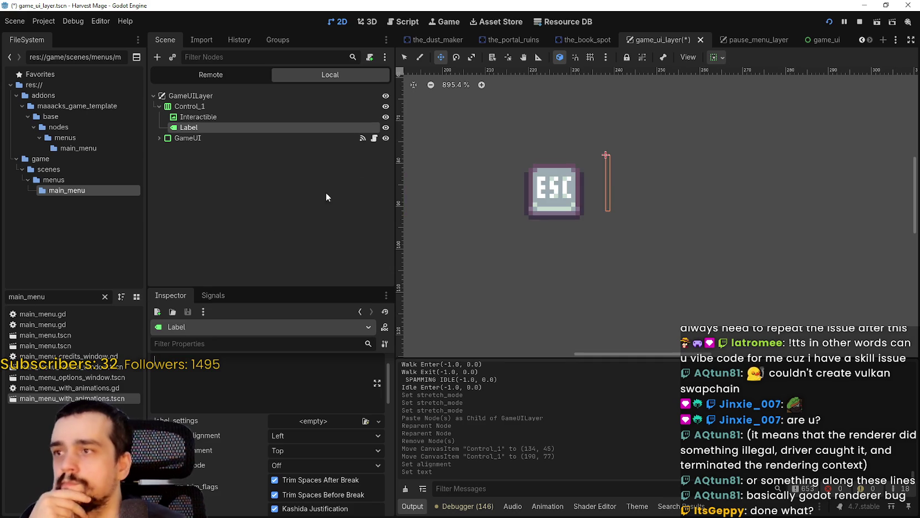
left_click(385, 117)
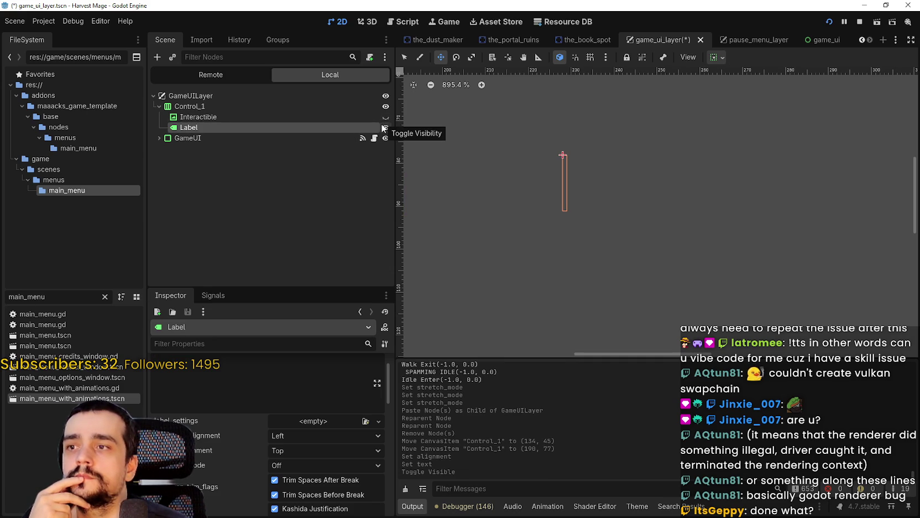
Step: Show the ESC icon again and toggle the Label's visibility to check the icon's centring
left_click(385, 117)
left_click(386, 128)
left_click(385, 127)
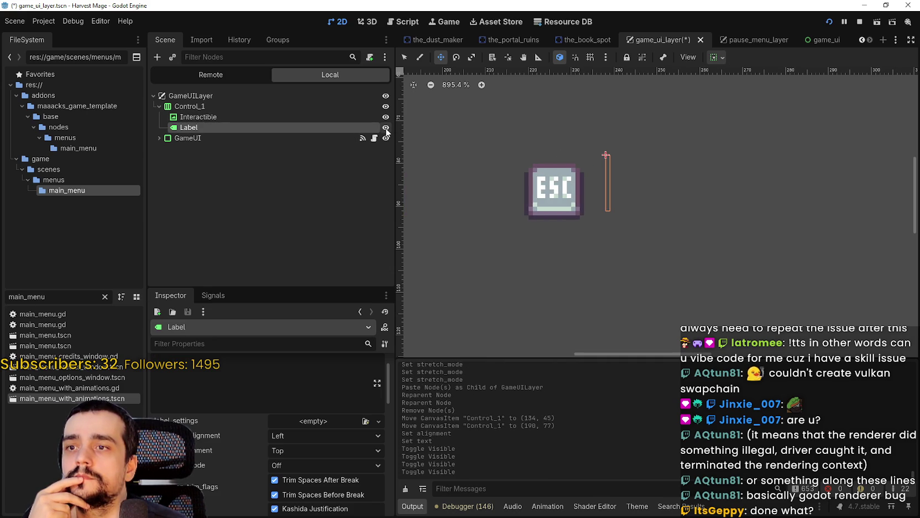
left_click(386, 127)
scroll(437, 152, "down", 1)
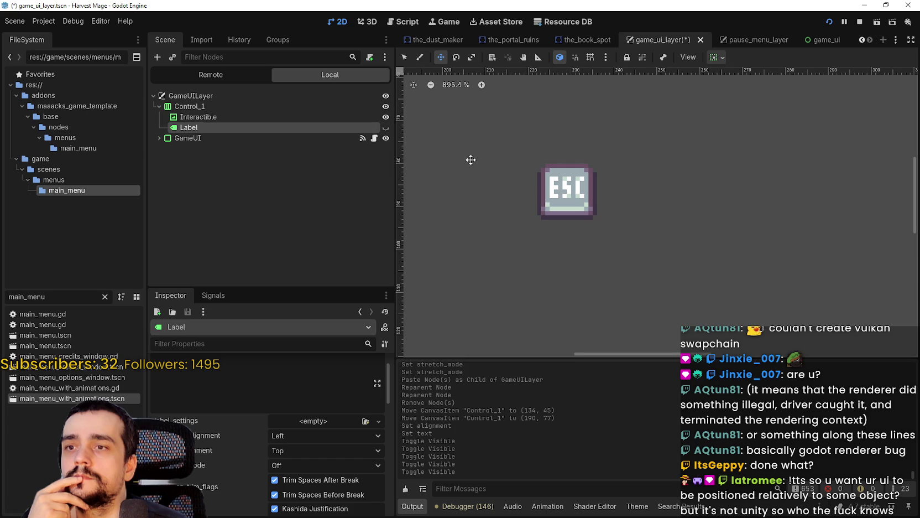
Step: Shrink Control_1 by dragging its resize handle in the viewport
left_click(291, 117)
left_click(285, 106)
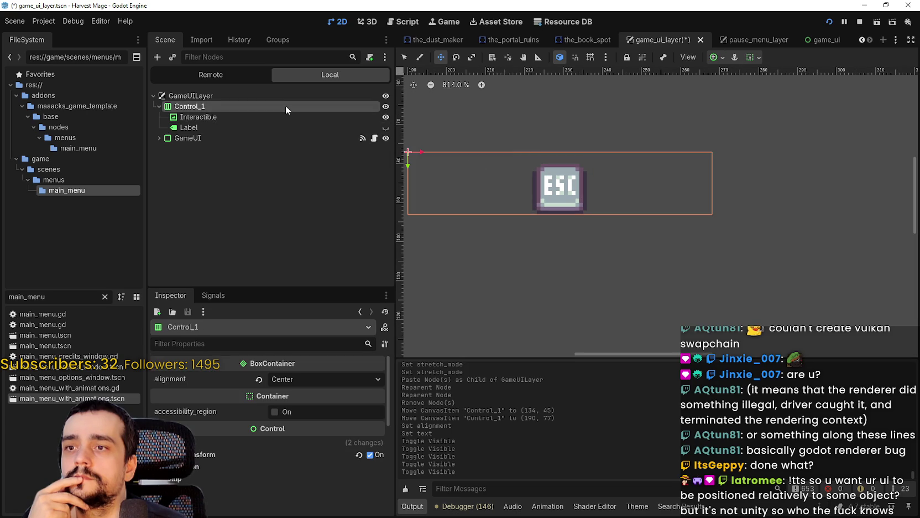
scroll(485, 113, "down", 4)
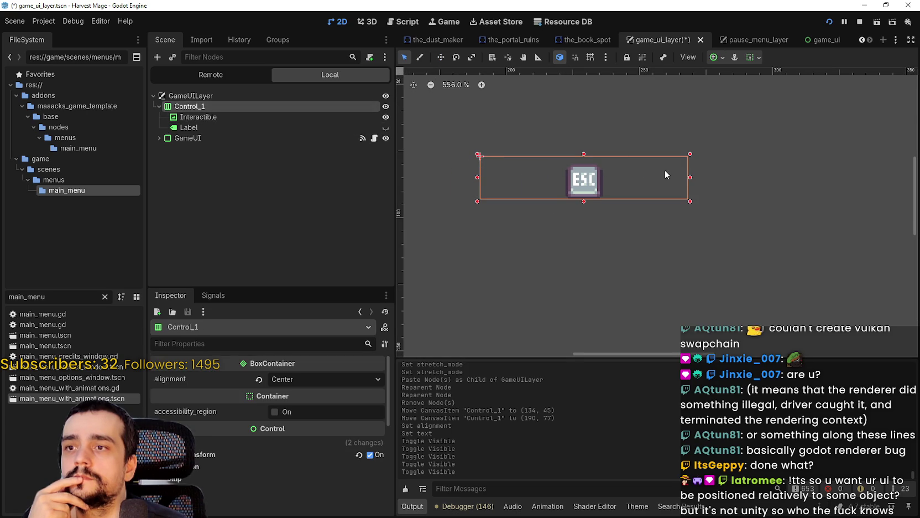
left_click_drag(691, 180, 440, 174)
scroll(451, 162, "up", 5)
Step: Raise the Label's font size through its Theme Overrides
left_click(234, 126)
scroll(235, 473, "down", 8)
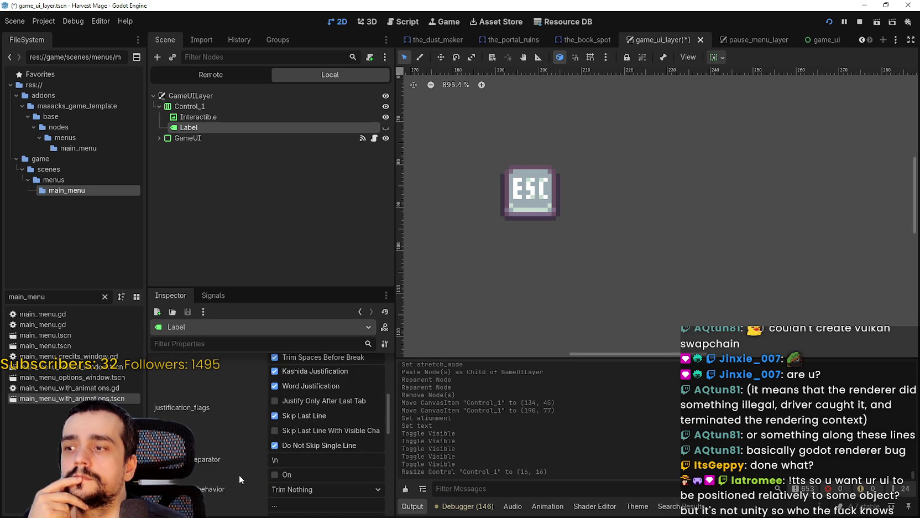
scroll(281, 441, "up", 3)
scroll(279, 443, "down", 5)
scroll(213, 452, "down", 4)
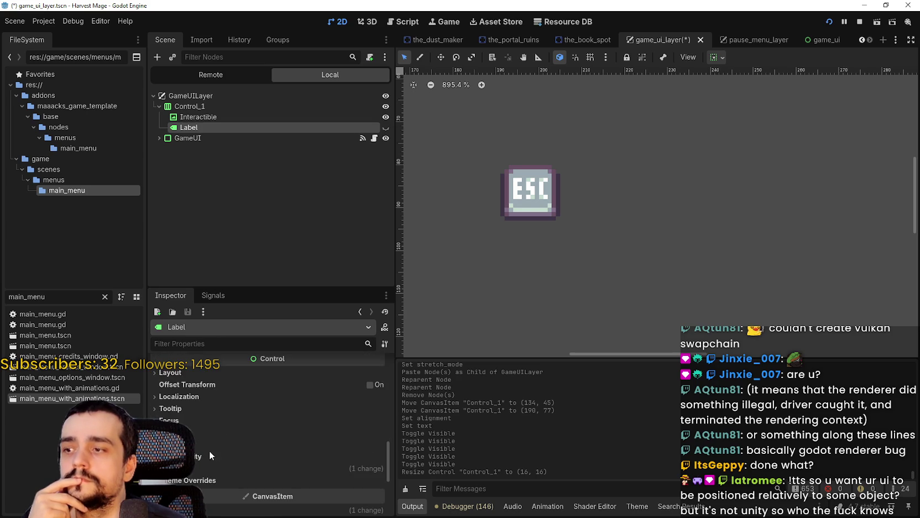
left_click(218, 468)
left_click(223, 478)
scroll(219, 471, "down", 5)
left_click(191, 427)
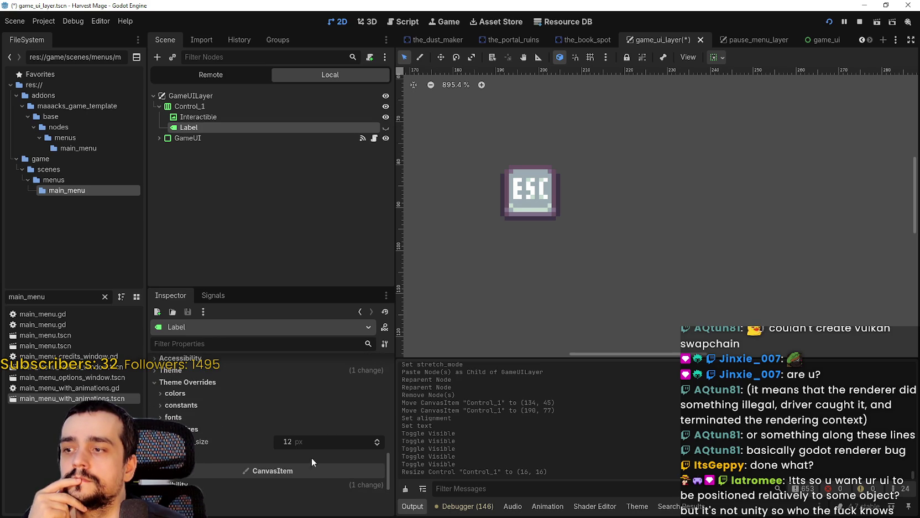
triple_click(380, 442)
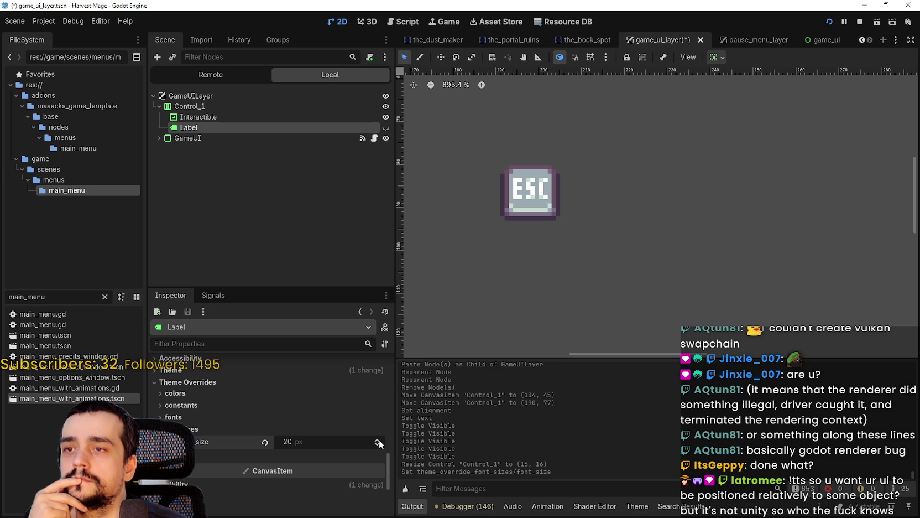
Step: Hide GameUI, show the Label again and set its text to 'A'
left_click(385, 138)
left_click(385, 128)
scroll(254, 390, "up", 10)
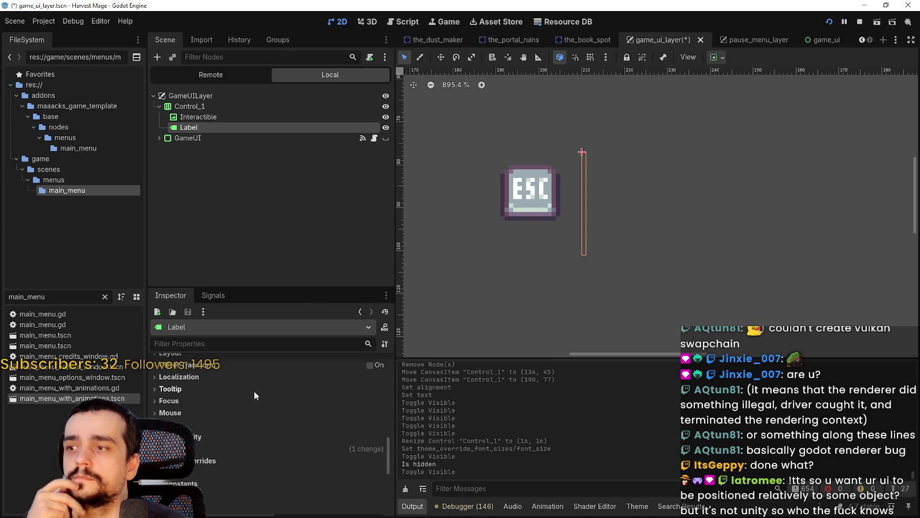
scroll(277, 392, "up", 3)
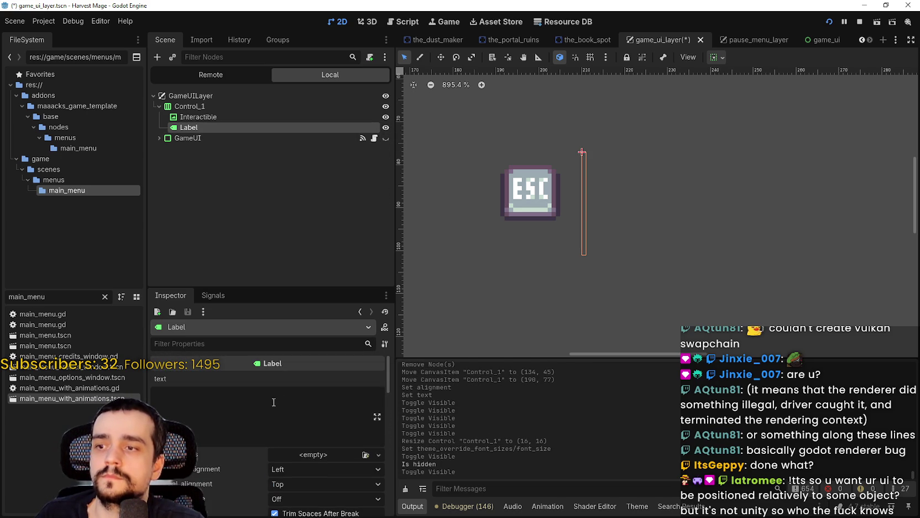
left_click(273, 404)
type("A")
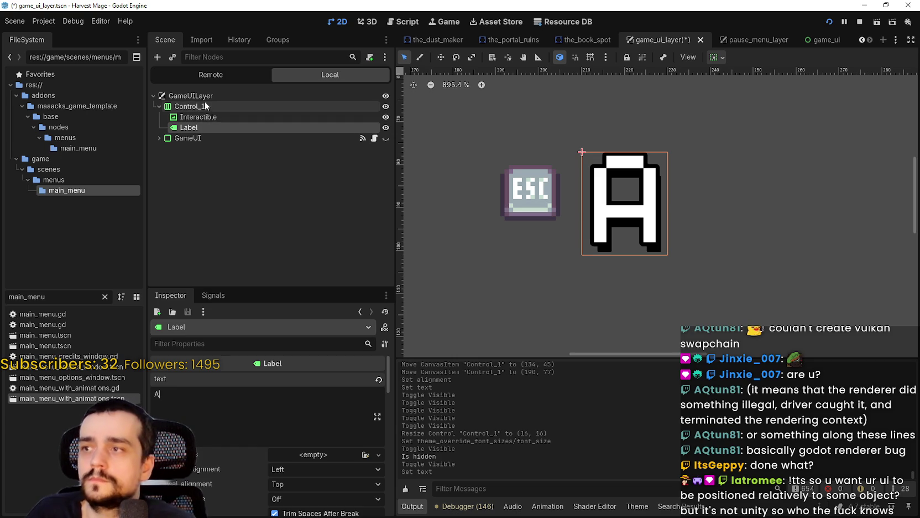
Step: Turn off Control_1's offset transform
left_click(205, 105)
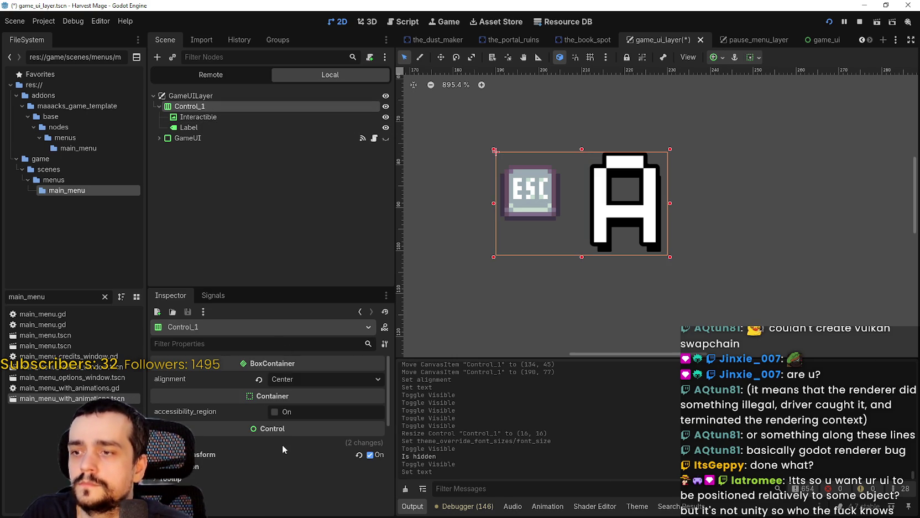
scroll(271, 451, "down", 5)
scroll(230, 418, "up", 3)
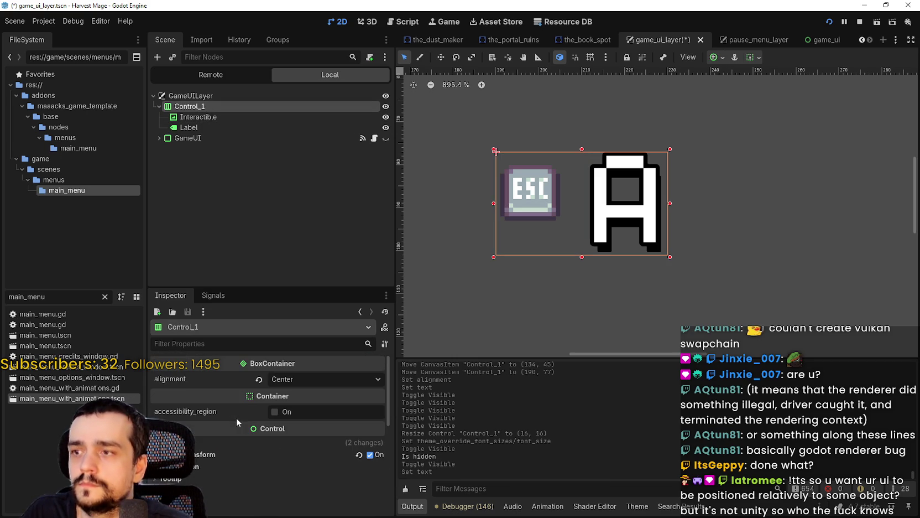
left_click(238, 455)
scroll(238, 455, "down", 3)
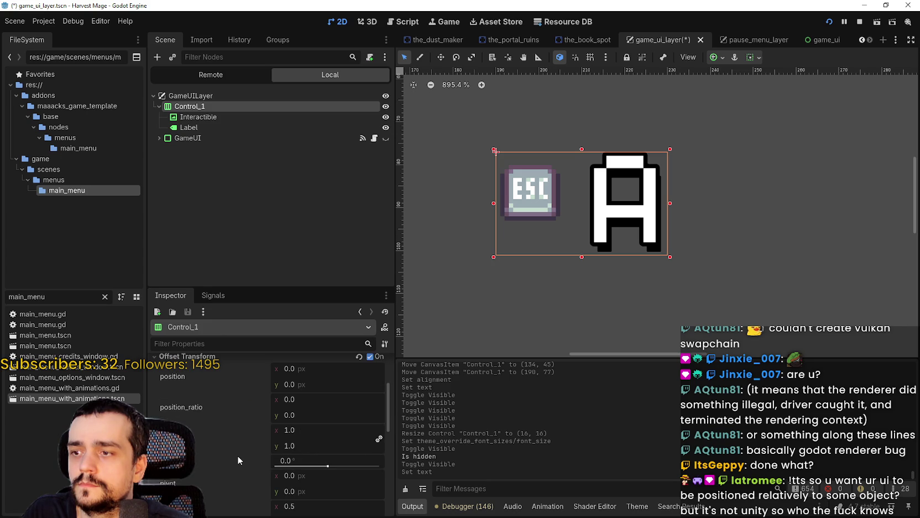
scroll(241, 453, "up", 2)
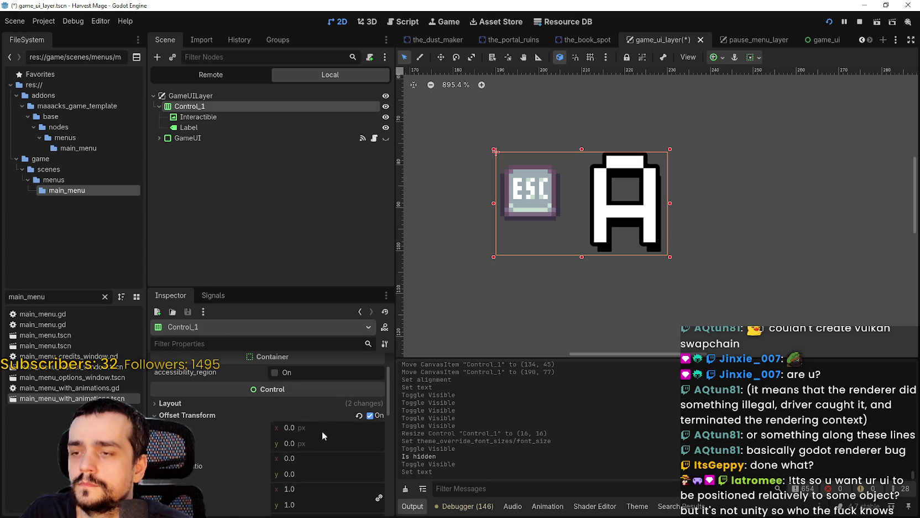
left_click(370, 415)
Step: Increase the 'A' Label's font size to 28 px
left_click(194, 118)
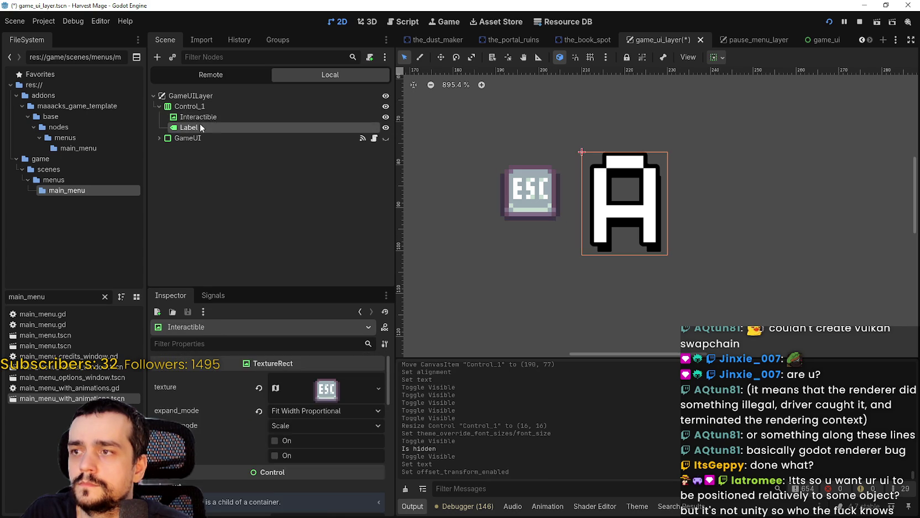
key("Down")
scroll(309, 404, "down", 5)
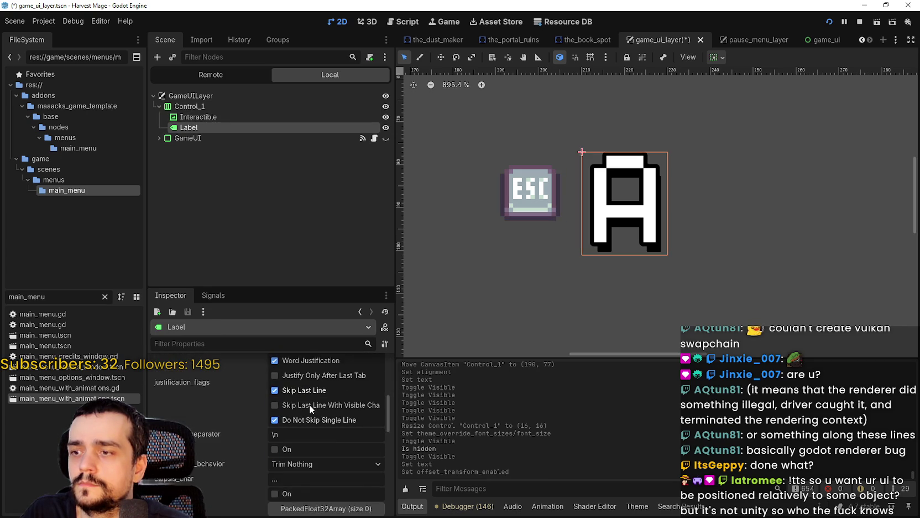
scroll(325, 397, "down", 10)
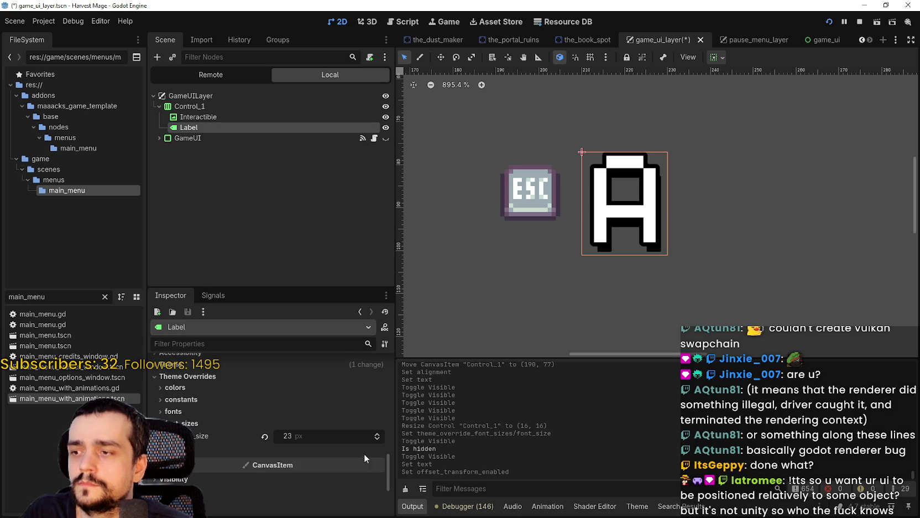
left_click(376, 434)
left_click(376, 434)
left_click(376, 434)
left_click(376, 434)
left_click(376, 434)
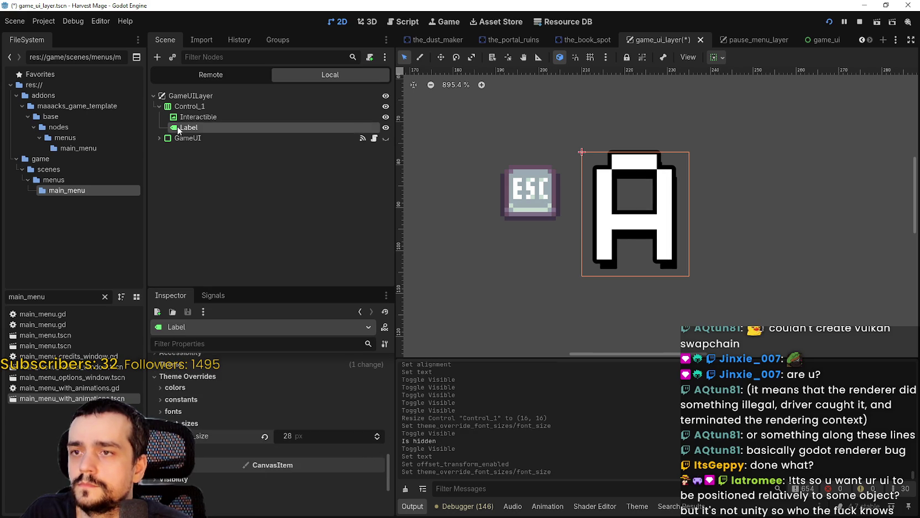
Step: Set Control_1's alignment to Begin and resize it to 45×29
left_click(191, 118)
left_click(194, 105)
scroll(509, 221, "down", 3)
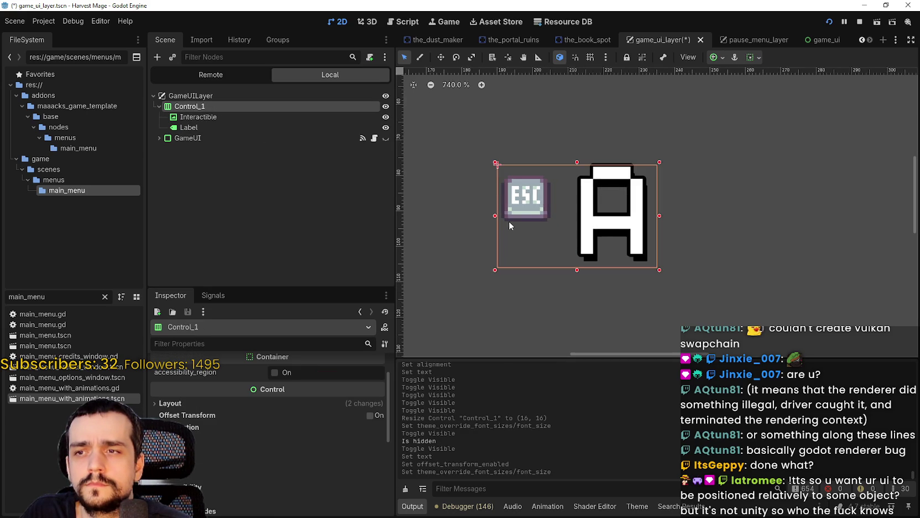
scroll(354, 386, "up", 1)
left_click(258, 360)
scroll(636, 199, "up", 2)
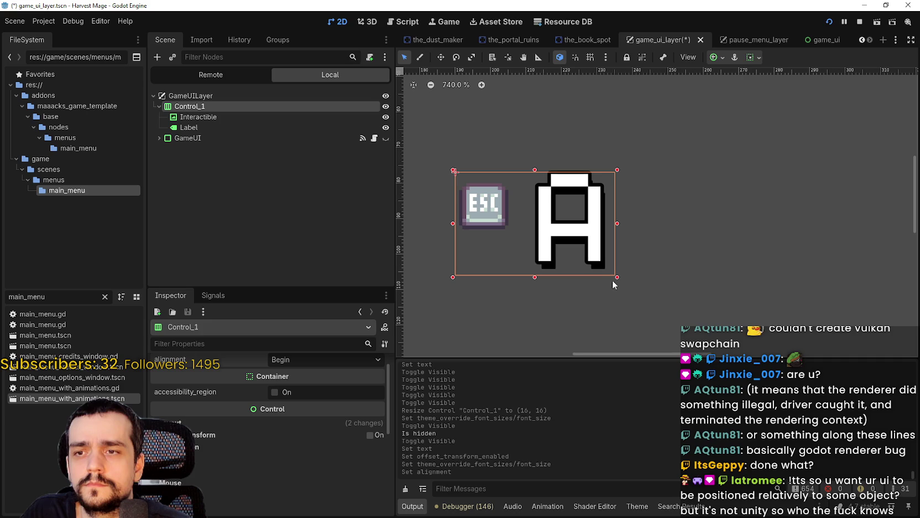
left_click_drag(613, 277, 615, 275)
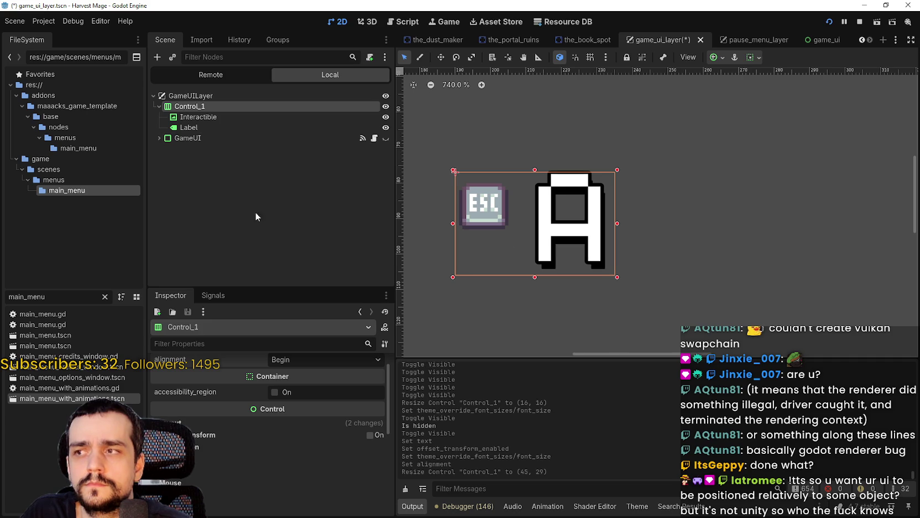
left_click(213, 117)
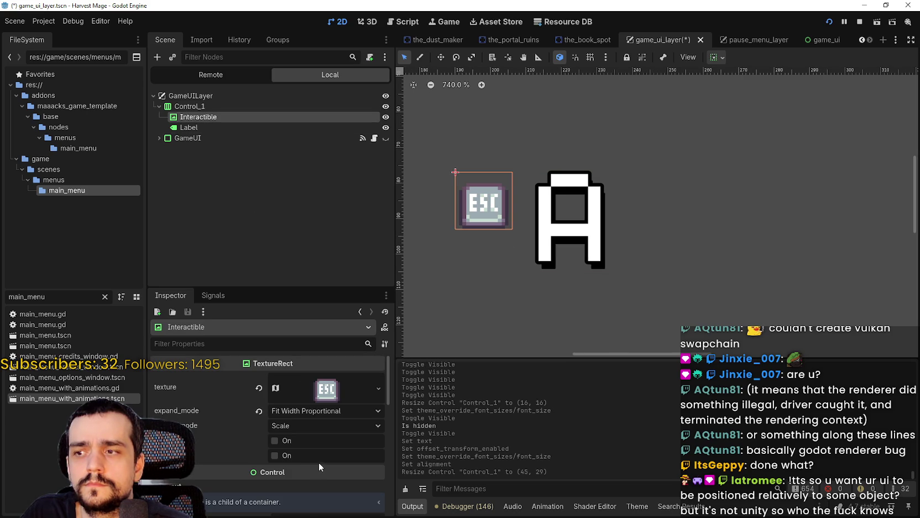
Step: Set the ESC icon's stretch mode to Keep Aspect Centered and expand mode to Fit Width Proportional
left_click(260, 411)
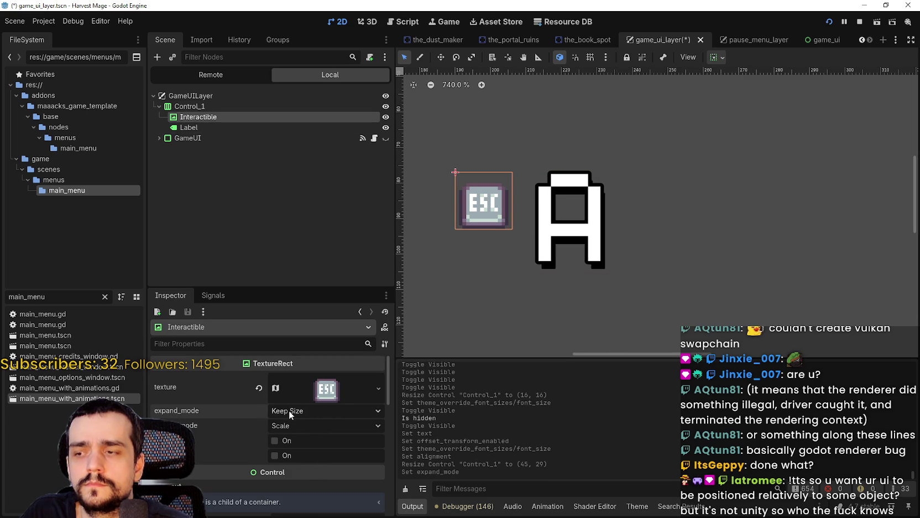
left_click(288, 427)
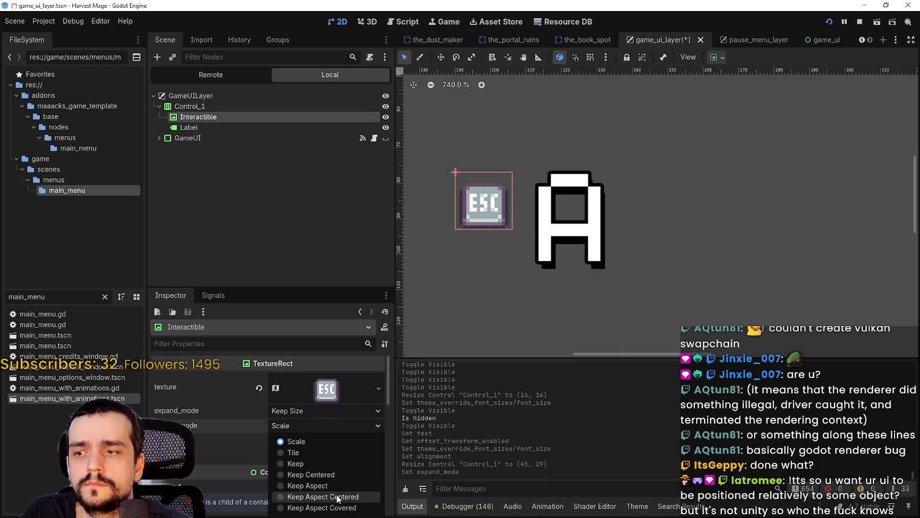
left_click(338, 497)
left_click(297, 412)
left_click(316, 460)
scroll(532, 208, "up", 2)
scroll(532, 208, "down", 9)
scroll(532, 211, "down", 14)
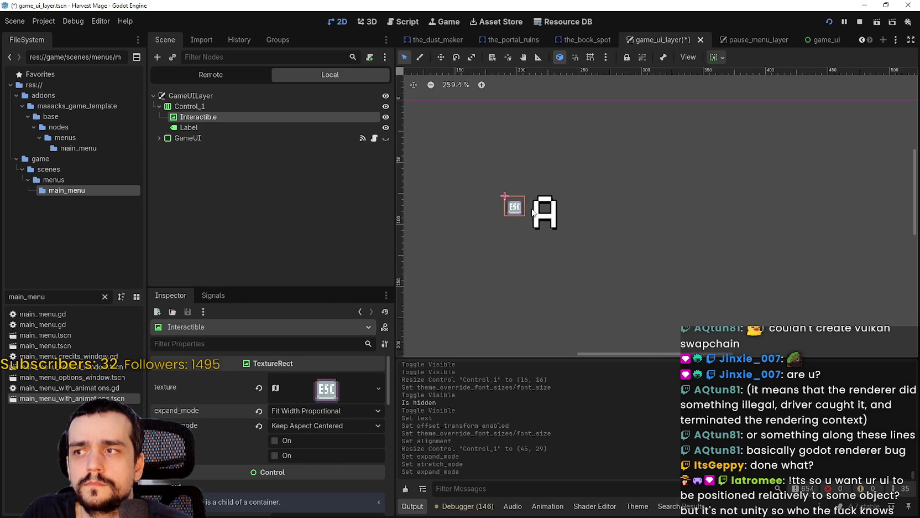
scroll(530, 210, "up", 7)
Step: Resize Control_1 to 45×58 and expand its layout properties to check it
left_click(194, 106)
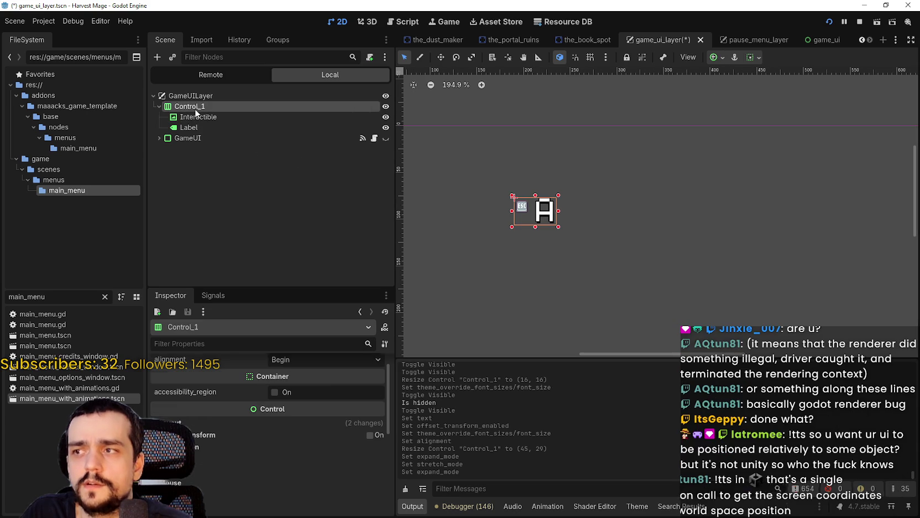
scroll(546, 213, "up", 7)
mouse_move(563, 206)
left_mouse_down()
mouse_move(657, 208)
mouse_move(664, 261)
mouse_move(539, 382)
mouse_move(861, 307)
mouse_move(383, 444)
mouse_move(420, 308)
mouse_move(410, 254)
left_mouse_up()
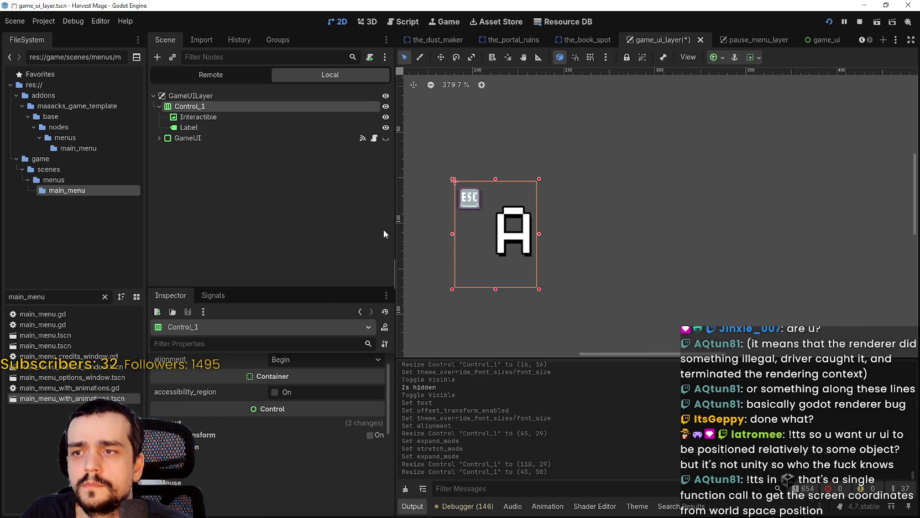
left_click(222, 118)
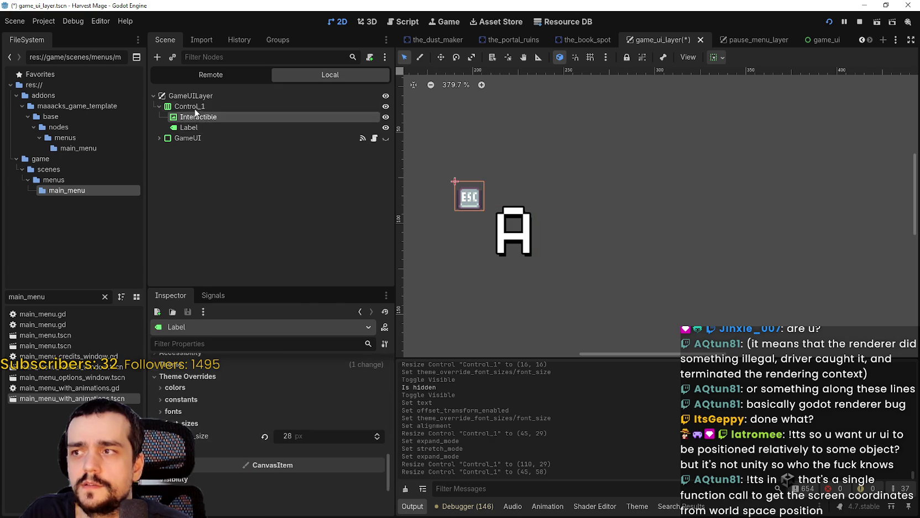
left_click(189, 106)
left_click(277, 441)
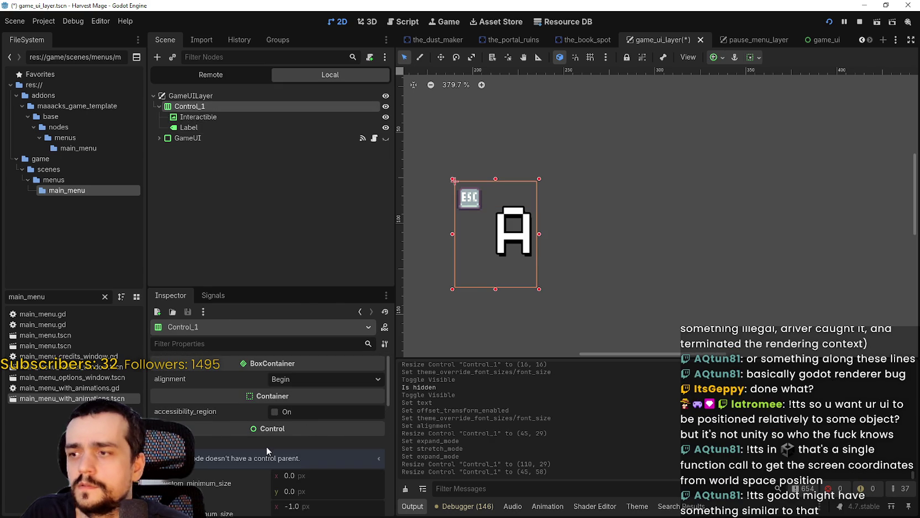
scroll(268, 442, "down", 3)
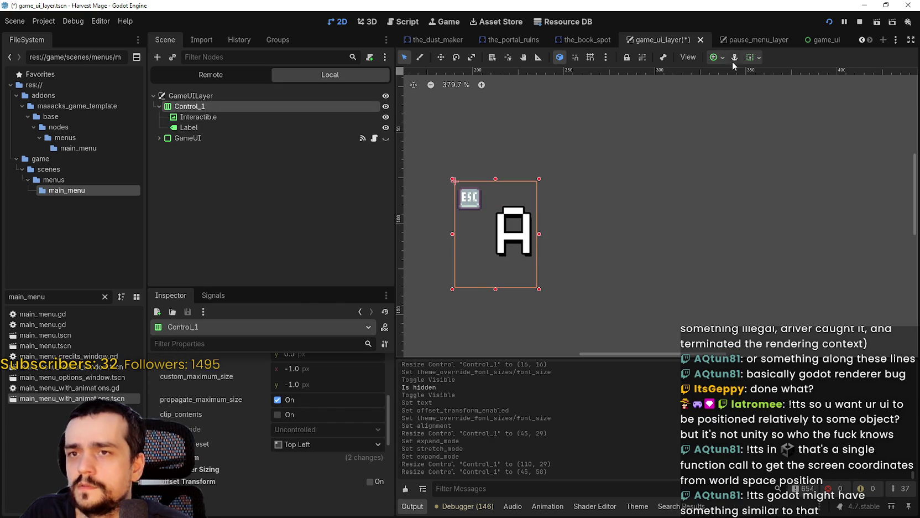
Step: Set Control_1's container sizing to Shrink Begin both ways and drag it larger
left_click(753, 57)
left_click(810, 93)
left_click(757, 92)
left_click(757, 151)
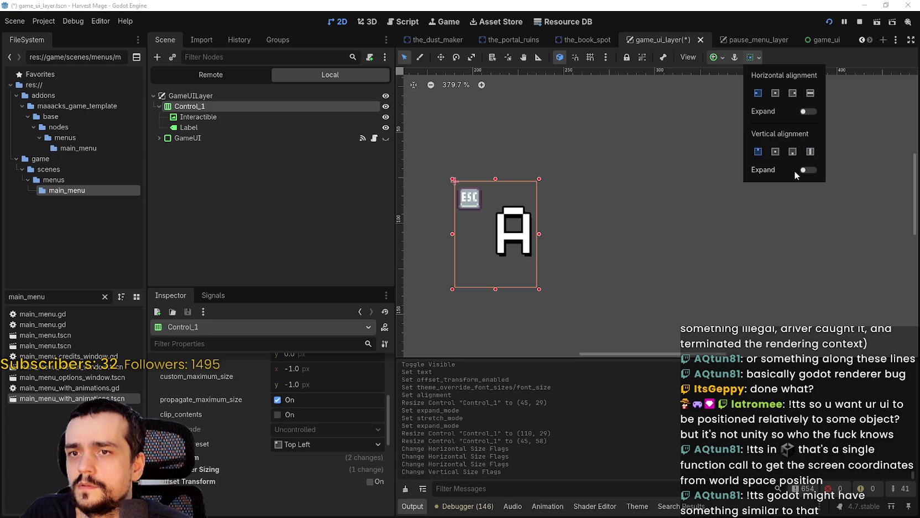
left_click(759, 94)
left_click(514, 271)
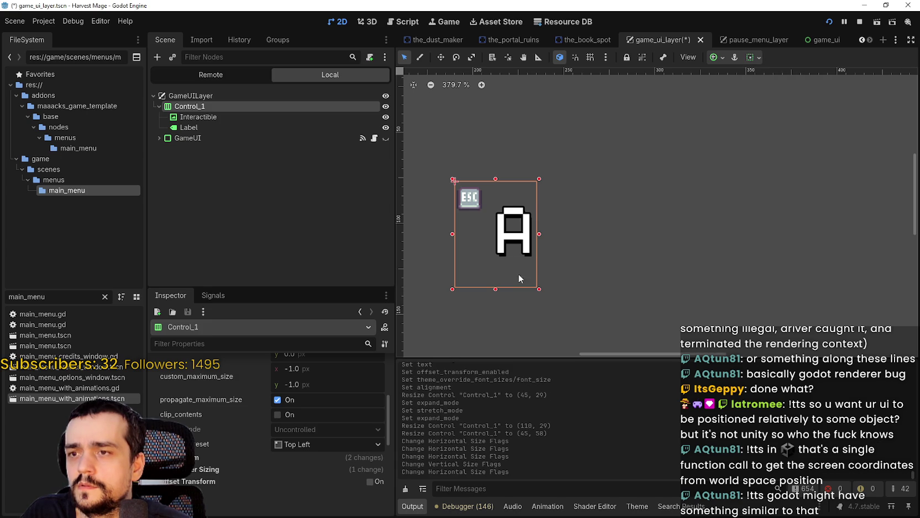
mouse_move(536, 289)
left_mouse_down()
mouse_move(581, 191)
mouse_move(679, 230)
mouse_move(531, 221)
mouse_move(726, 350)
mouse_move(711, 347)
left_mouse_up()
Step: Revert Control_1's Transform size to 45 by 29 after trial resizes
scroll(204, 460, "down", 1)
left_click(204, 450)
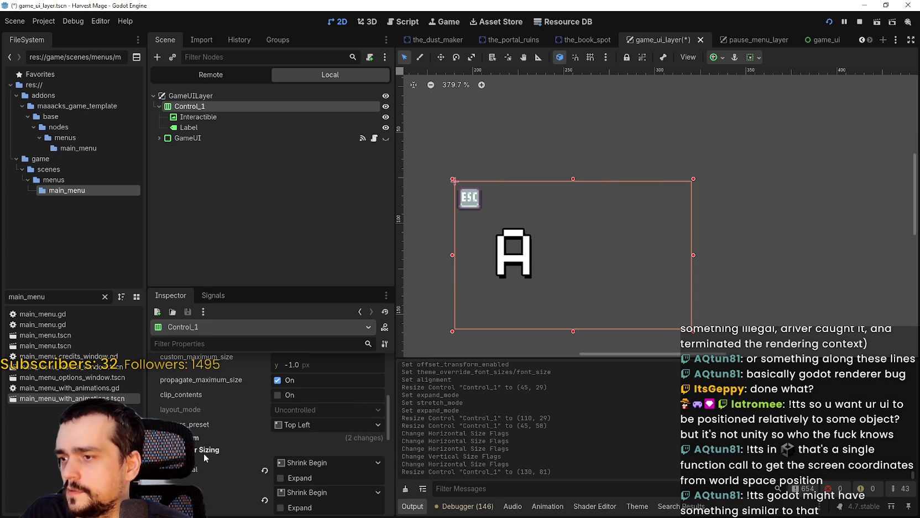
scroll(210, 441, "up", 3)
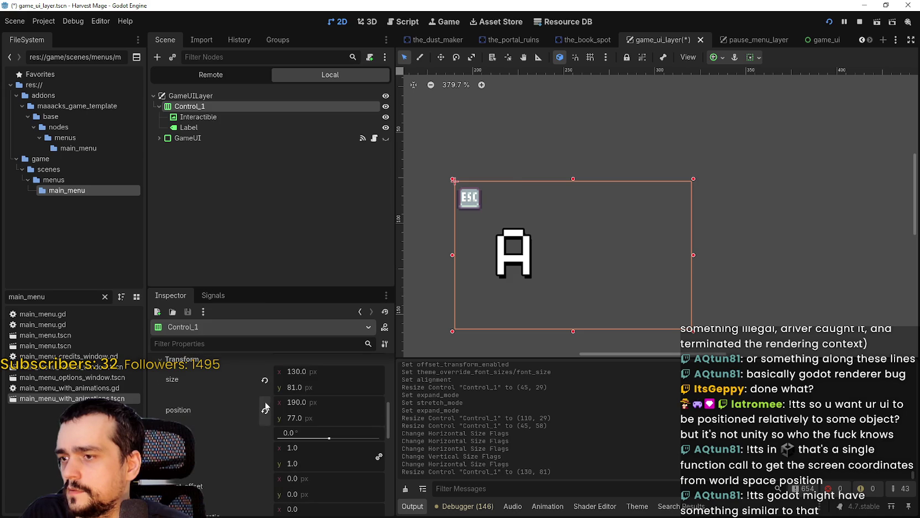
left_click(265, 380)
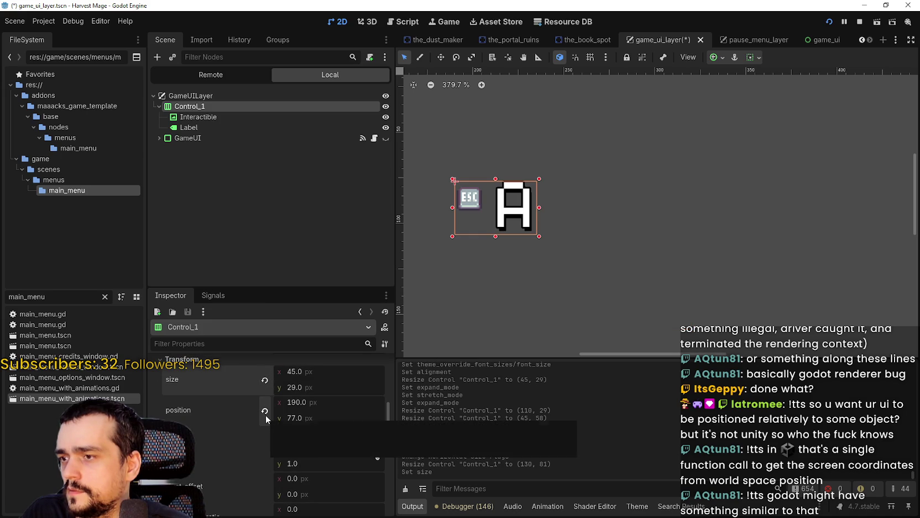
scroll(523, 220, "down", 1)
mouse_move(536, 211)
left_mouse_down()
mouse_move(748, 211)
mouse_move(578, 211)
mouse_move(713, 222)
left_mouse_up()
scroll(713, 222, "down", 1)
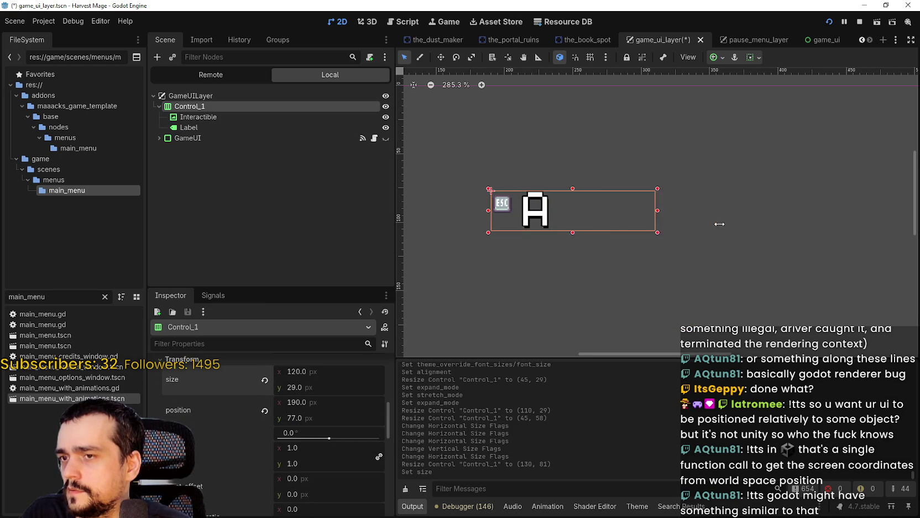
mouse_move(340, 211)
left_mouse_down()
mouse_move(596, 227)
mouse_move(582, 233)
left_mouse_up()
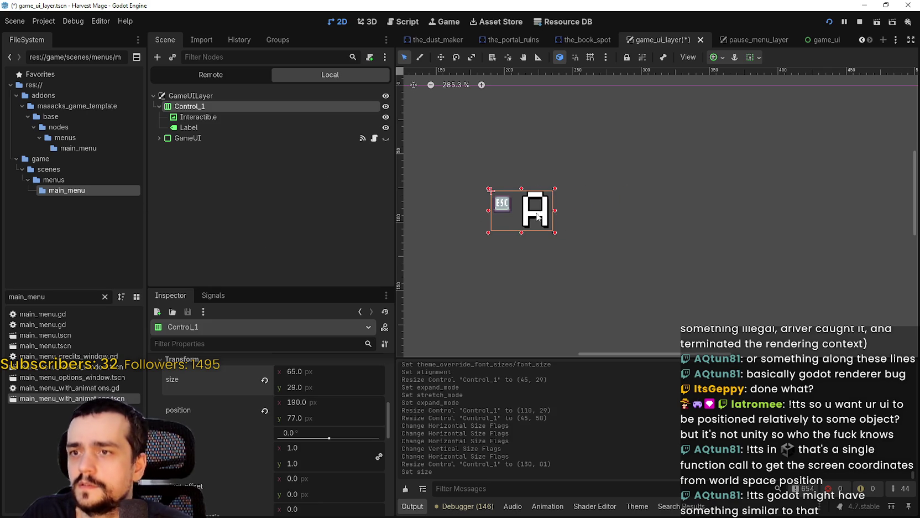
scroll(205, 477, "down", 2)
scroll(208, 480, "down", 6)
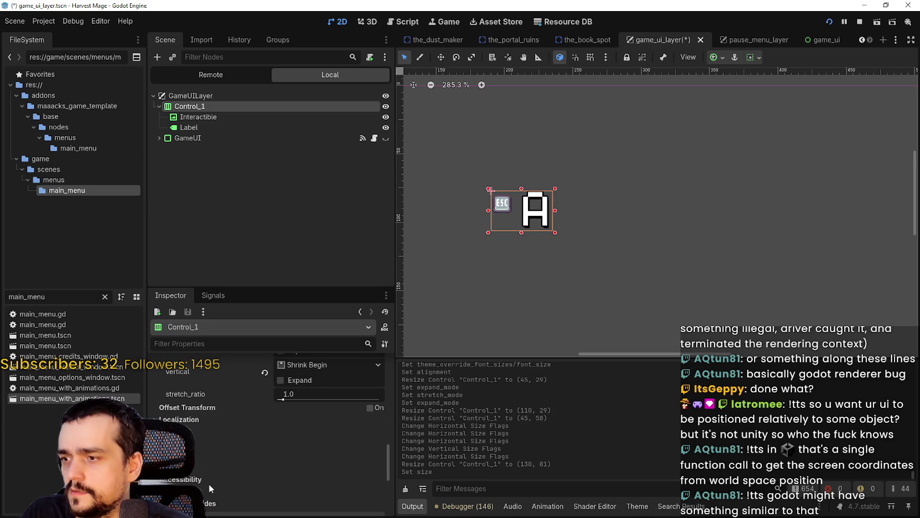
Step: Inspect Control_1's theme separation override of 4 and its icon and label children
left_click(209, 442)
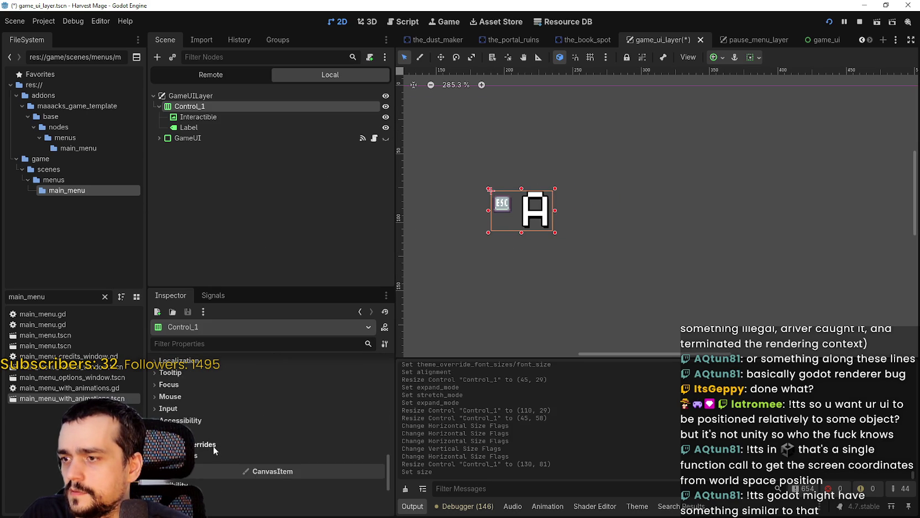
left_click(214, 455)
scroll(526, 221, "up", 1)
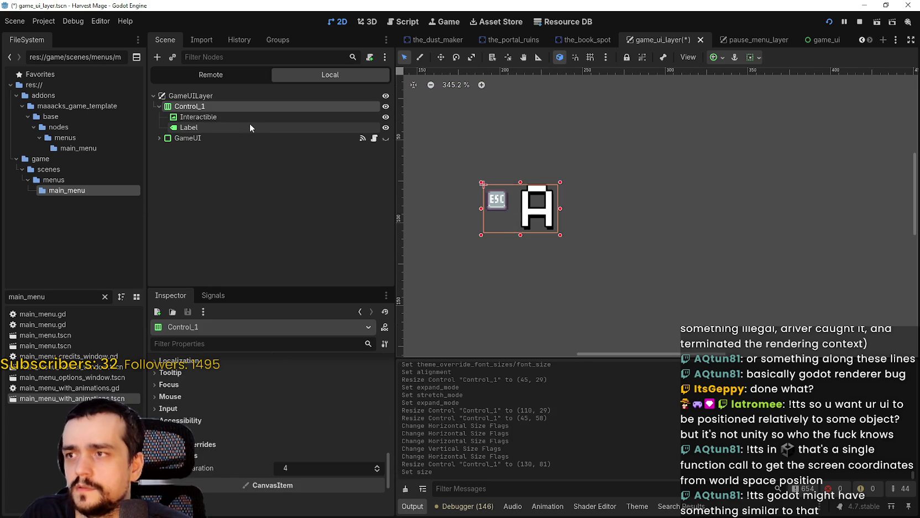
left_click(249, 125)
left_click(247, 117)
left_click(246, 126)
left_click(249, 117)
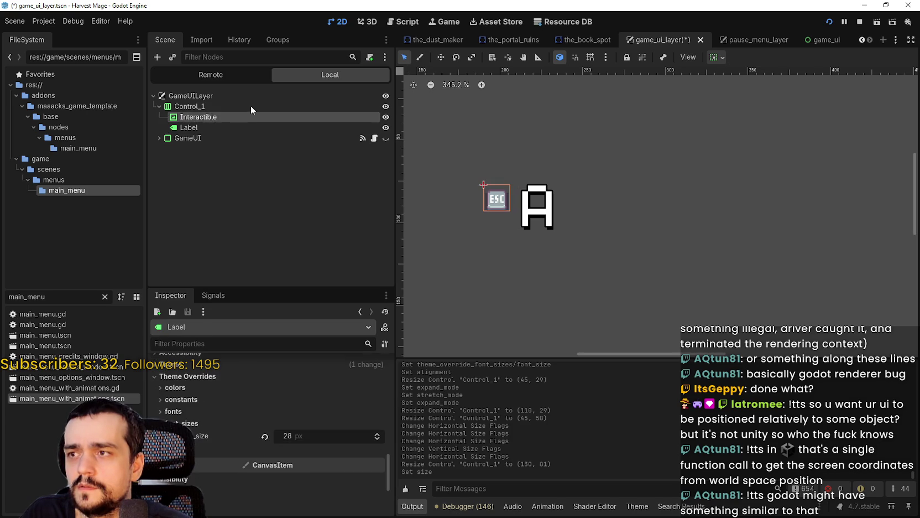
left_click(250, 105)
Step: Revert the ESC icon's stretch mode to Scale, keeping expand mode Fit Width Proportional
scroll(530, 223, "up", 1)
left_click(238, 116)
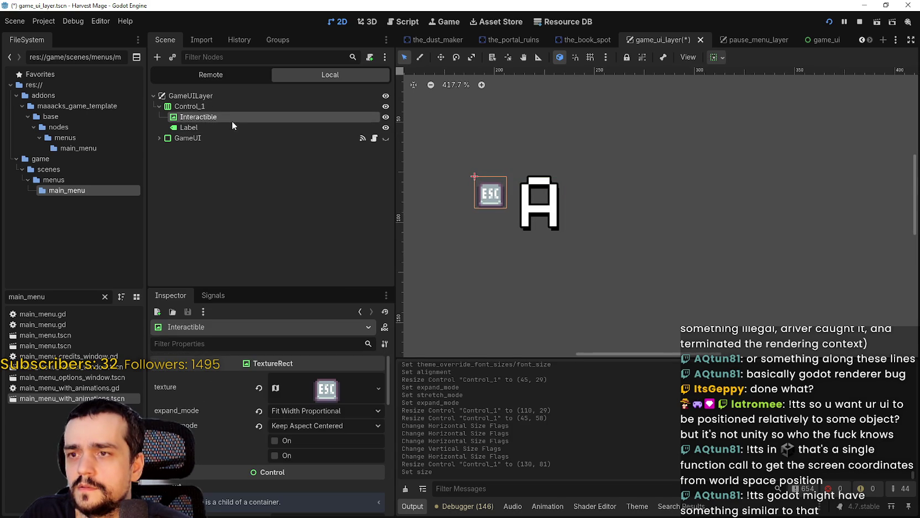
left_click(215, 131)
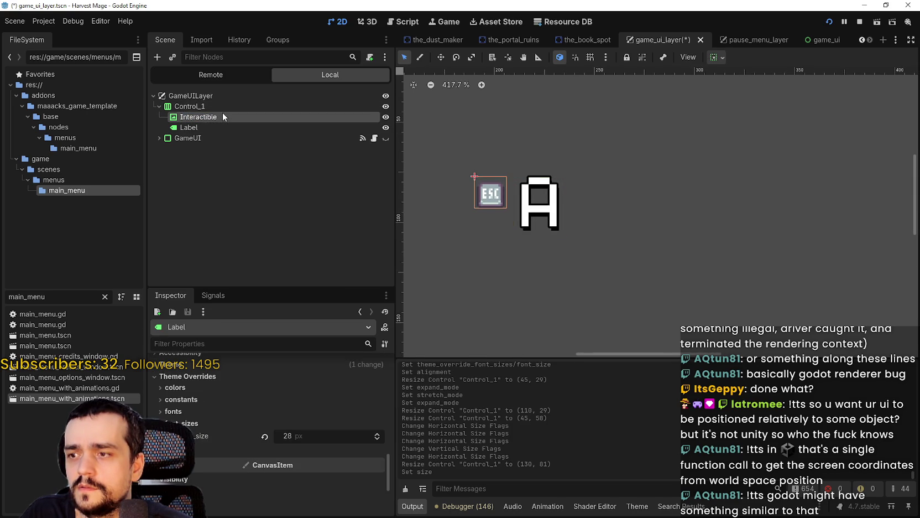
left_click(222, 116)
left_click(258, 425)
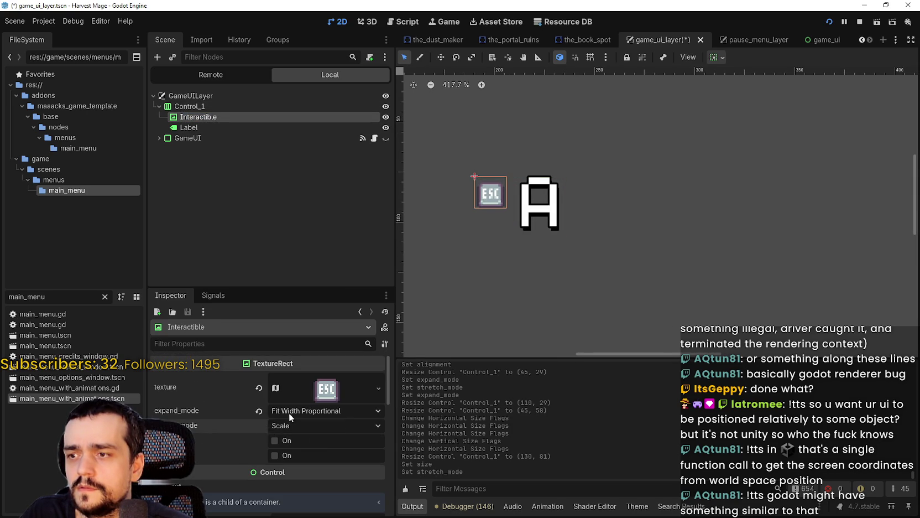
left_click(285, 412)
left_click(308, 460)
scroll(512, 248, "down", 20)
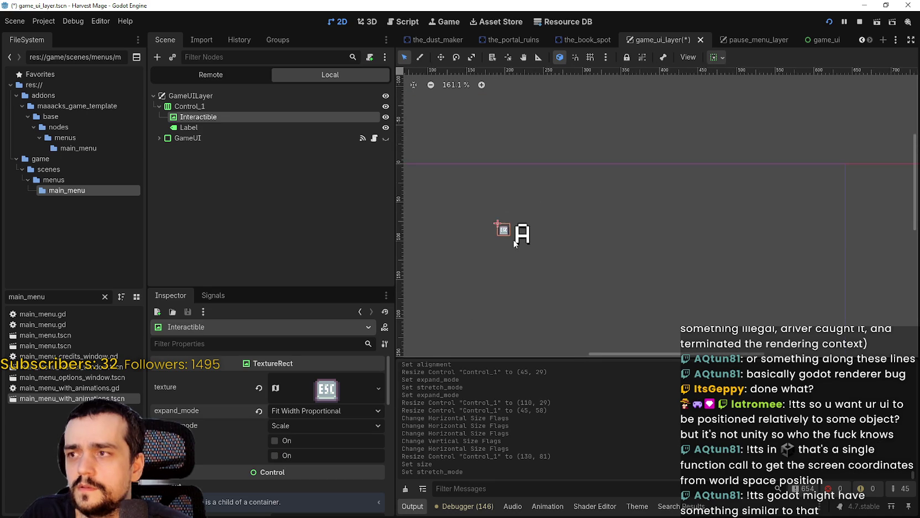
scroll(532, 226, "up", 4)
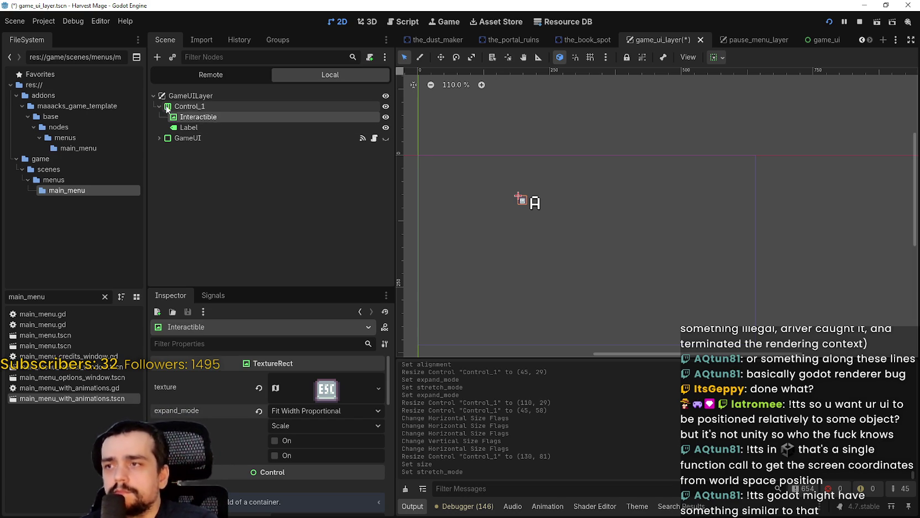
Step: Make the GameUI node visible again and move Control_1 under it
left_click(189, 106)
left_click(160, 137)
left_click(386, 138)
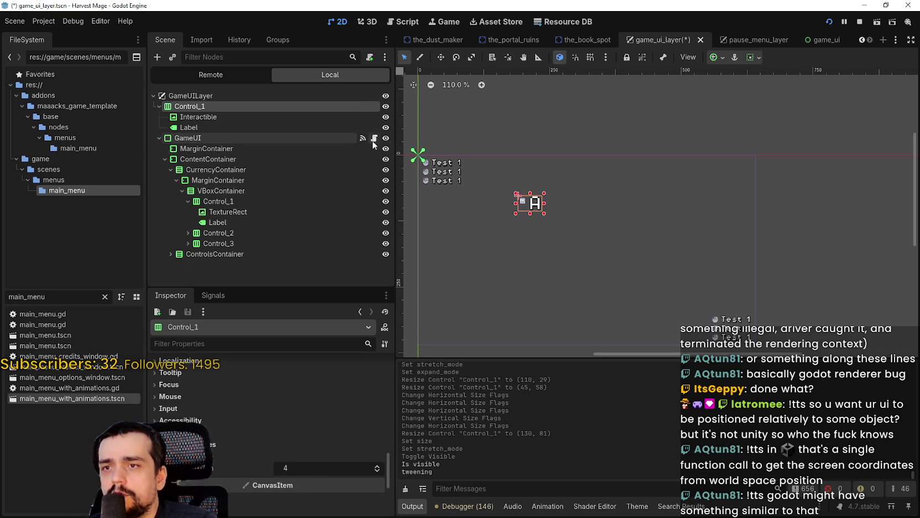
left_click(160, 137)
left_click_drag(186, 142, 187, 142)
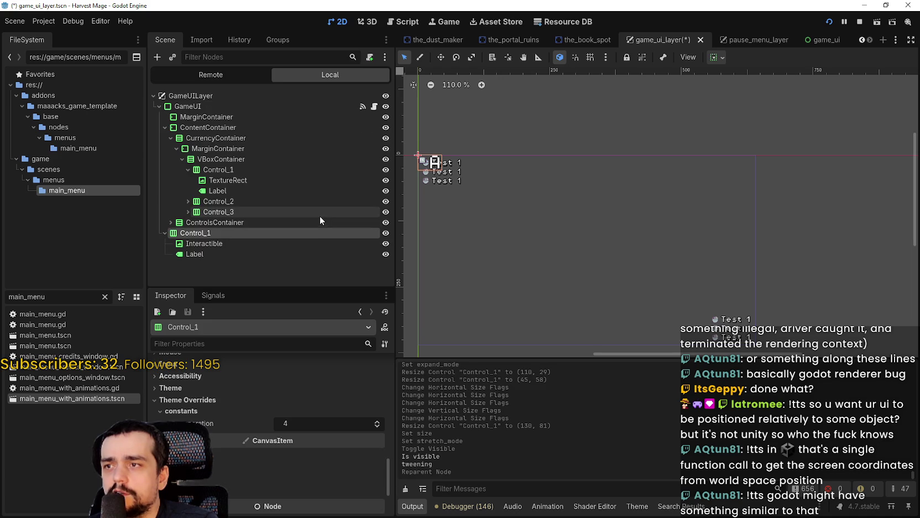
scroll(413, 169, "up", 3)
scroll(415, 172, "up", 5)
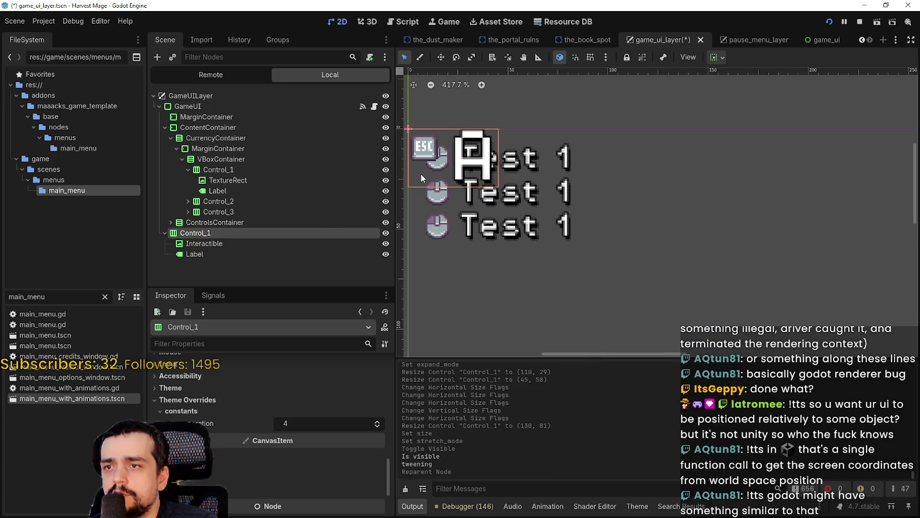
Step: Enable a font size override on the A label and lower it to about 16 px
left_click(232, 248)
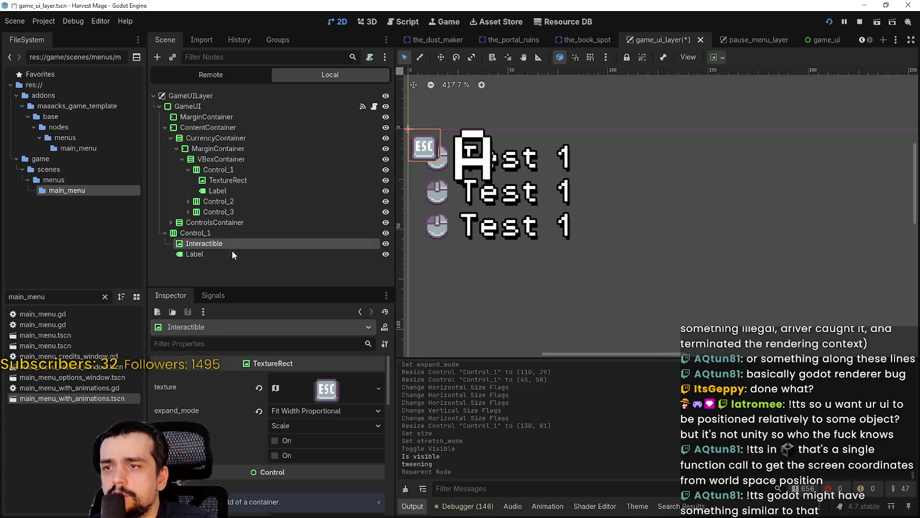
left_click(233, 256)
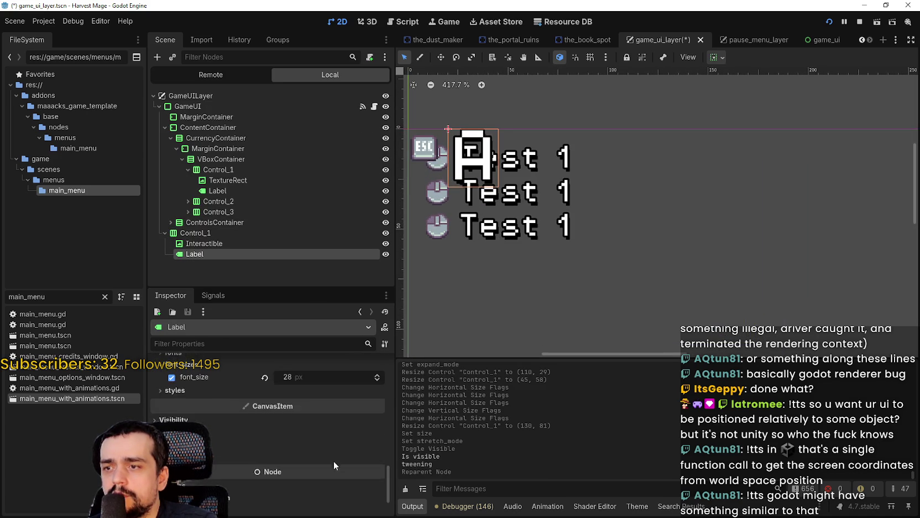
left_click(376, 419)
left_click(376, 420)
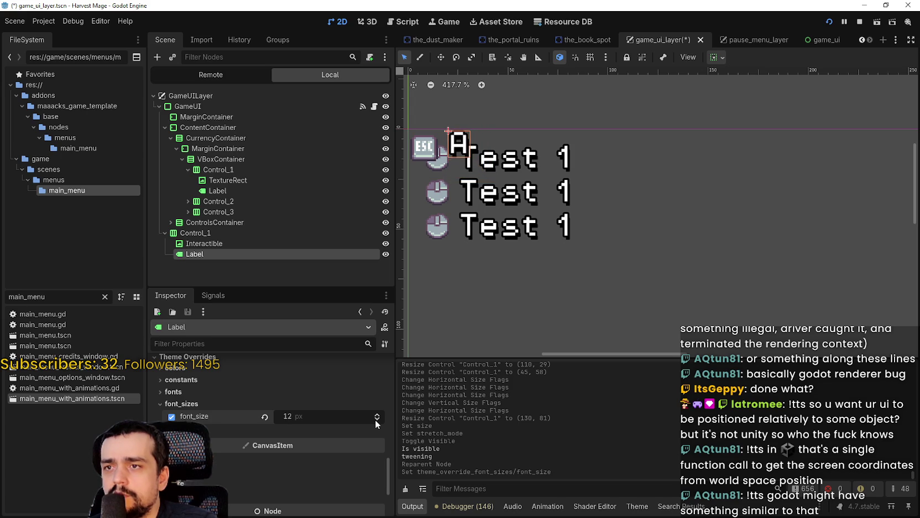
left_click_drag(370, 417, 376, 419)
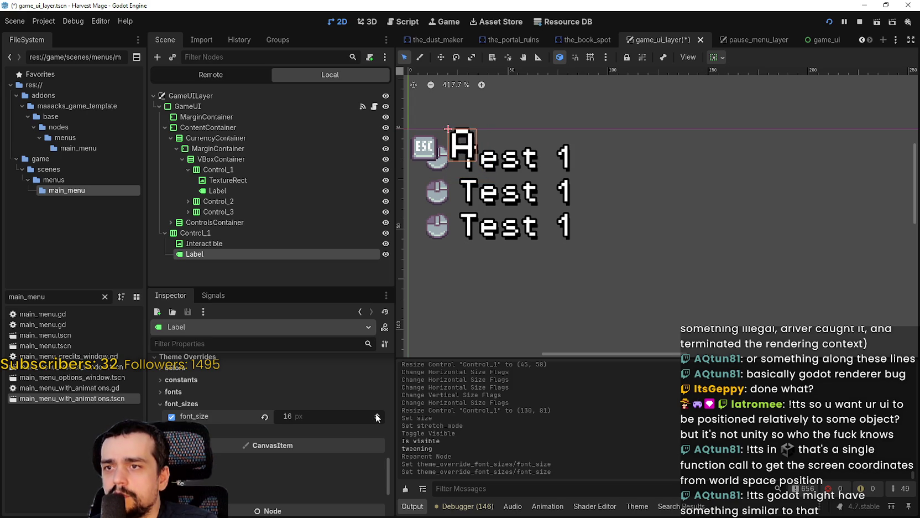
Step: Compare Control_1's layout settings with the second Test 1 row's settings
left_click(222, 233)
scroll(338, 404, "up", 3)
scroll(338, 410, "up", 8)
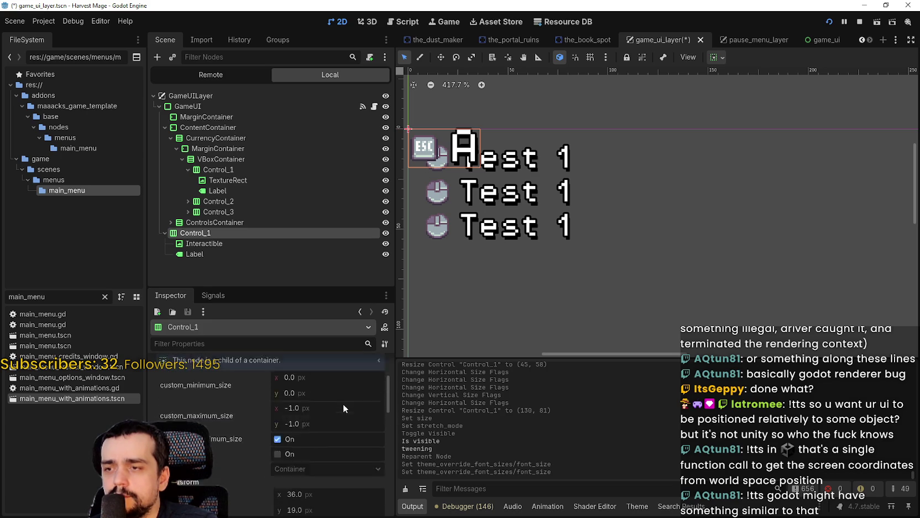
scroll(342, 402, "down", 2)
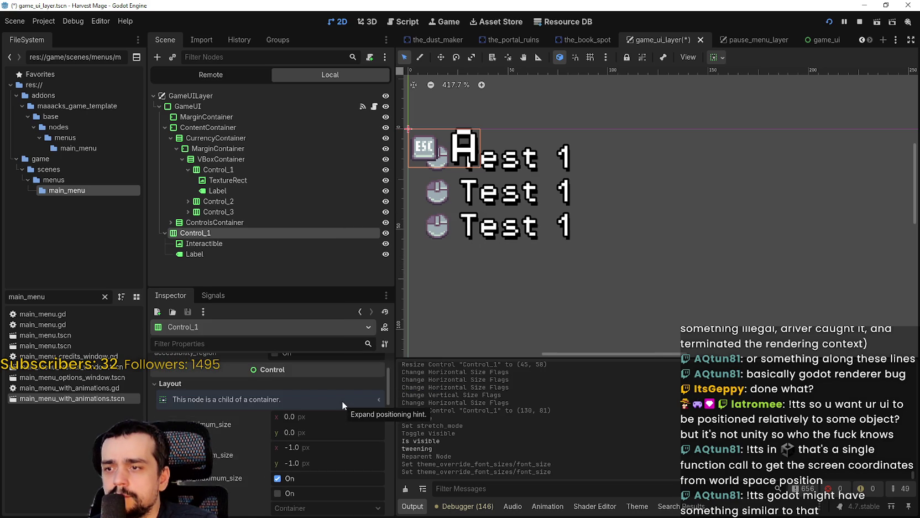
scroll(342, 400, "up", 3)
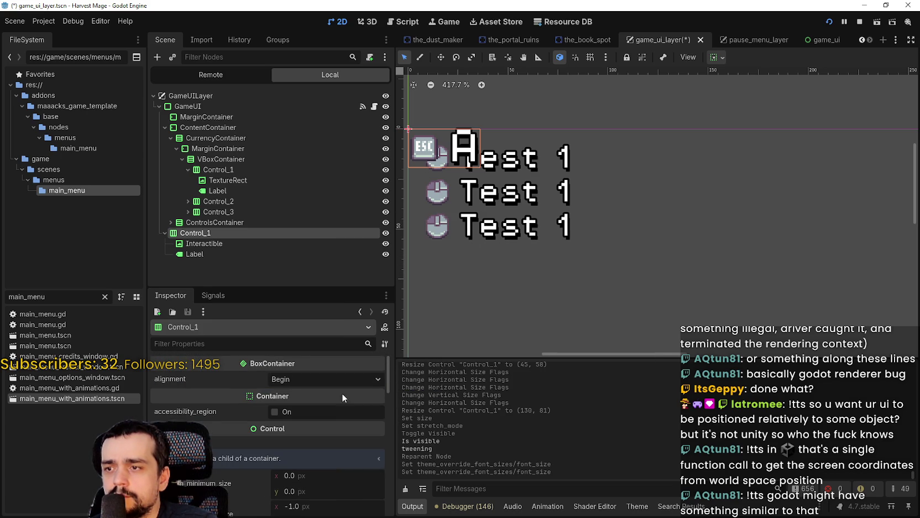
left_click(219, 202)
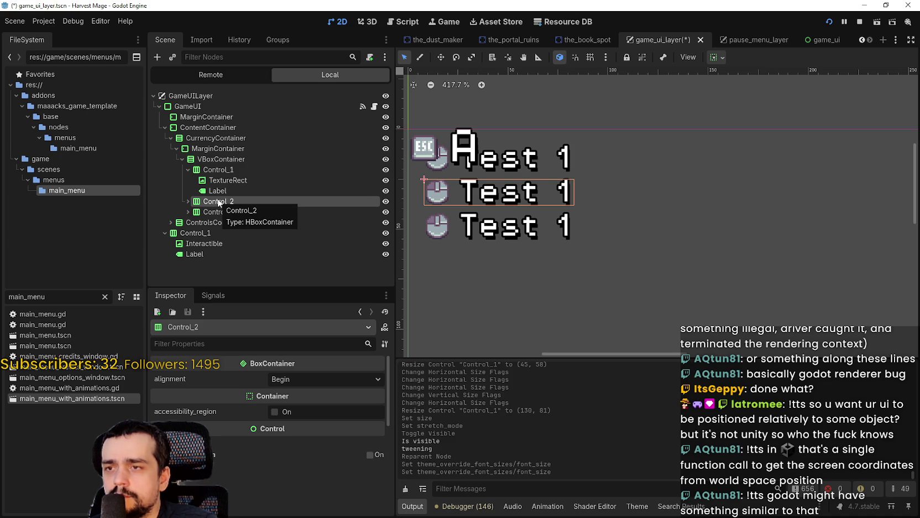
left_click(177, 148)
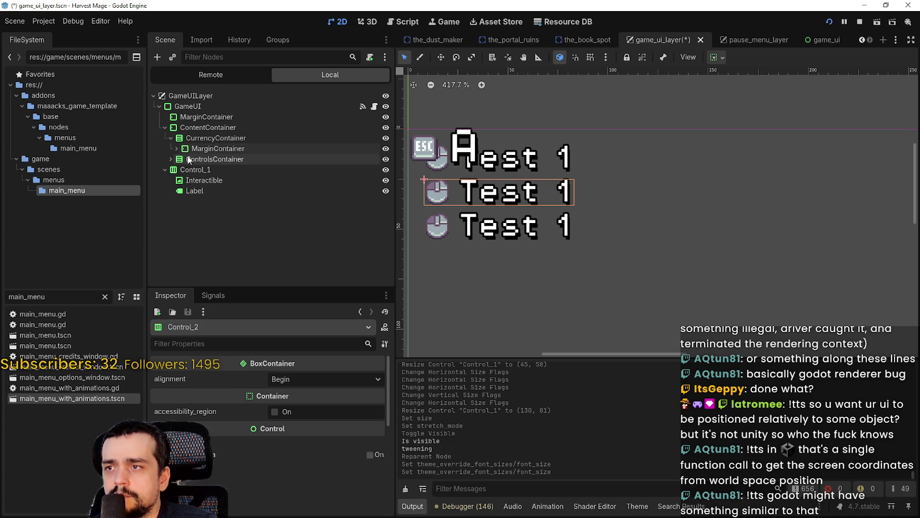
left_click(172, 149)
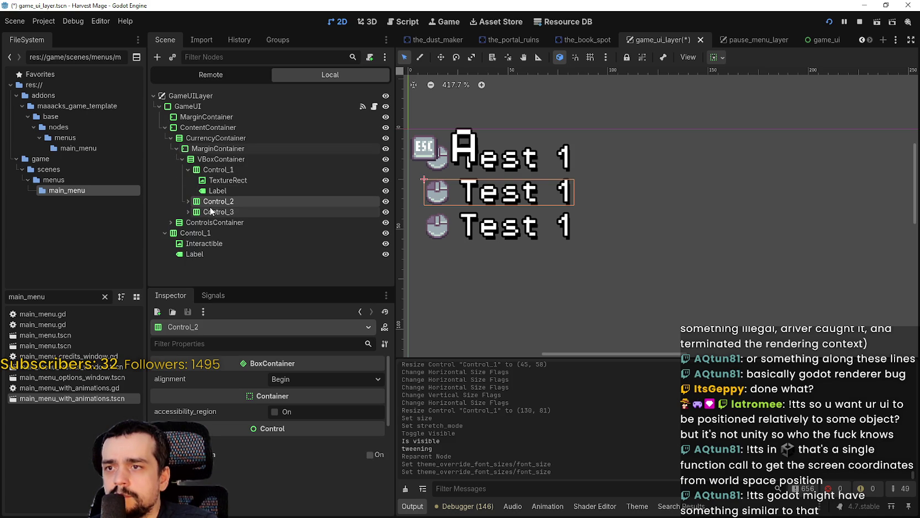
left_click(176, 149)
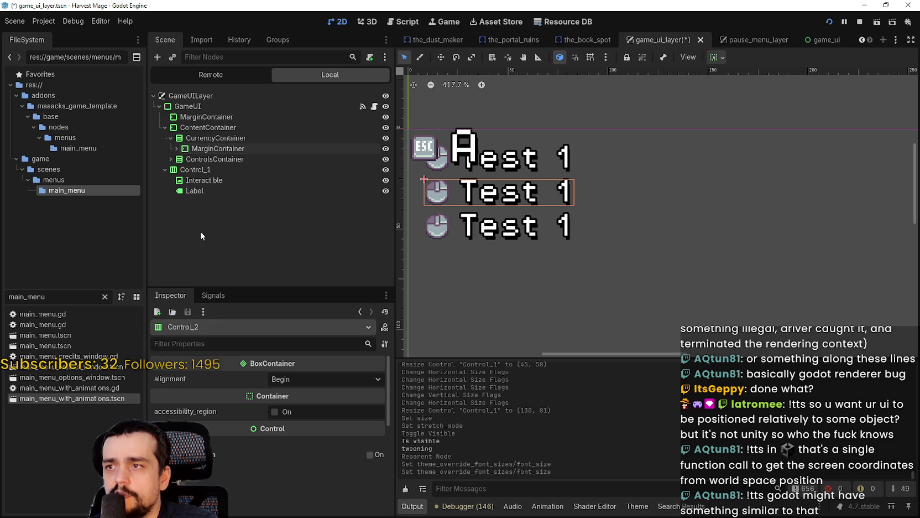
left_click(193, 169)
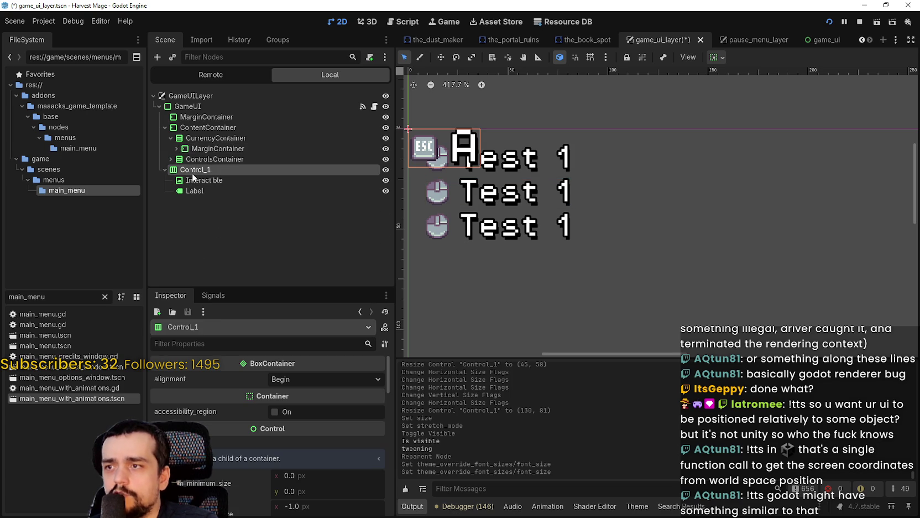
right_click(196, 96)
Step: Add a MarginContainer under GameUILayer and move Control_1 inside it
left_click(227, 105)
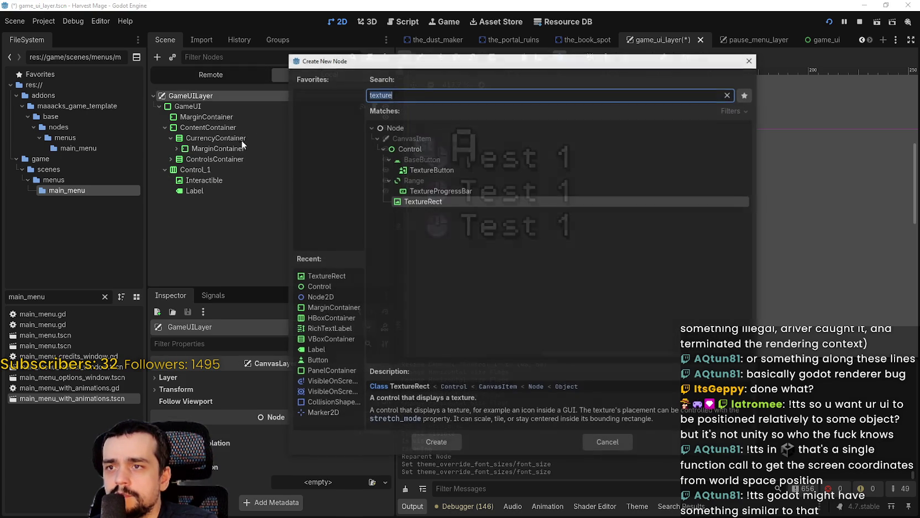
type("margin")
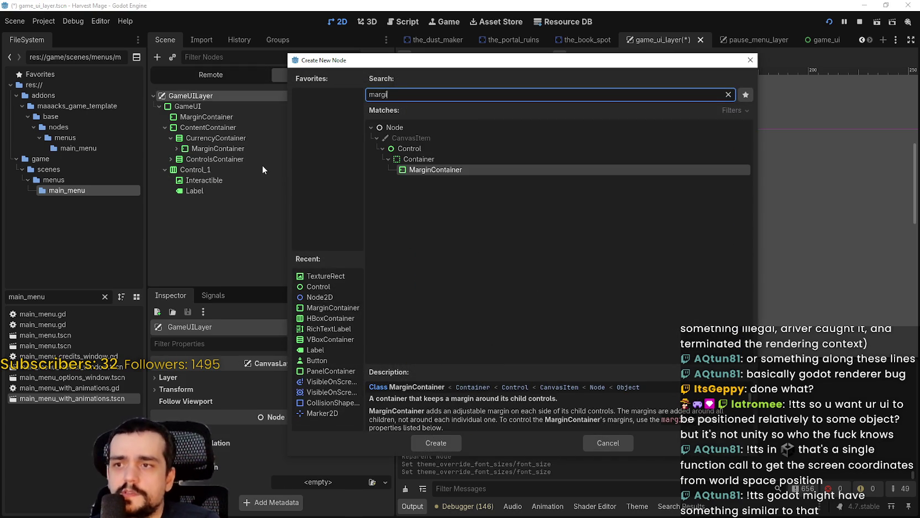
key("Return")
left_click(189, 172)
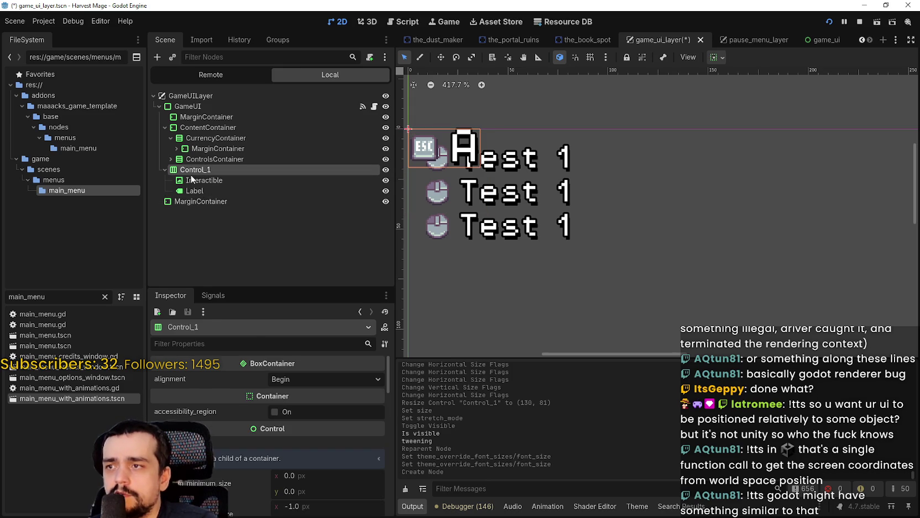
left_click_drag(205, 207, 208, 204)
left_click(201, 169)
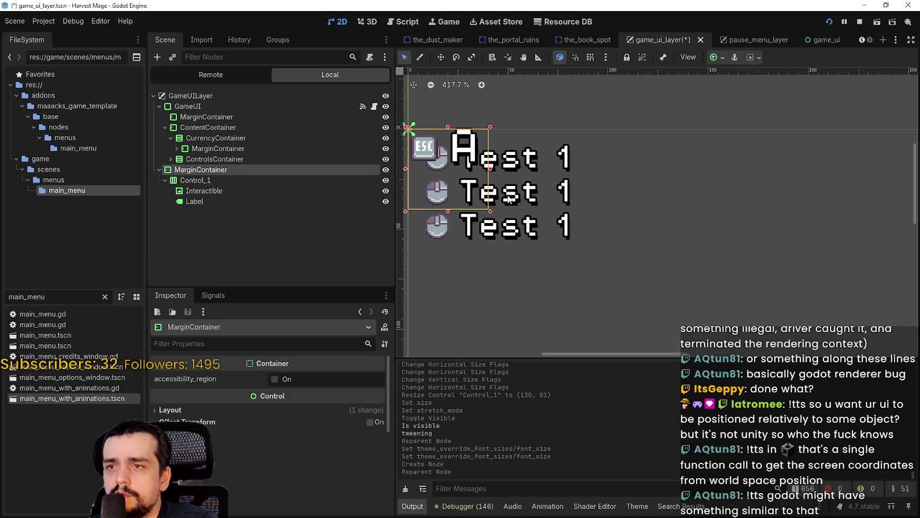
left_click_drag(343, 87, 342, 87)
Step: Toggle the A label's font size override
scroll(443, 138, "up", 4)
left_click(201, 196)
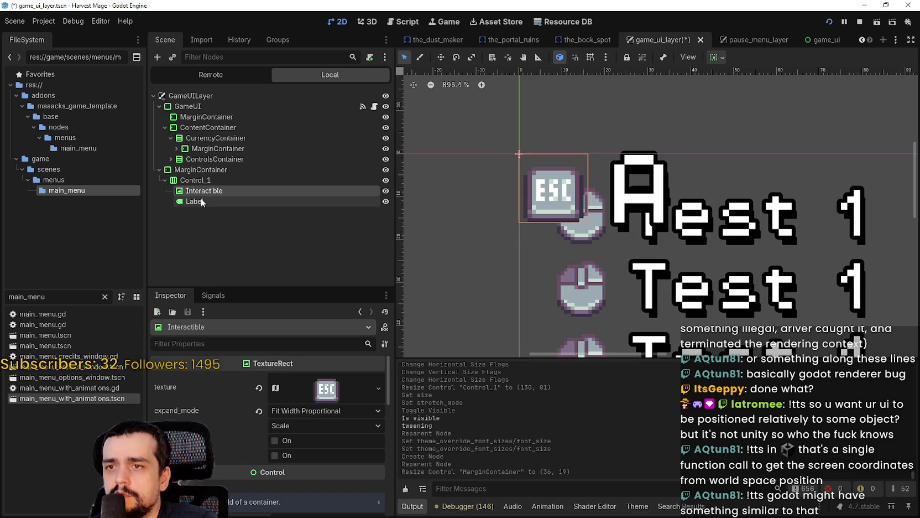
left_click(201, 200)
scroll(320, 438, "up", 3)
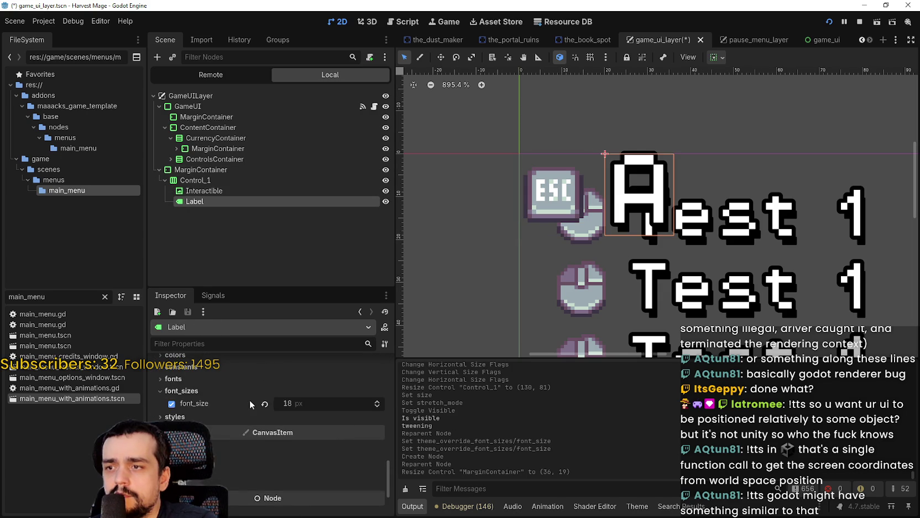
left_click(268, 405)
left_click(209, 191)
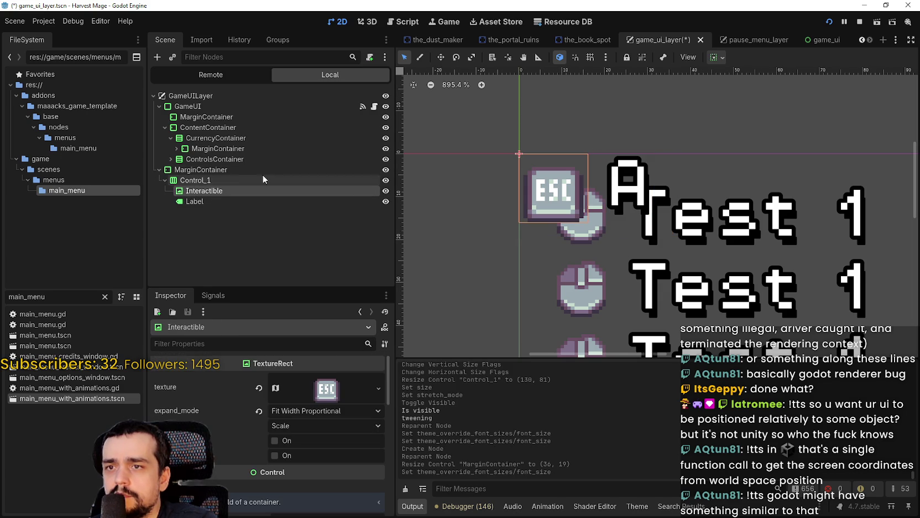
Step: Center Control_1's contents and set its container sizing to Fill horizontally and vertically
left_click(214, 179)
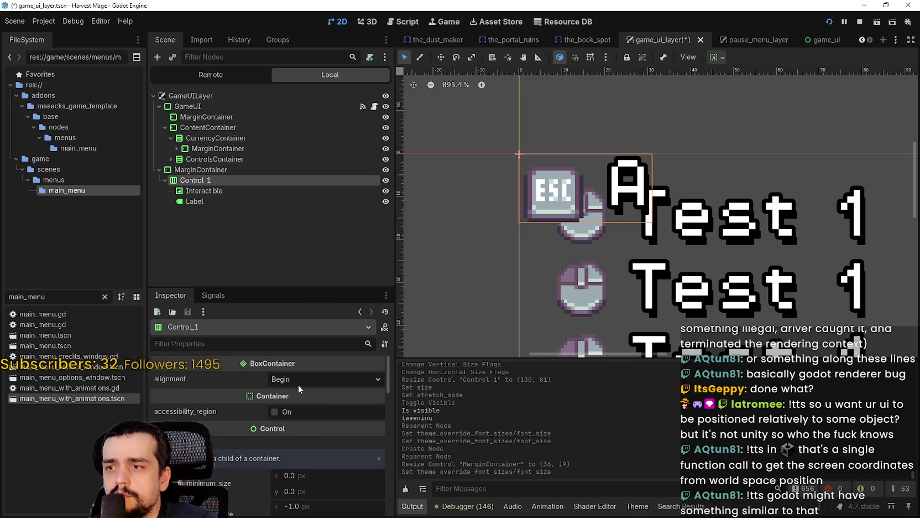
left_click(283, 378)
left_click(294, 411)
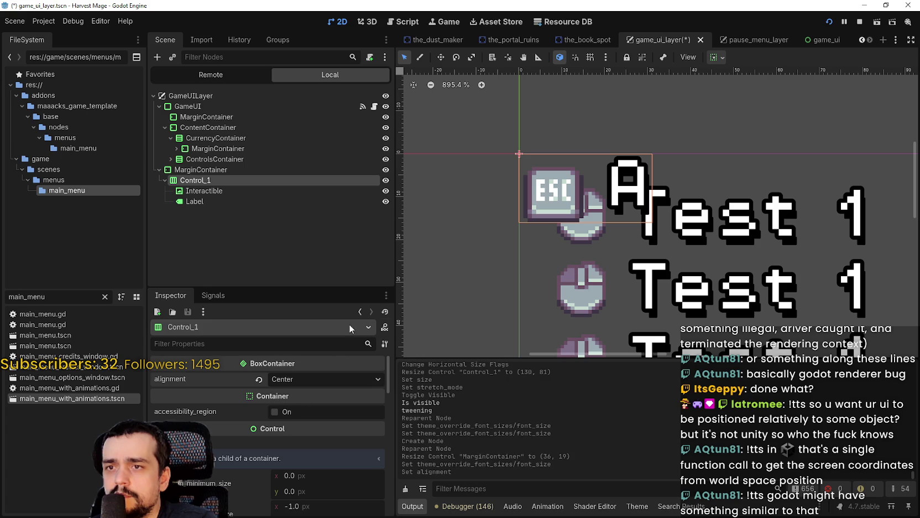
left_click(717, 57)
left_click(722, 94)
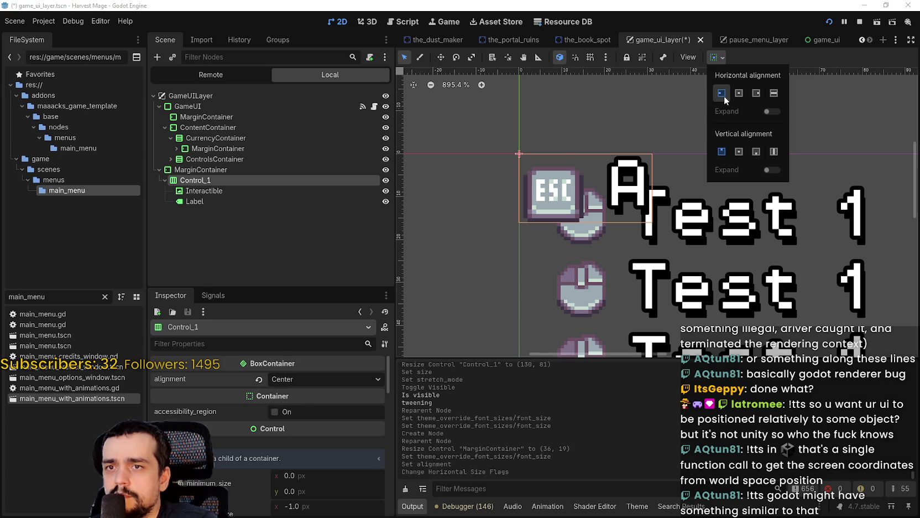
left_click(756, 93)
left_click(739, 92)
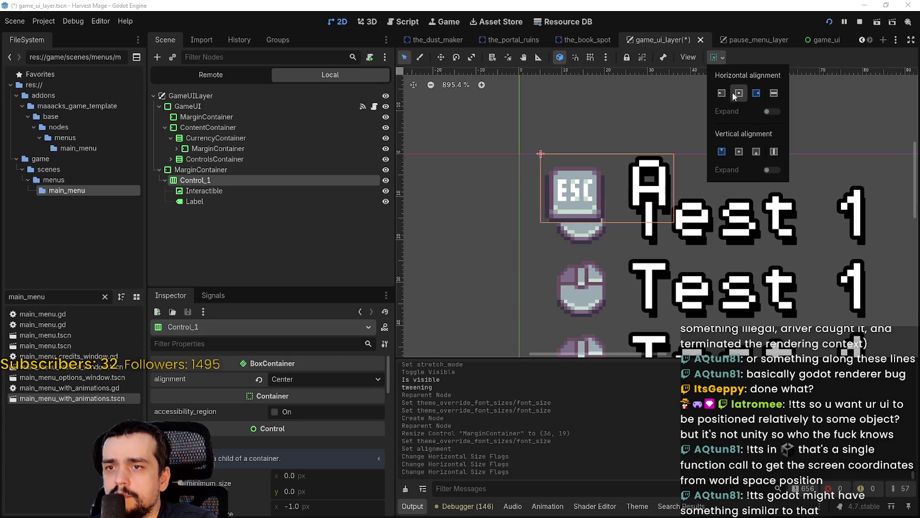
left_click(722, 93)
left_click(774, 94)
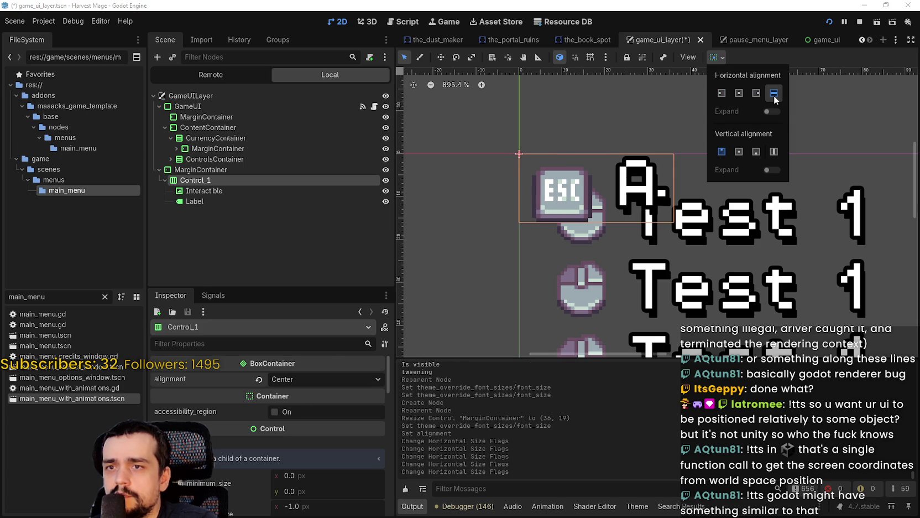
left_click(774, 152)
left_click(795, 53)
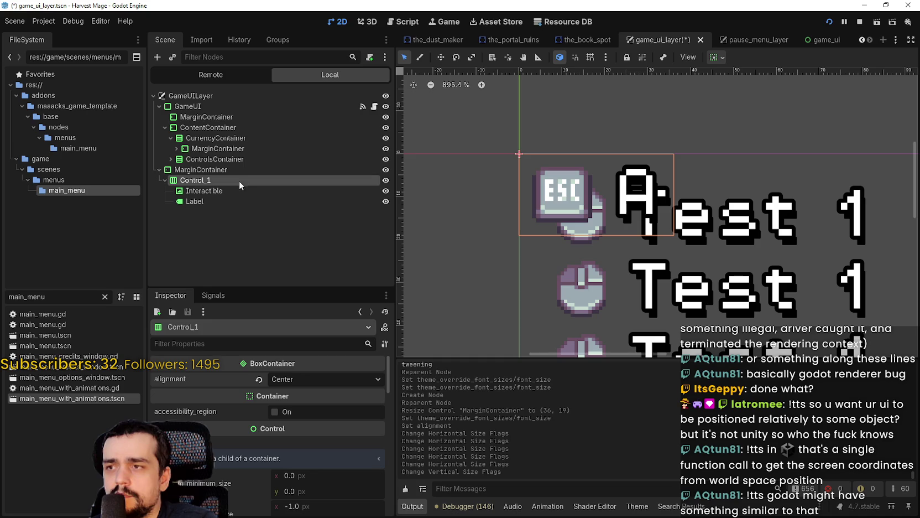
Step: Resize the MarginContainer to fit the icon and label
left_click(254, 170)
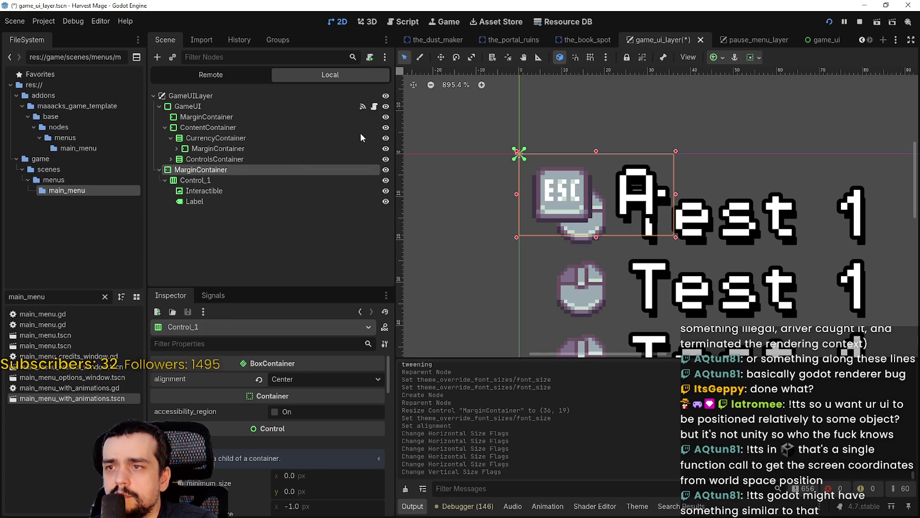
left_click_drag(679, 238, 658, 226)
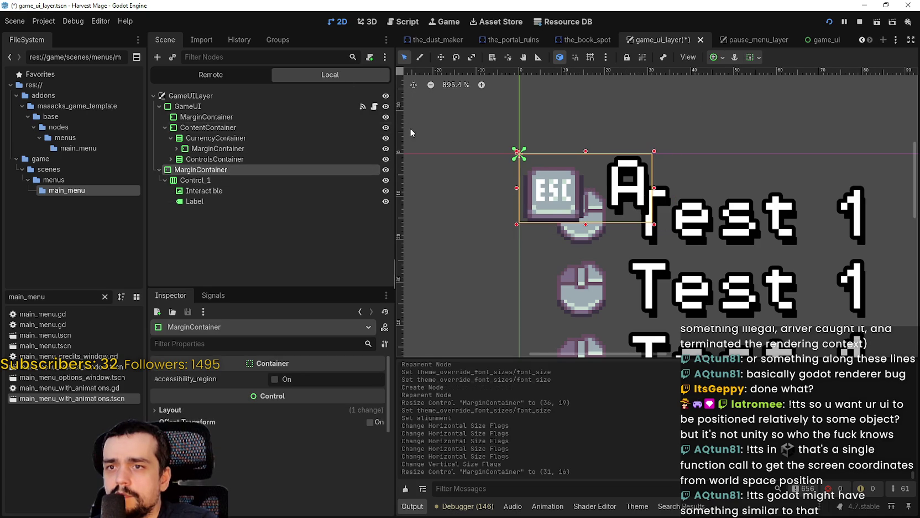
mouse_move(685, 190)
left_mouse_down()
mouse_move(779, 207)
mouse_move(719, 226)
mouse_move(654, 224)
left_mouse_up()
Step: Try a larger label font size, then reset it to default
left_click(211, 193)
left_click(211, 201)
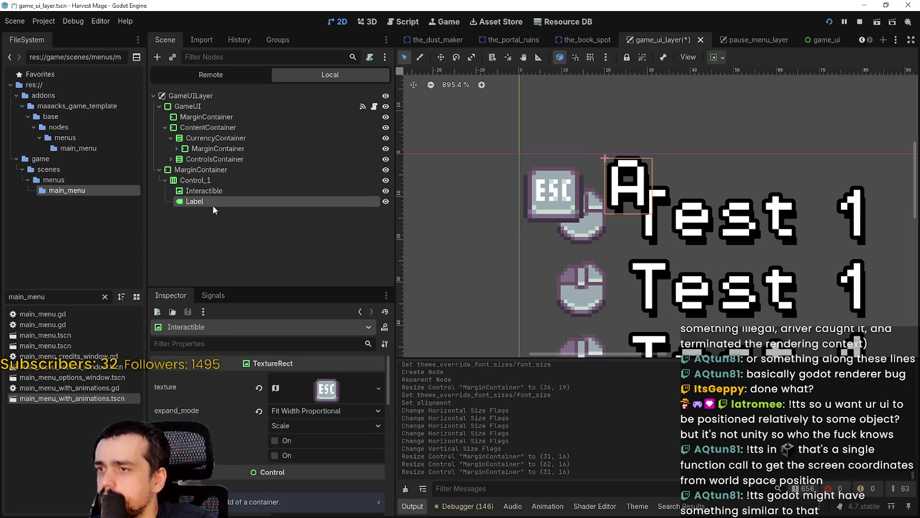
scroll(291, 415, "up", 2)
left_click_drag(379, 444, 379, 443)
left_click(264, 443)
scroll(553, 254, "down", 4)
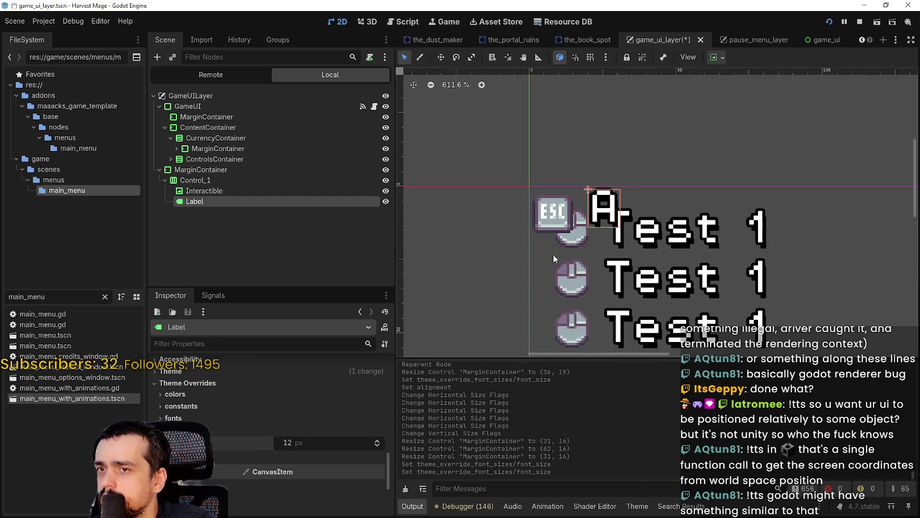
Step: Set Interactible and Label container sizing to Fill horizontally and vertically
left_click(200, 189)
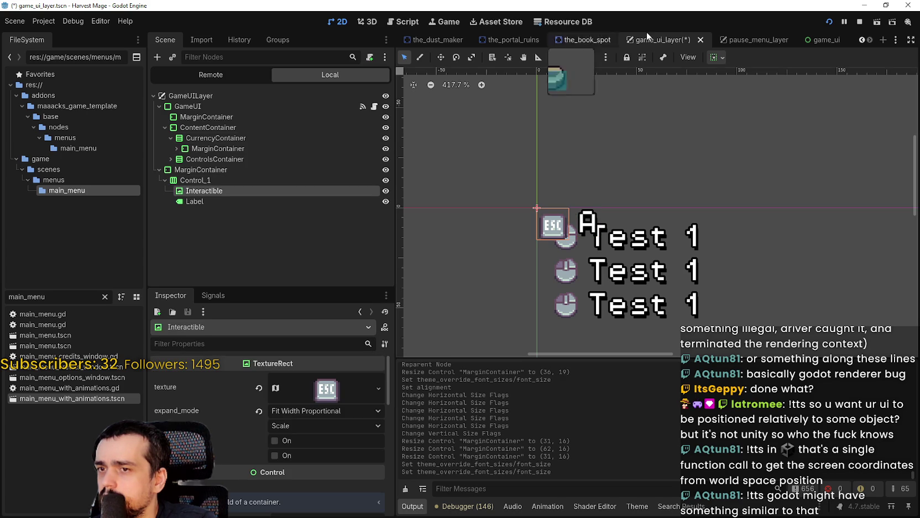
left_click(714, 57)
left_click(774, 93)
left_click(774, 151)
left_click(216, 200)
left_click(713, 58)
left_click(774, 92)
left_click(774, 151)
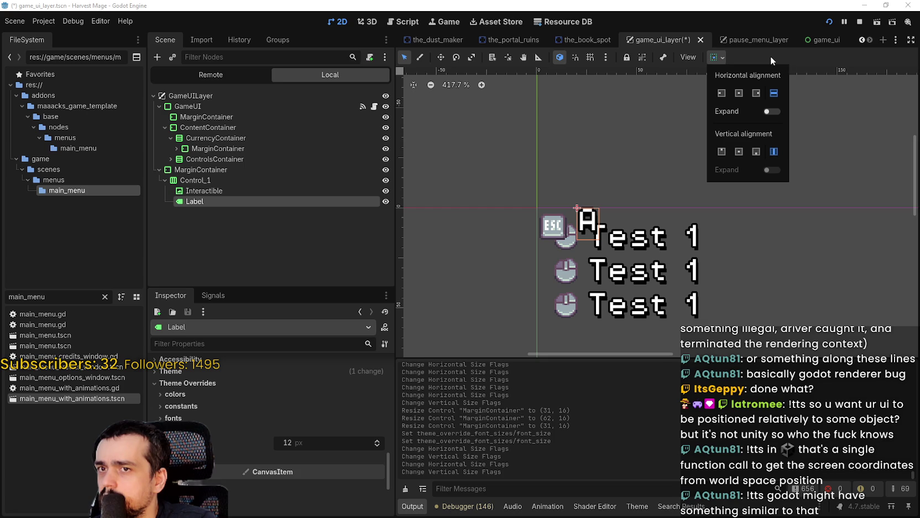
Step: Raise the A label's font size override to 28 px
left_click(220, 181)
scroll(641, 235, "up", 1)
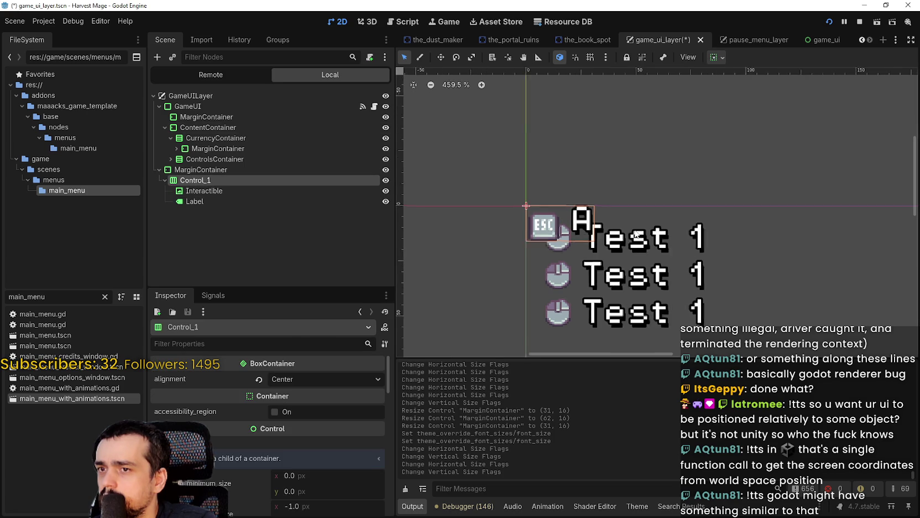
scroll(588, 267, "up", 7)
left_click(227, 201)
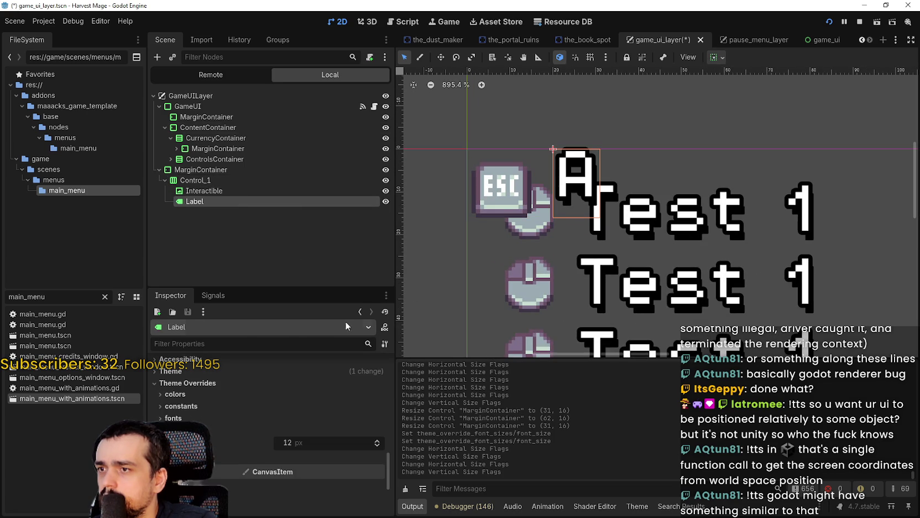
scroll(378, 449, "down", 1)
left_click(379, 422)
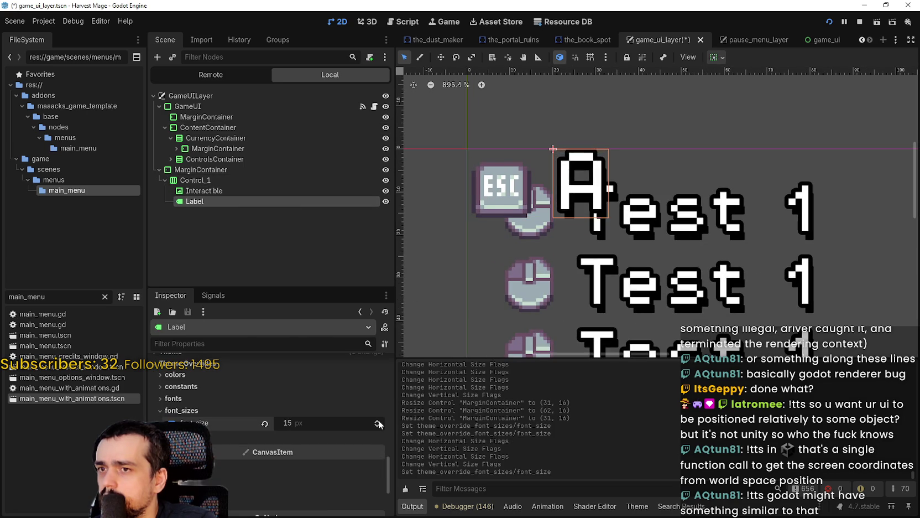
left_click_drag(379, 424, 379, 424)
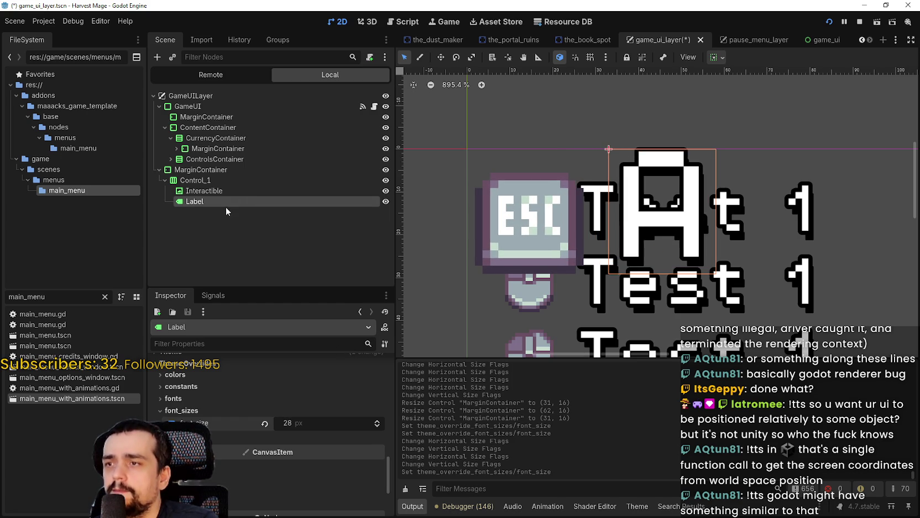
Step: Move Control_1 out of the MarginContainer directly under GameUILayer
left_click(200, 191)
left_click(195, 183)
left_click_drag(196, 185, 206, 104)
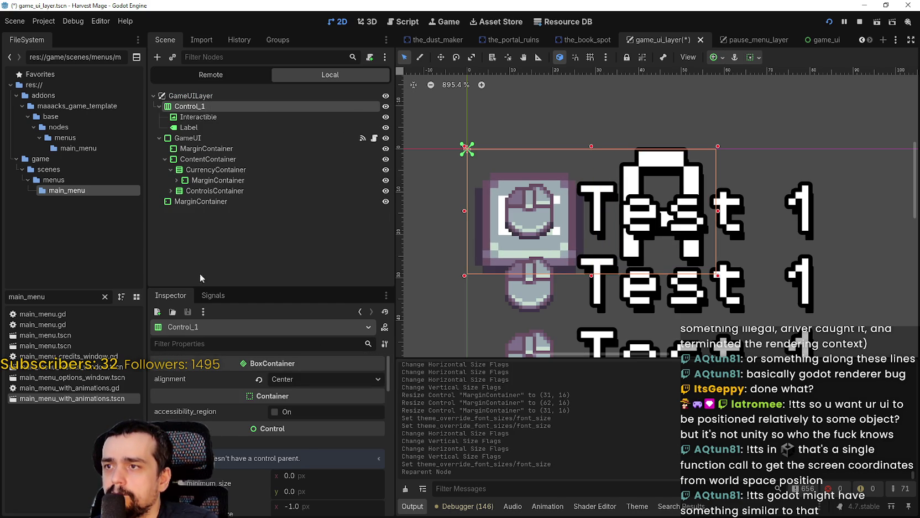
left_click(166, 203)
Step: Delete the leftover empty MarginContainer
right_click(182, 202)
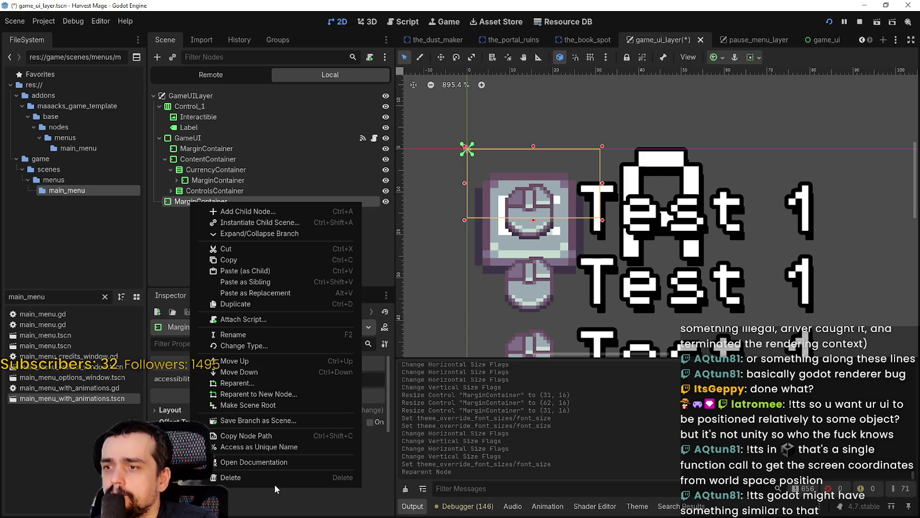
left_click(303, 451)
left_click(431, 268)
scroll(607, 200, "down", 4)
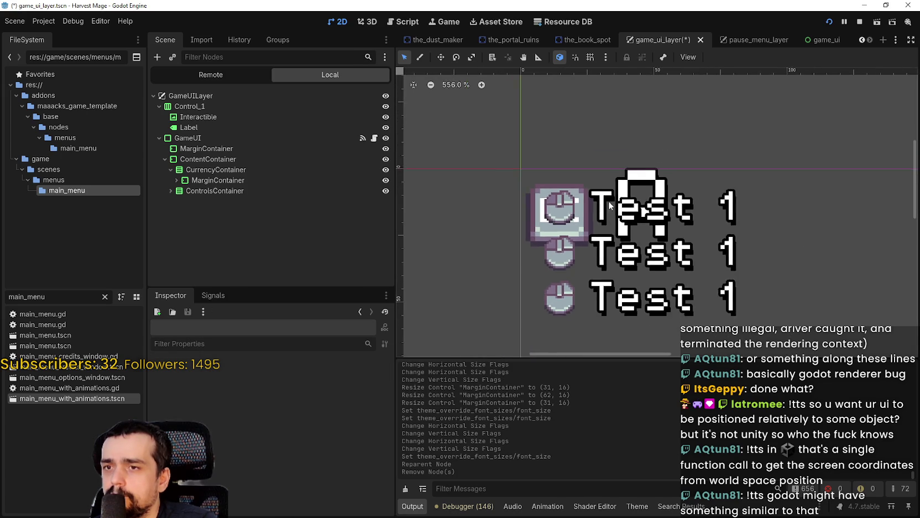
Step: Move the Control_1 icon group on the canvas to position (238, 130)
left_click(166, 106)
left_click(159, 106)
scroll(495, 192, "down", 4)
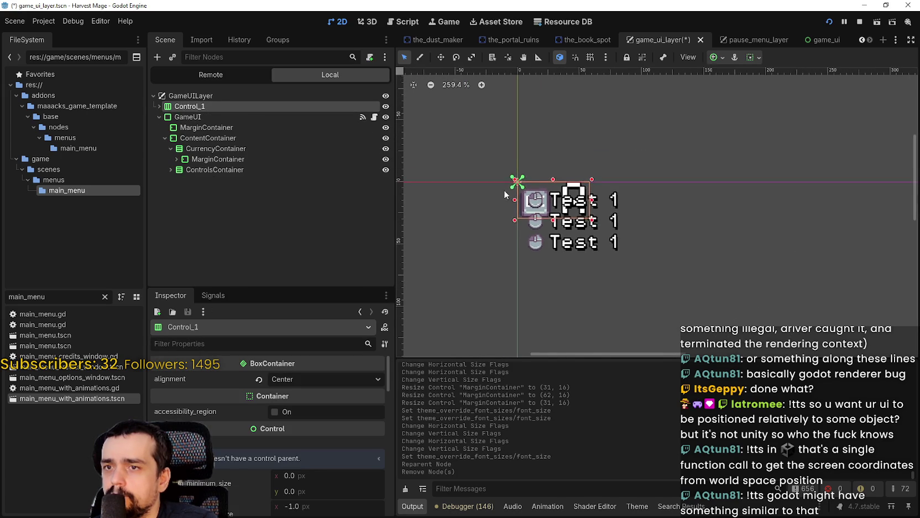
left_click(440, 57)
left_click_drag(526, 191, 737, 286)
key("f")
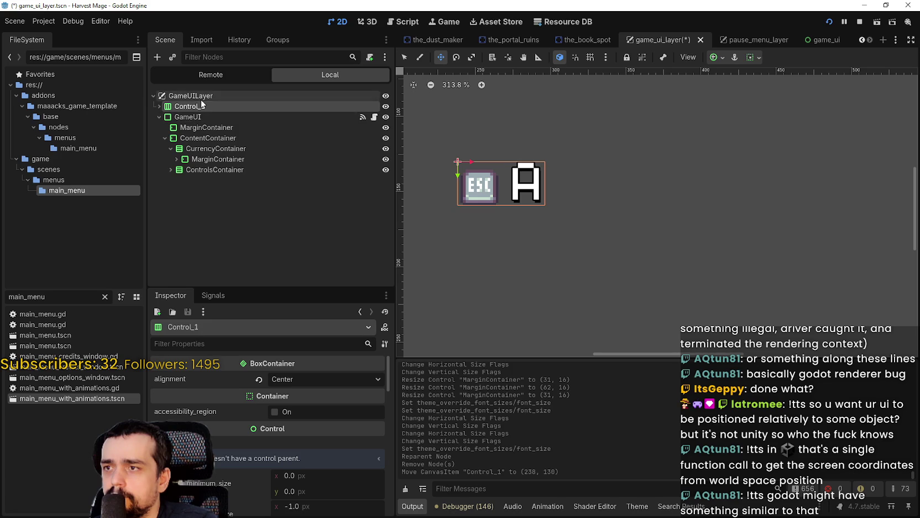
Step: Rename Control_1 to Interactible
left_click(160, 107)
double_click(224, 108)
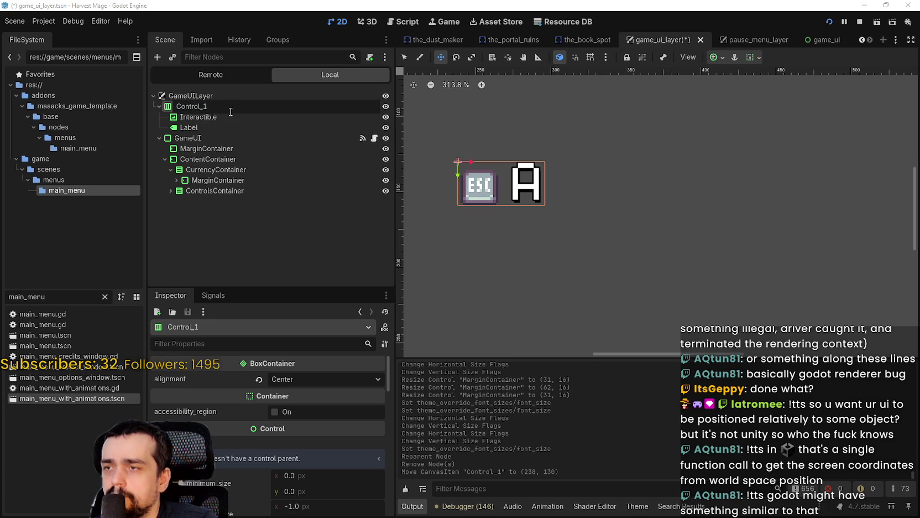
key("BackSpace")
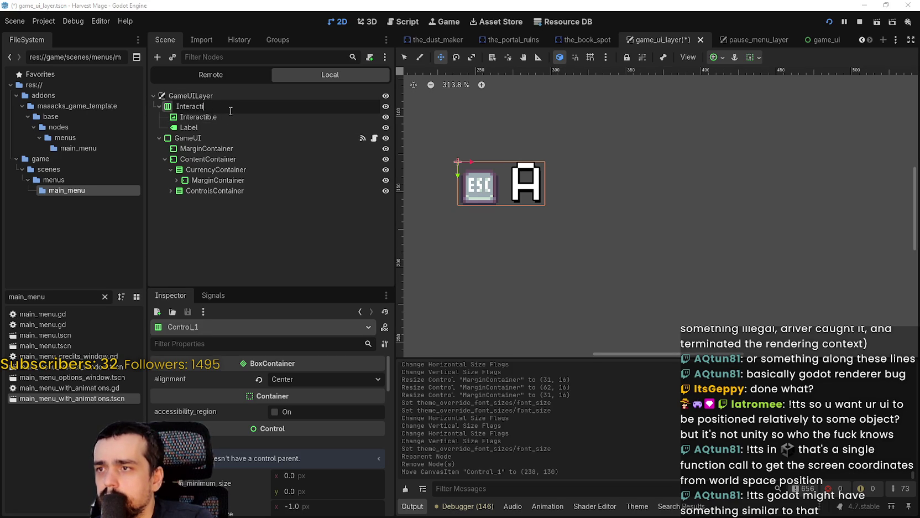
type("ible")
key("Return")
Step: Rename the child icon node to Texture
left_click(220, 116)
double_click(219, 116)
type("Textu")
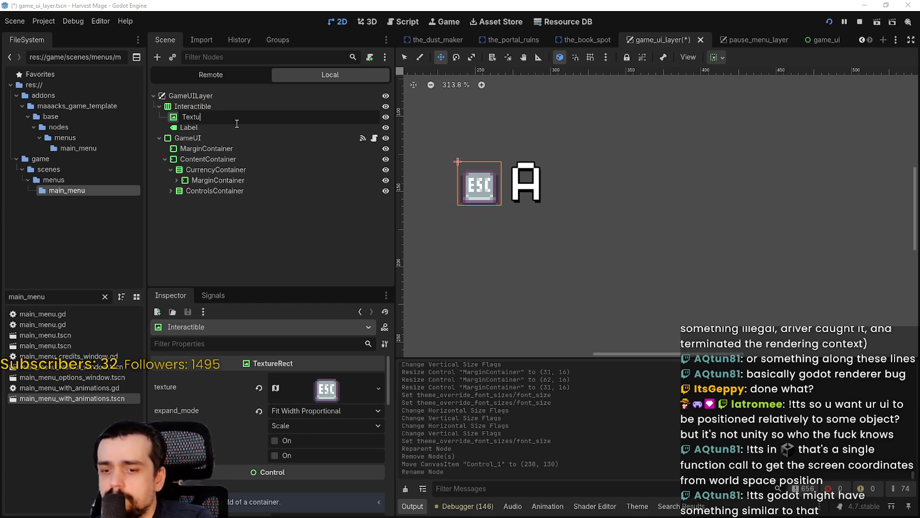
key("Return")
left_click(251, 97)
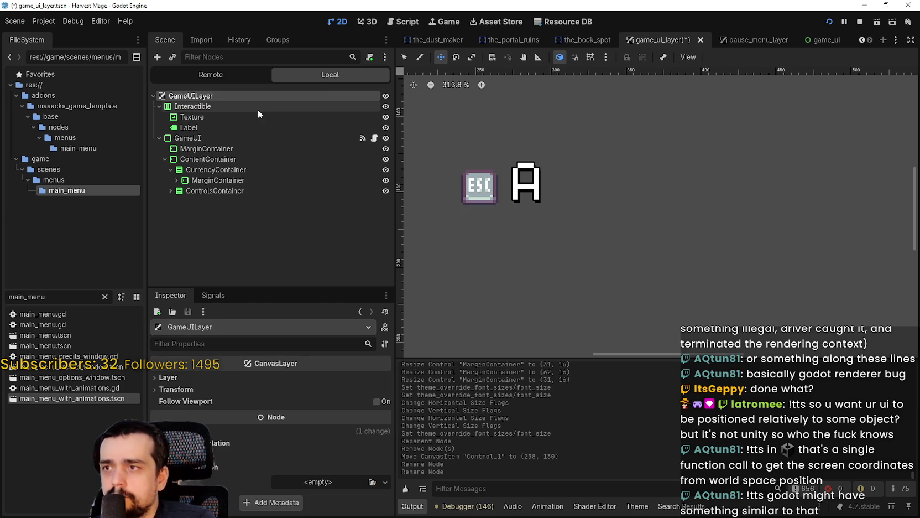
Step: Try a 40 px font size on the A label, then revert it to default
left_click(257, 107)
scroll(550, 185, "down", 2)
scroll(363, 460, "down", 5)
left_click(210, 128)
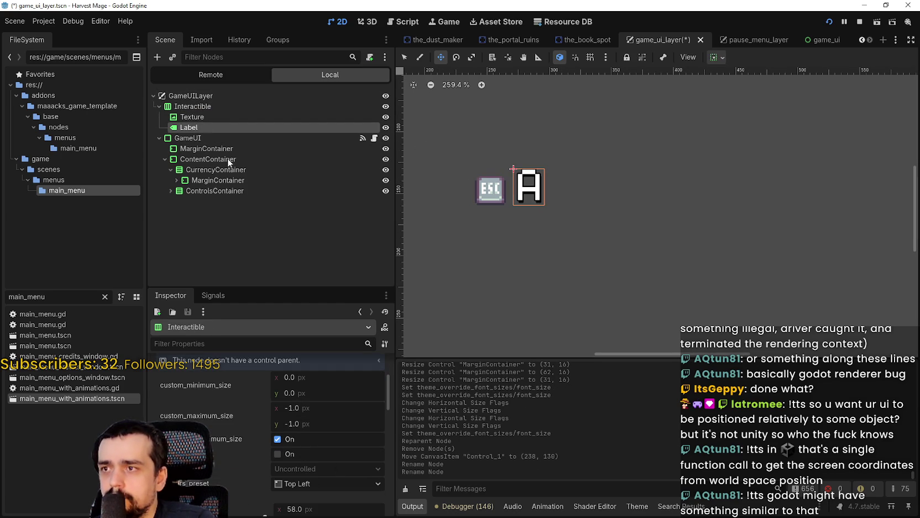
scroll(320, 437, "down", 10)
scroll(320, 433, "up", 6)
left_click(376, 421)
left_click_drag(376, 422, 376, 425)
scroll(753, 245, "down", 6)
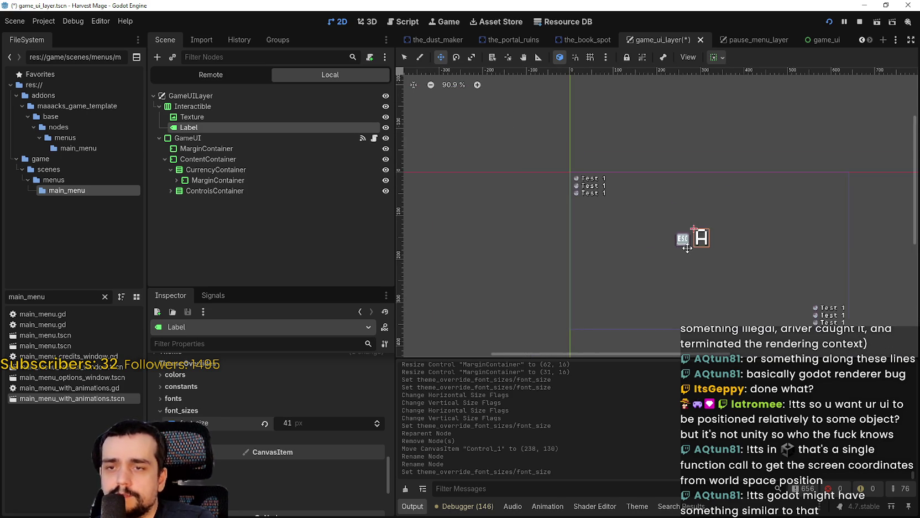
left_click(263, 423)
Step: Shrink the Interactible box from 44×29 to 31×16 around the ESC icon and label
scroll(665, 232, "up", 10)
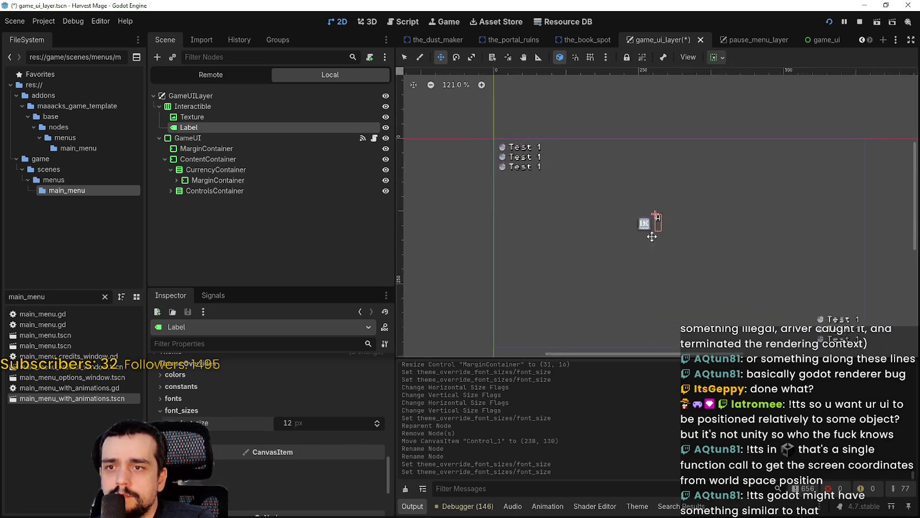
scroll(270, 423, "up", 3)
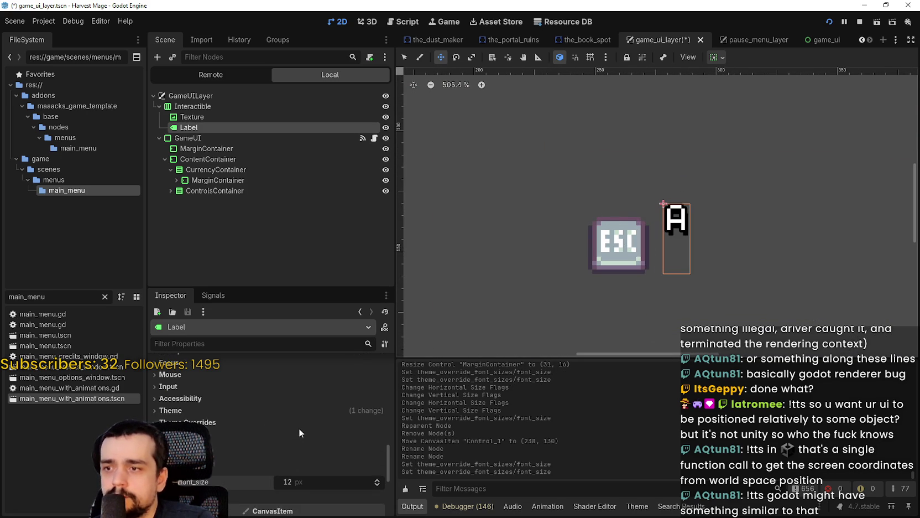
left_click(203, 118)
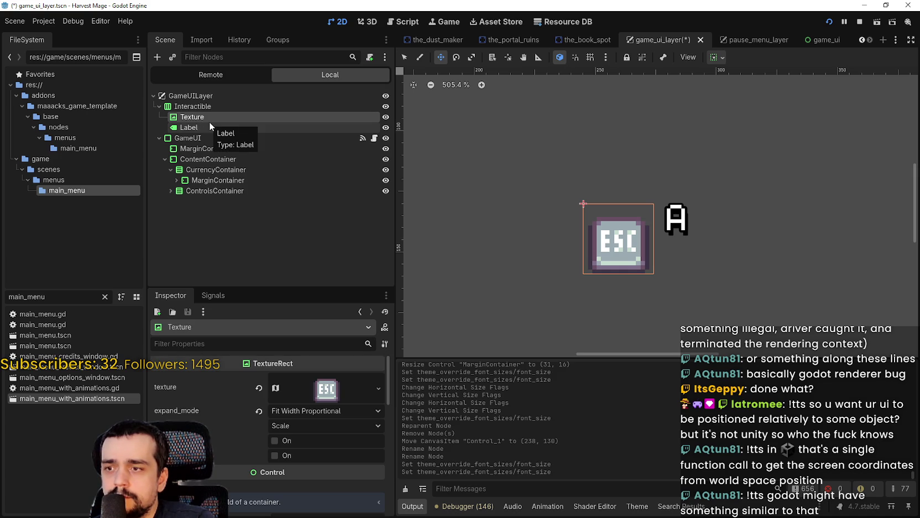
scroll(354, 437, "down", 6)
scroll(356, 433, "down", 3)
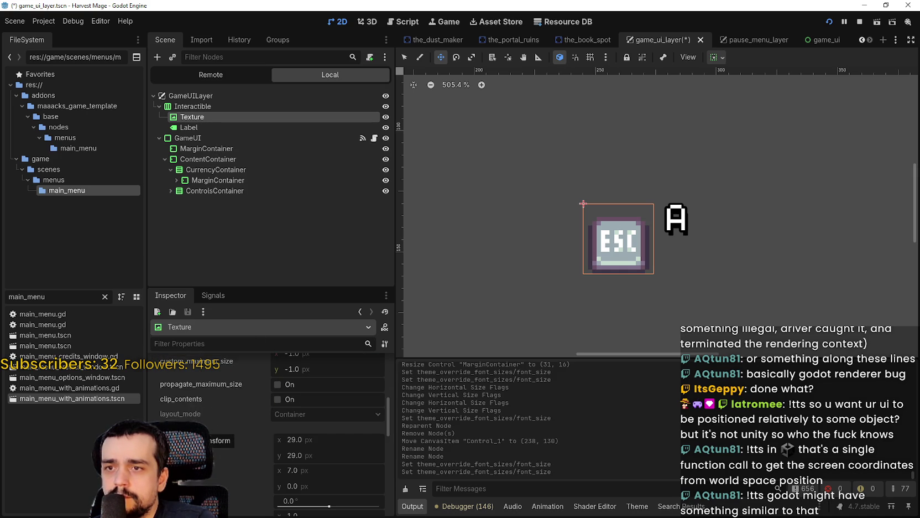
left_click(191, 106)
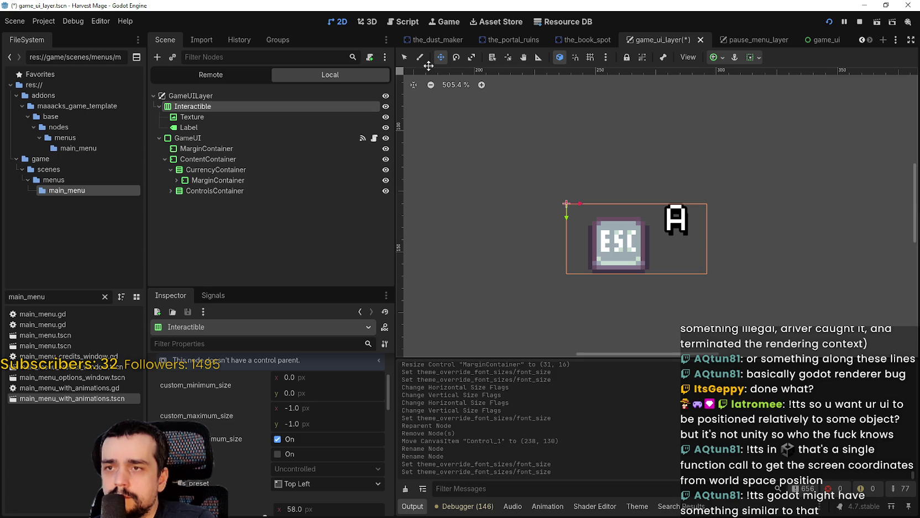
left_click(477, 230)
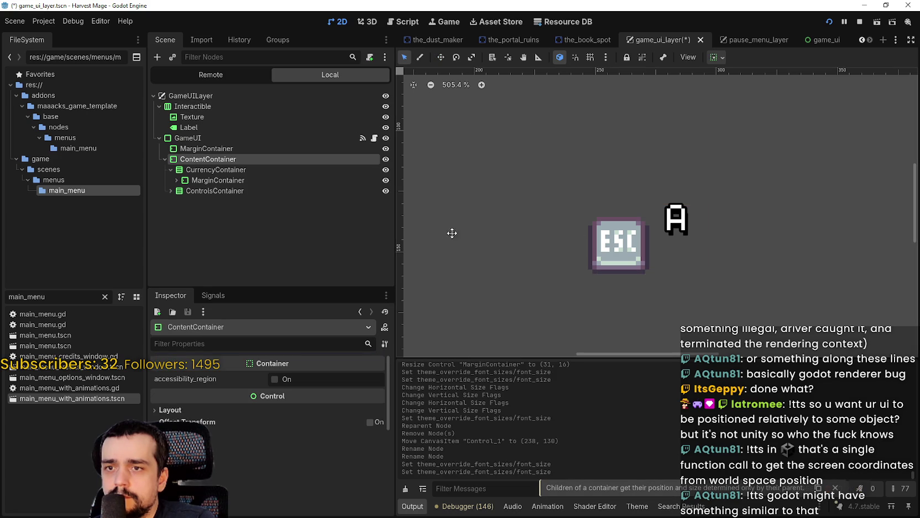
left_click(204, 106)
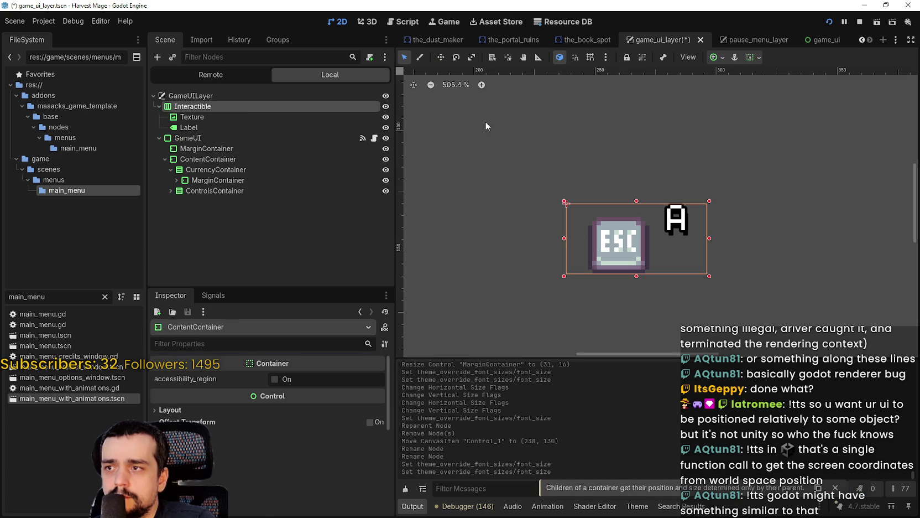
left_click_drag(709, 238, 673, 238)
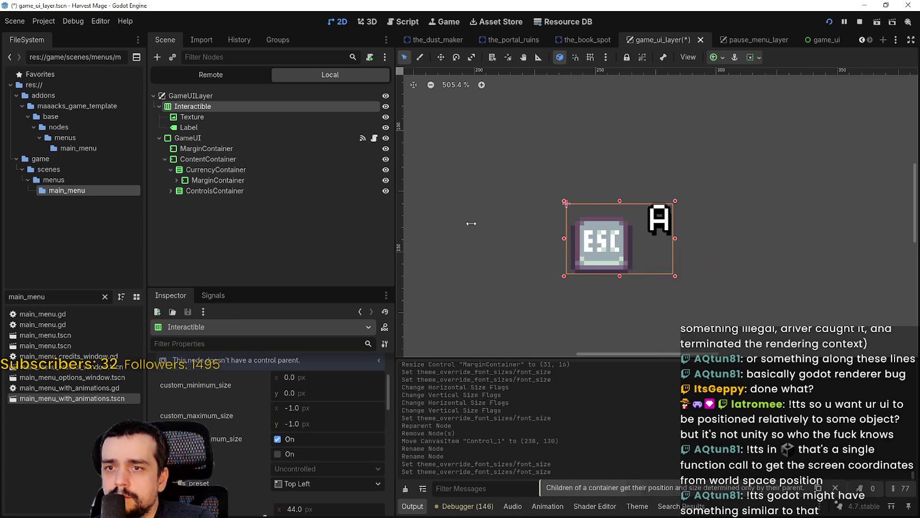
mouse_move(676, 277)
left_mouse_down()
mouse_move(623, 176)
mouse_move(477, 160)
mouse_move(525, 199)
left_mouse_up()
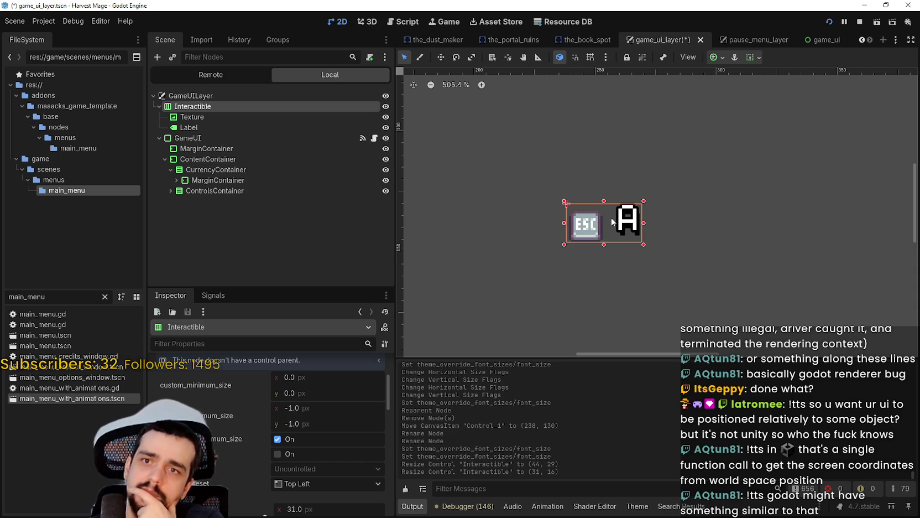
left_click(754, 58)
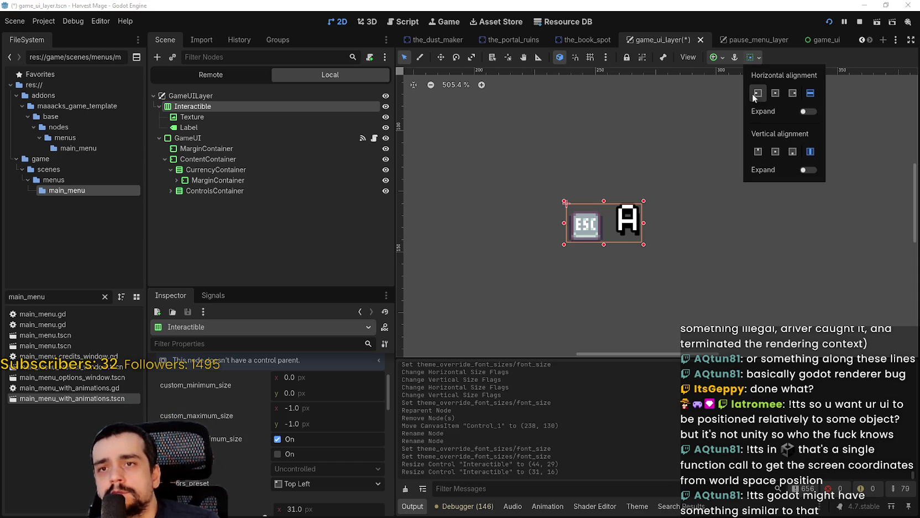
Step: Align the Interactible group to the start both horizontally and vertically
left_click(757, 96)
left_click(759, 154)
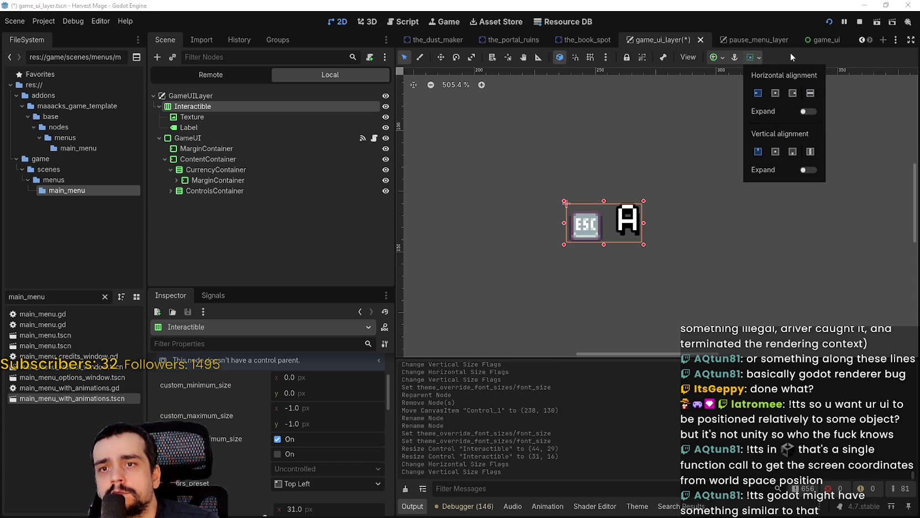
left_click(791, 54)
scroll(528, 239, "down", 1)
scroll(298, 448, "down", 3)
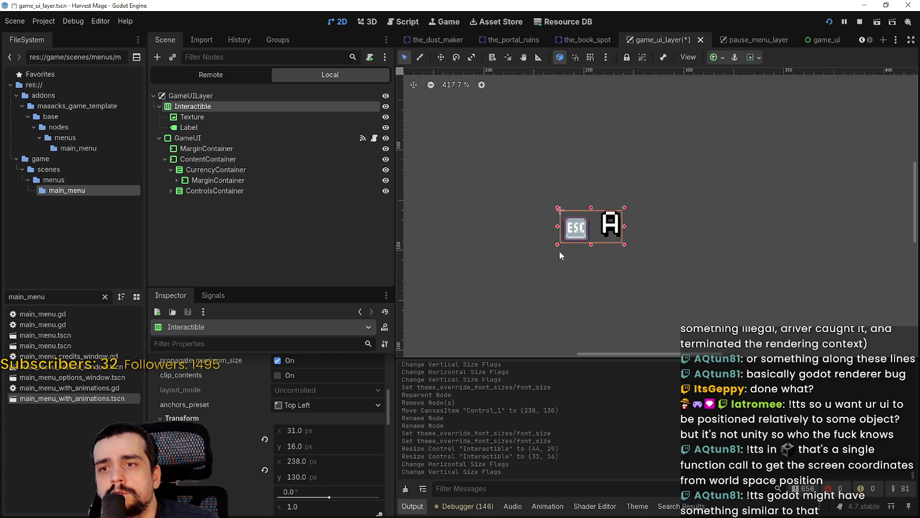
scroll(561, 254, "up", 5)
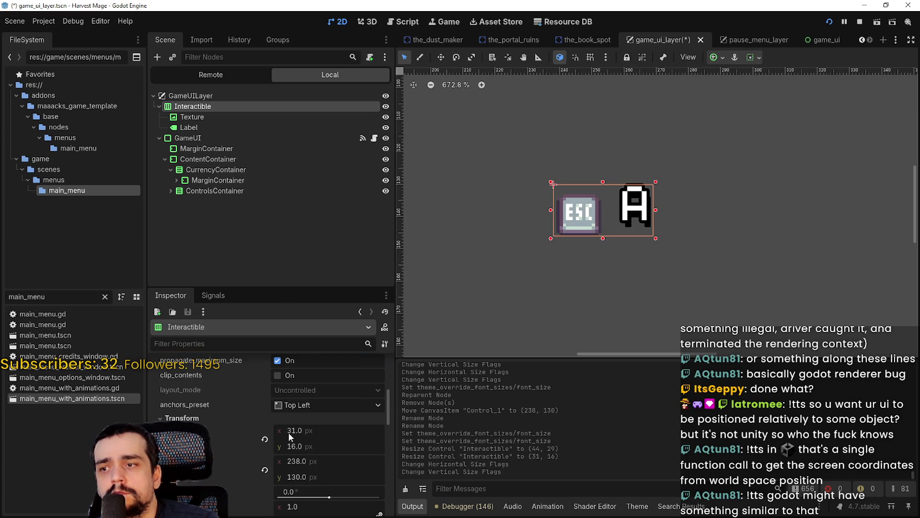
scroll(291, 432, "up", 2)
Step: Compare the ESC texture, A label and Interactible container properties
left_click(200, 117)
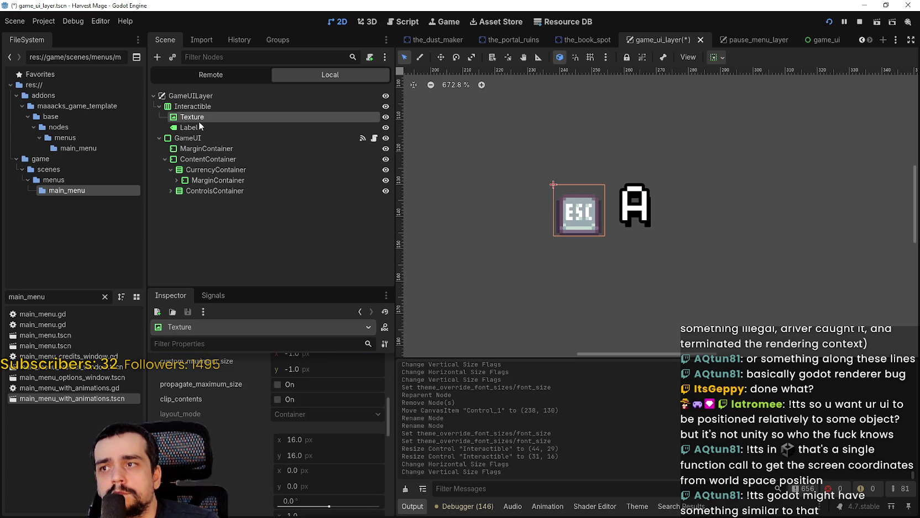
left_click(200, 123)
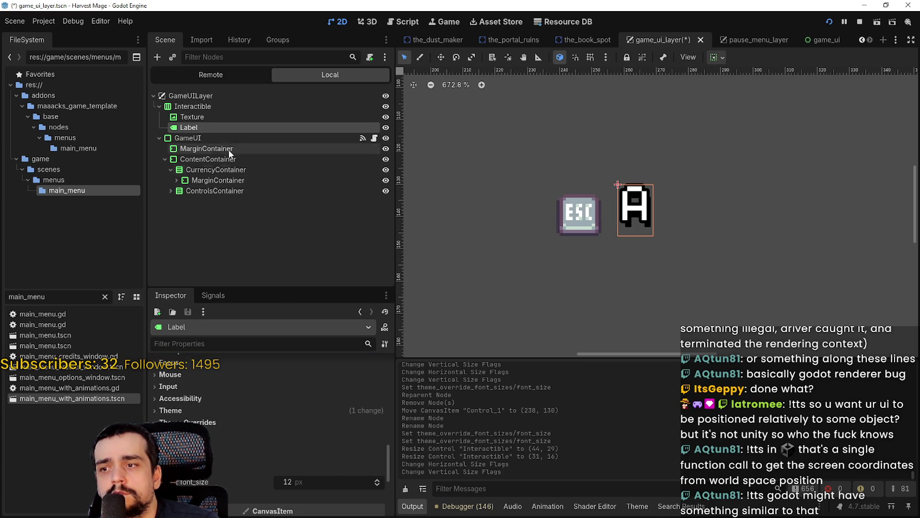
left_click(194, 106)
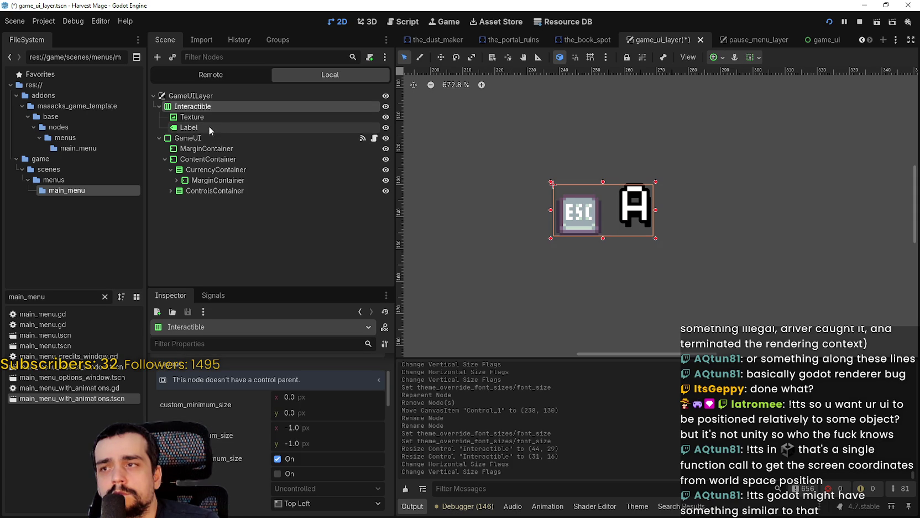
left_click(208, 117)
left_click(208, 126)
scroll(365, 490, "down", 5)
scroll(372, 469, "up", 5)
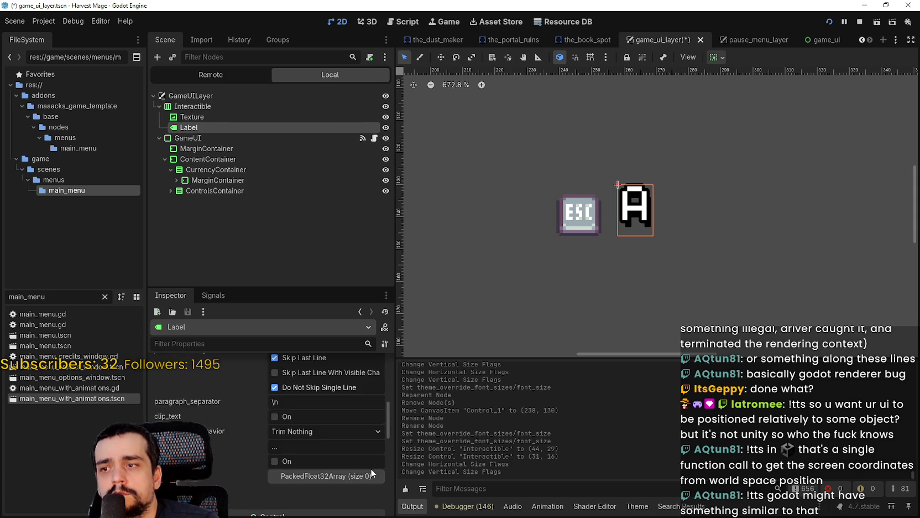
Step: Center the A label's text horizontally and vertically, then save the game UI layer scene
left_click(294, 440)
left_click(299, 464)
left_click(298, 452)
left_click(300, 479)
scroll(624, 229, "up", 4)
key("ctrl+s")
Step: Check the ESC texture node's size, then return to the A label's properties
scroll(625, 221, "down", 5)
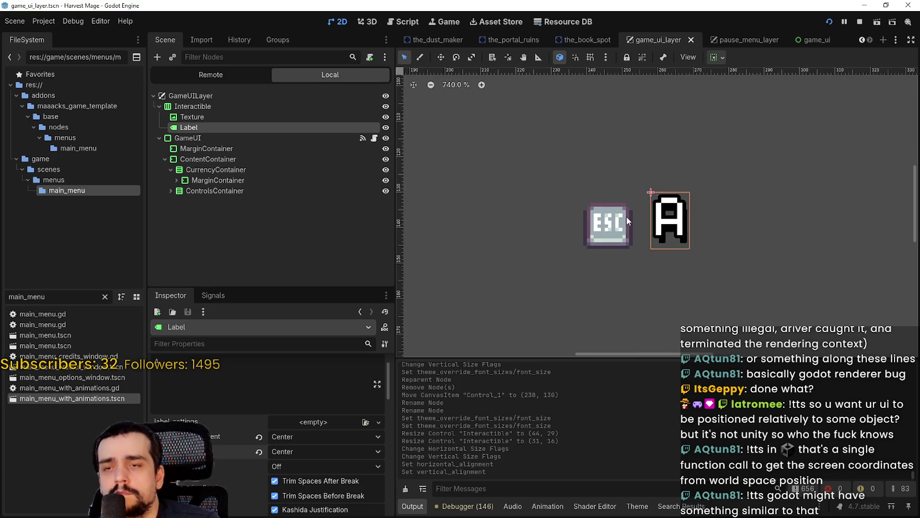
left_click(228, 117)
scroll(315, 486, "down", 3)
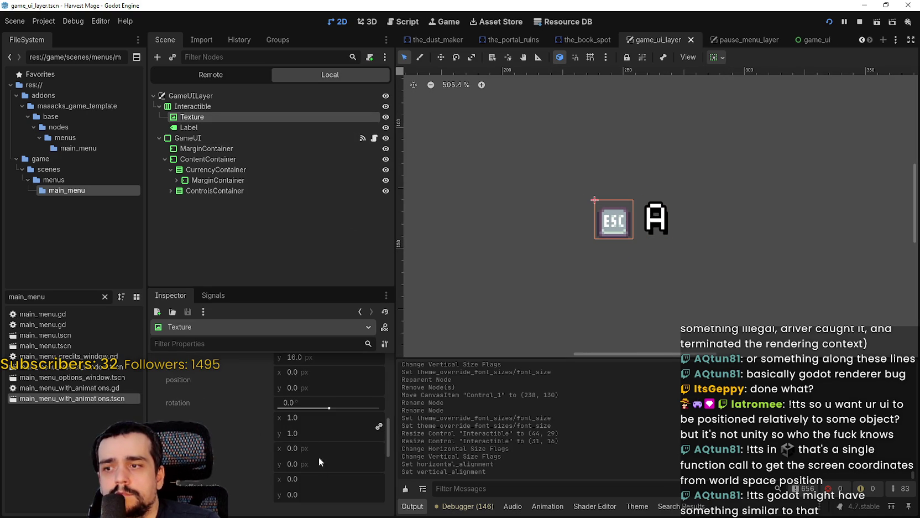
left_click(208, 126)
scroll(327, 482, "down", 5)
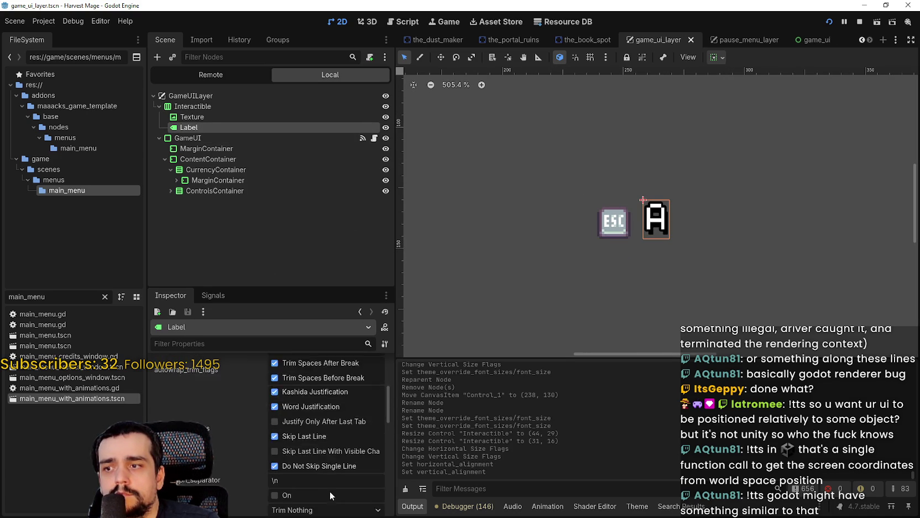
scroll(332, 482, "down", 3)
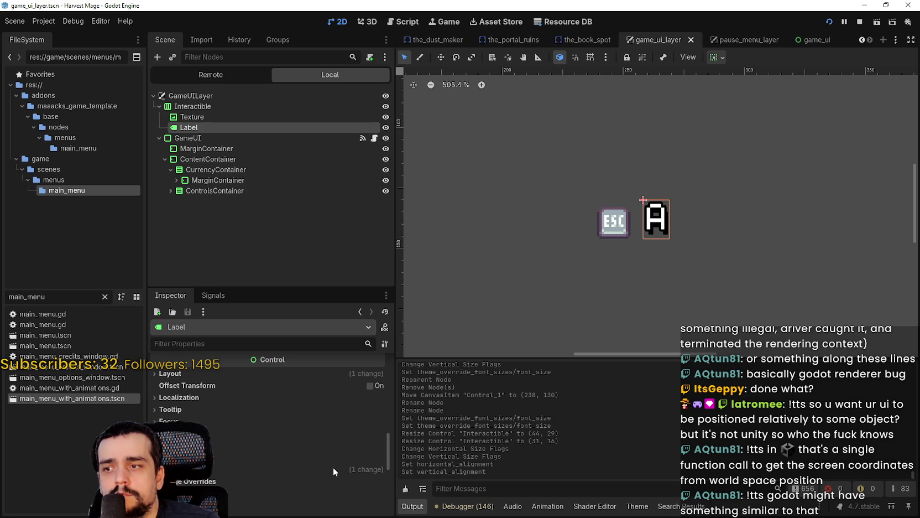
scroll(333, 466, "down", 4)
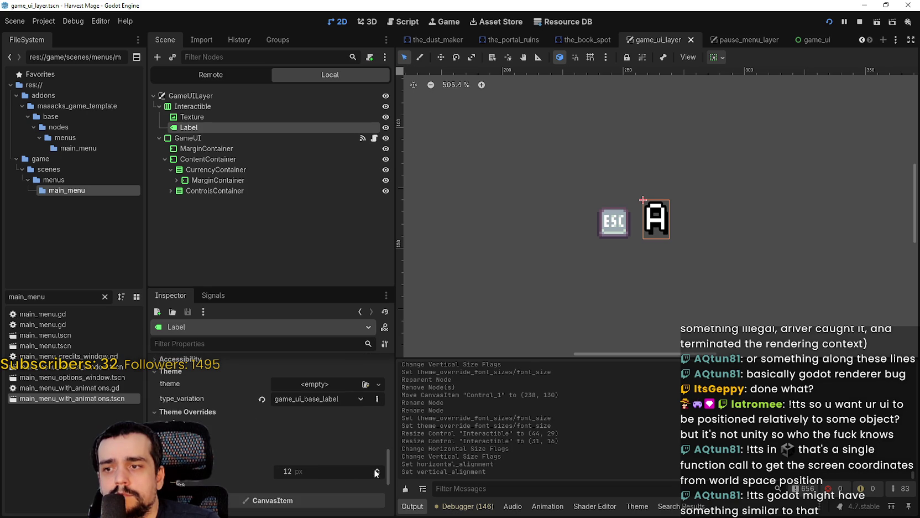
Step: Test the A label's font size up to 39 px, then reset it to 12 px
left_click(376, 471)
left_click(377, 471)
left_click(376, 471)
left_click(377, 470)
left_click(376, 471)
left_click(377, 471)
left_click(376, 471)
left_click(377, 471)
left_click(377, 470)
left_click(377, 471)
left_click(376, 470)
left_click(377, 471)
left_click(377, 471)
left_click(377, 470)
left_click(377, 470)
left_click(376, 471)
left_click(376, 470)
left_click(376, 471)
left_click(377, 471)
left_click(377, 471)
left_click(376, 471)
left_click(377, 472)
left_click(377, 471)
left_click(377, 472)
left_click(377, 471)
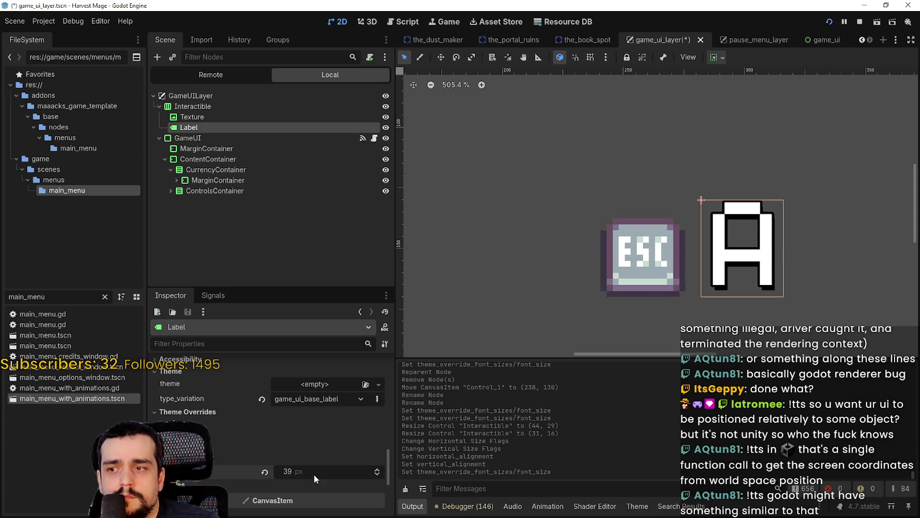
left_click(265, 471)
left_click(230, 105)
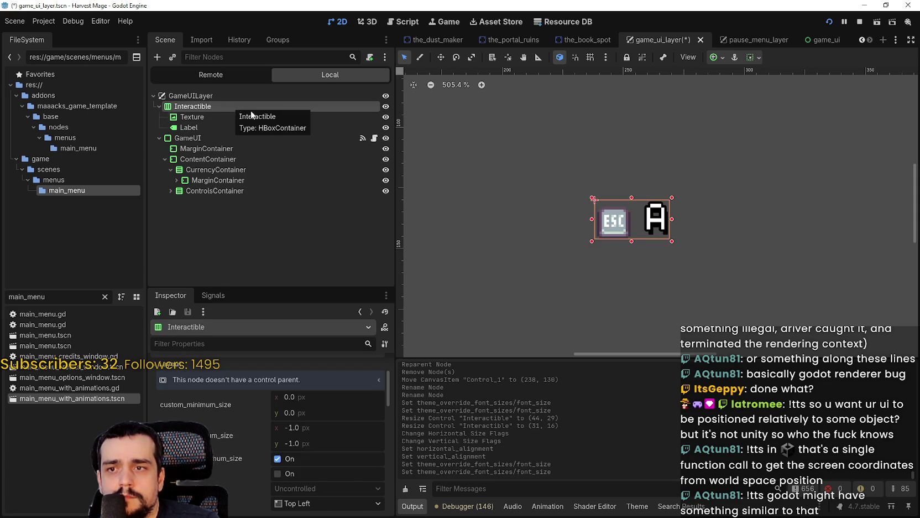
Step: Hide the A label on the canvas
scroll(673, 268, "down", 3)
scroll(672, 253, "up", 5)
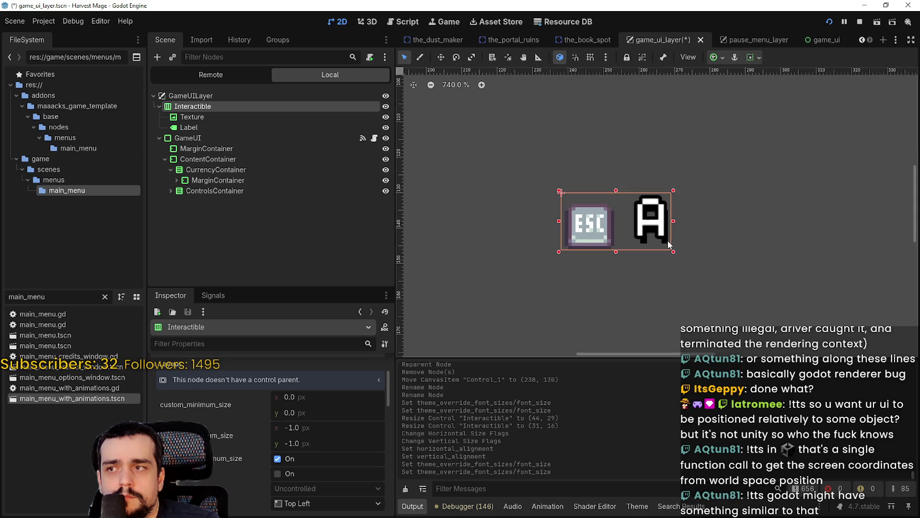
scroll(636, 232, "up", 2)
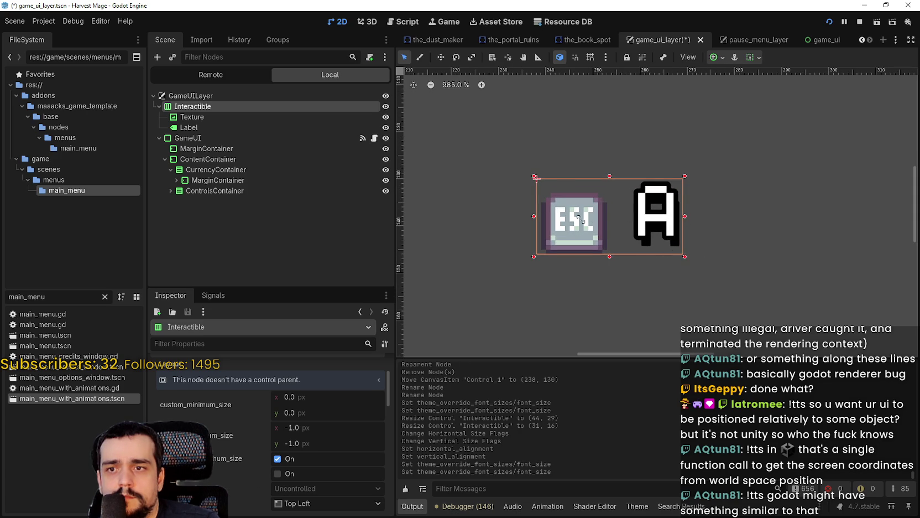
scroll(683, 258, "down", 11)
scroll(620, 233, "down", 2)
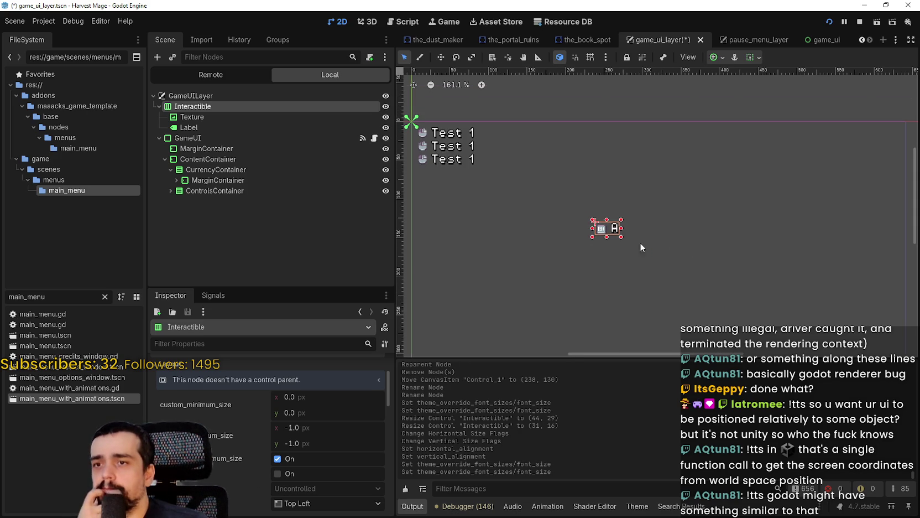
left_click(386, 127)
scroll(648, 234, "up", 5)
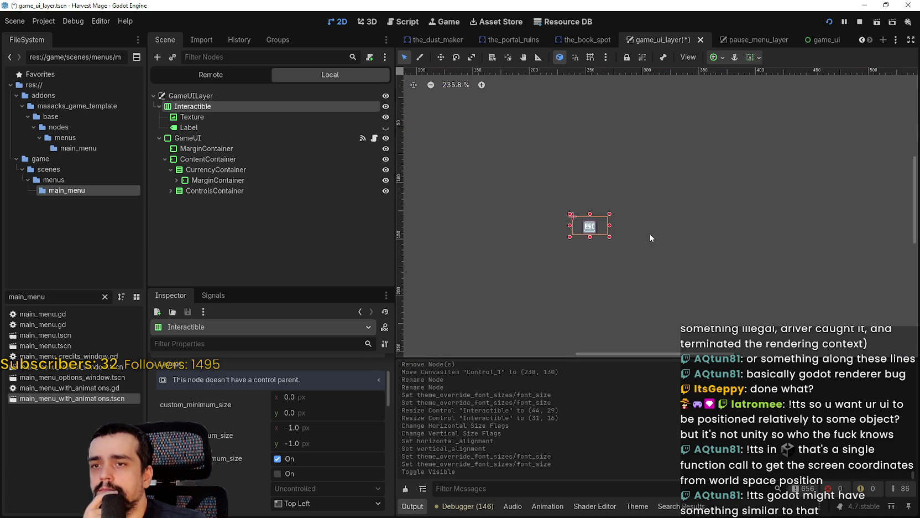
Step: Raise the A label's font size to 46 px and make it visible again
left_click(264, 126)
scroll(342, 469, "down", 5)
scroll(342, 467, "down", 2)
scroll(338, 466, "up", 3)
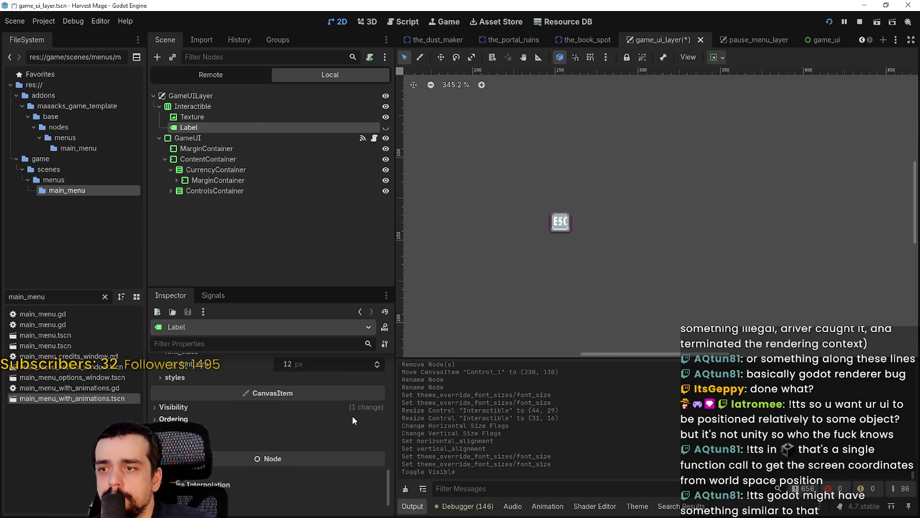
left_click(378, 362)
left_click(378, 362)
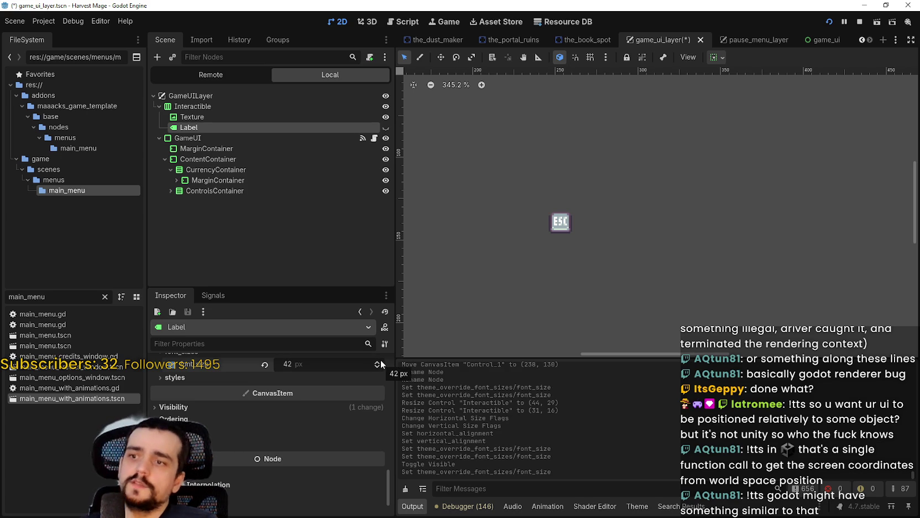
left_click(378, 362)
left_click(378, 362)
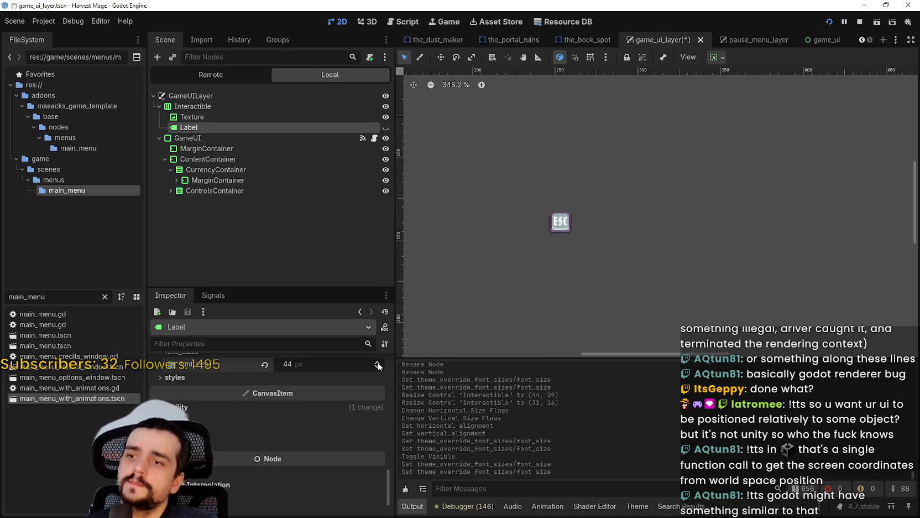
left_click(386, 128)
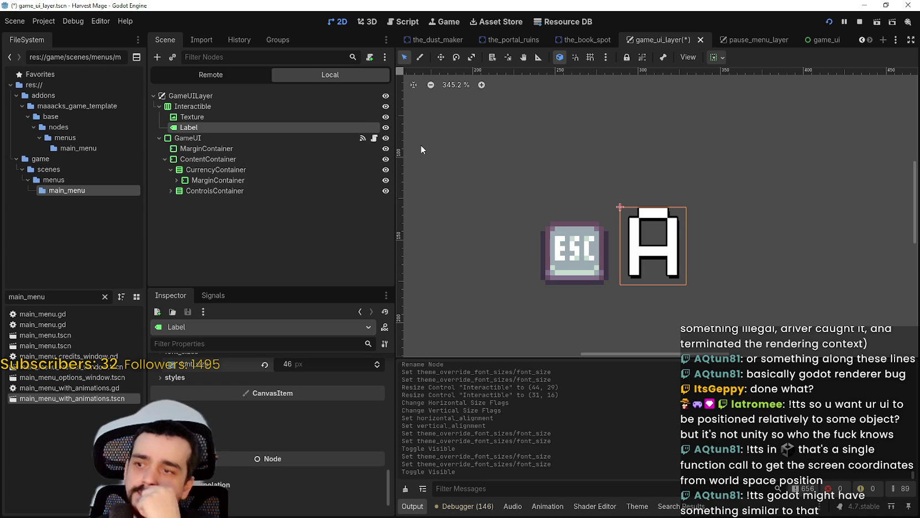
Step: Compare the ESC texture's 16×16 minimum size with the A label's properties
left_click(251, 116)
scroll(252, 463, "up", 3)
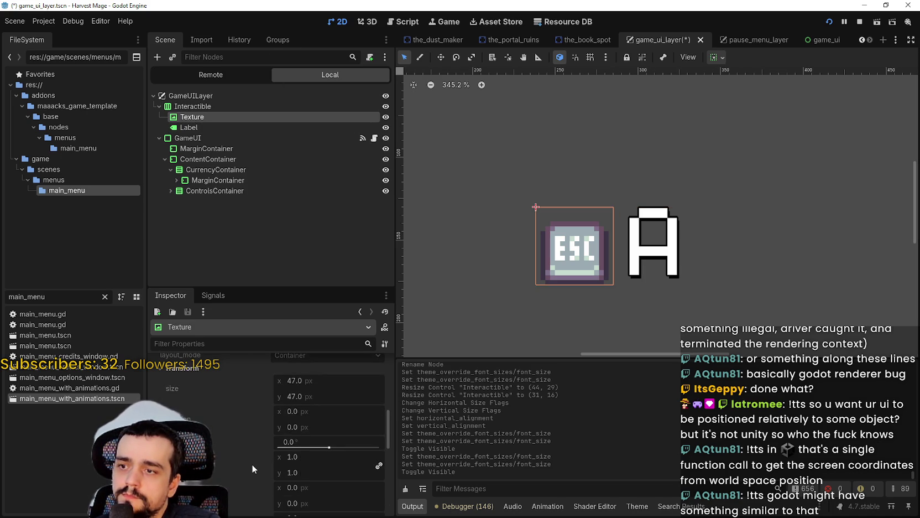
left_click(208, 125)
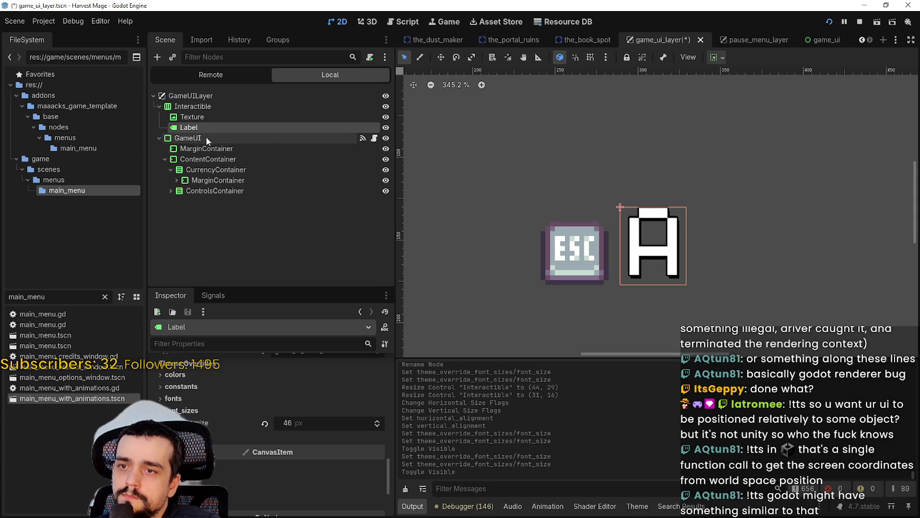
left_click(208, 115)
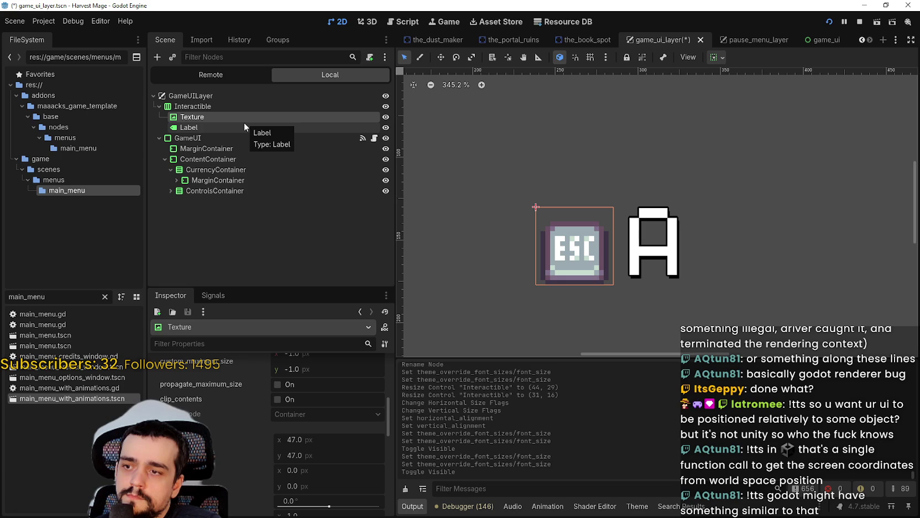
scroll(253, 400, "up", 2)
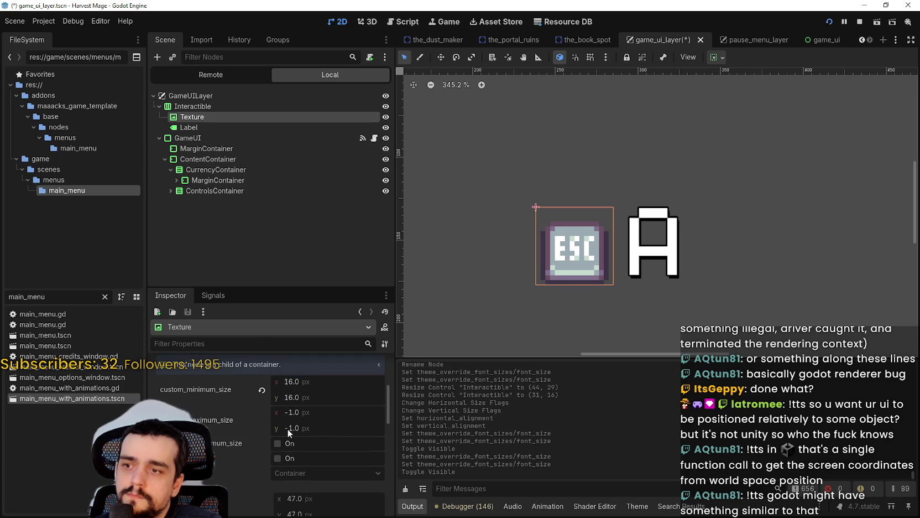
mouse_move(285, 420)
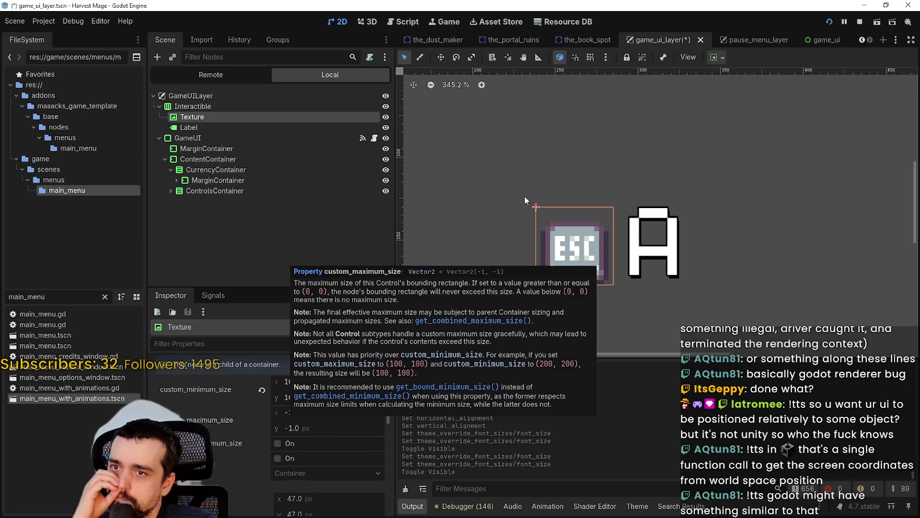
scroll(531, 187, "down", 9)
scroll(628, 294, "up", 2)
Step: Give the first currency row's icon a 16×16 minimum size
left_click(176, 180)
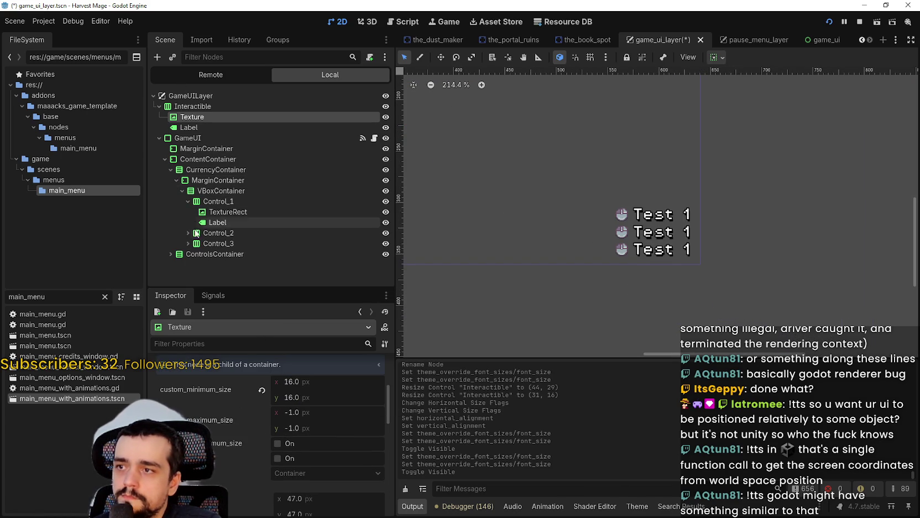
left_click(194, 214)
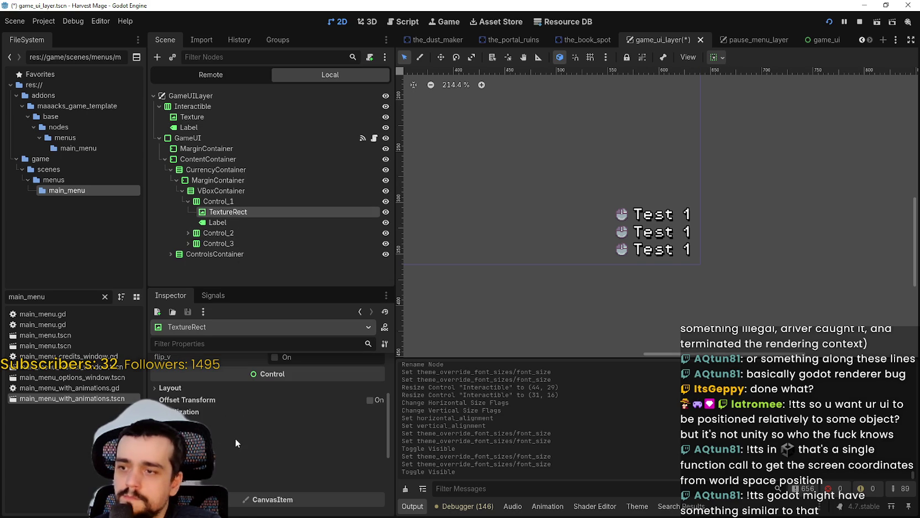
left_click(180, 389)
scroll(223, 465, "down", 5)
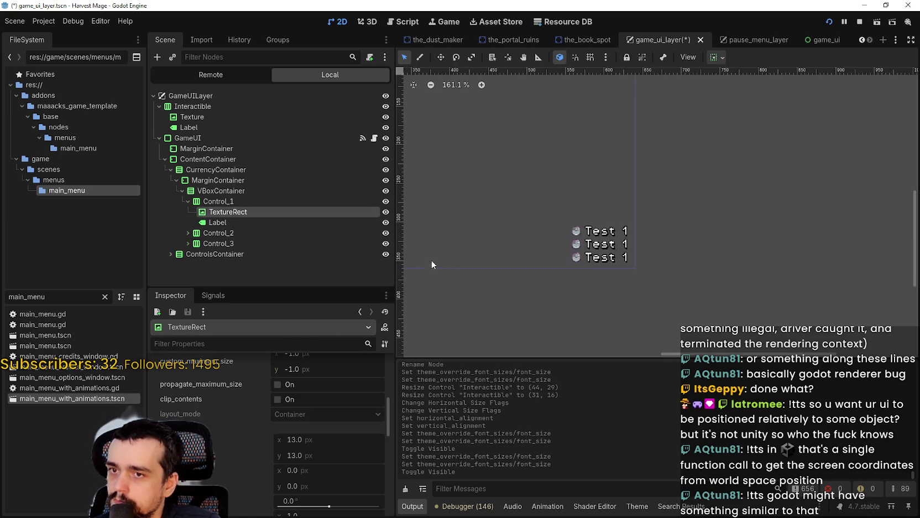
scroll(443, 268, "down", 2)
scroll(448, 119, "up", 10)
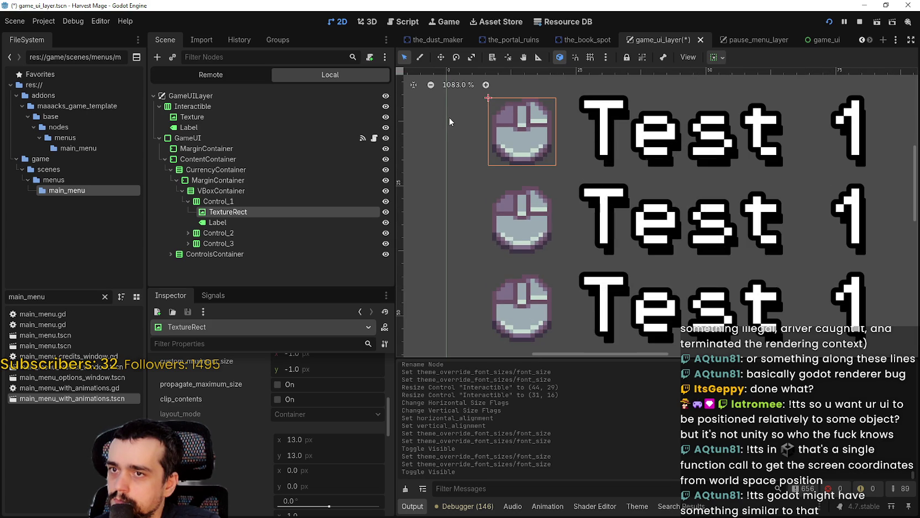
scroll(318, 472, "up", 3)
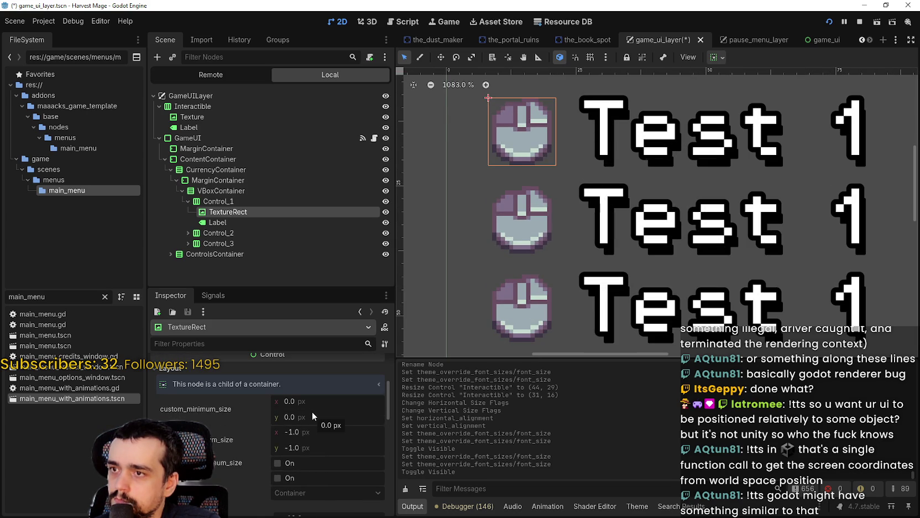
left_click(313, 403)
type("16")
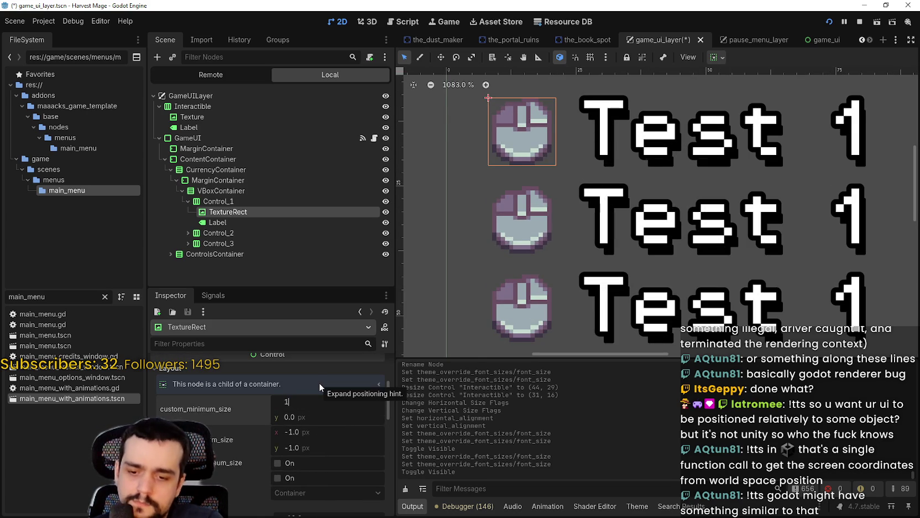
key("Return")
left_click(331, 414)
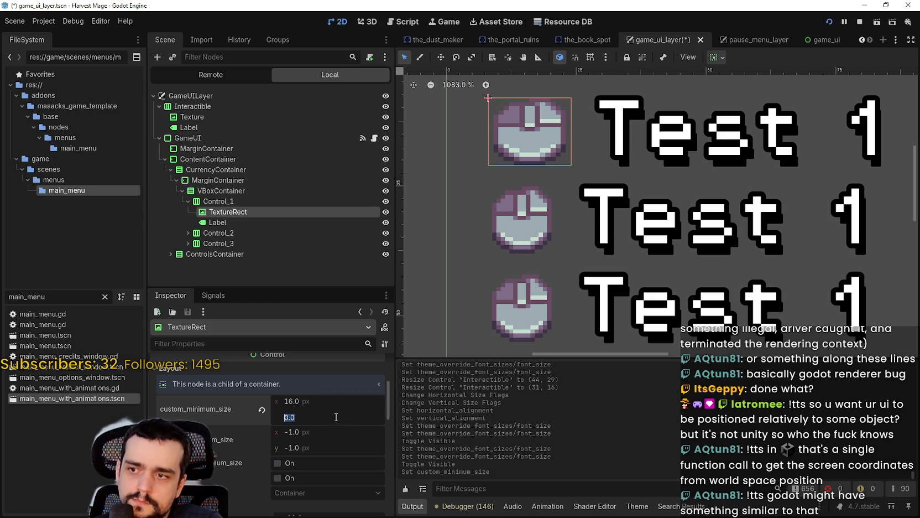
type("16")
key("Return")
scroll(719, 293, "down", 3)
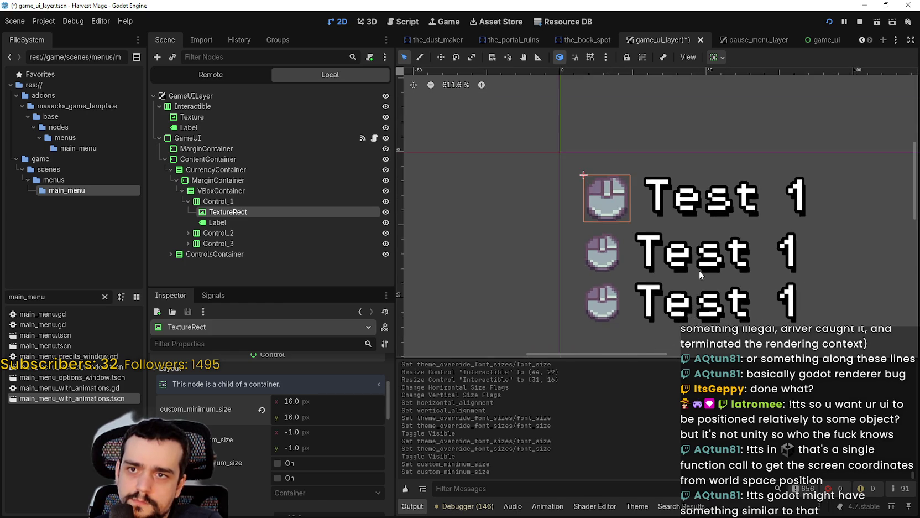
scroll(424, 354, "down", 1)
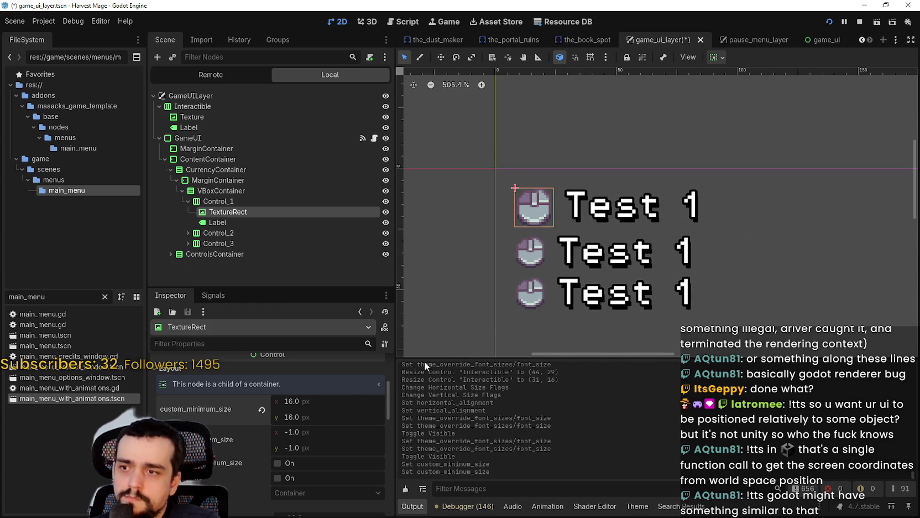
Step: Give the second row's icon a 16×16 minimum size
left_click(186, 233)
left_click(229, 244)
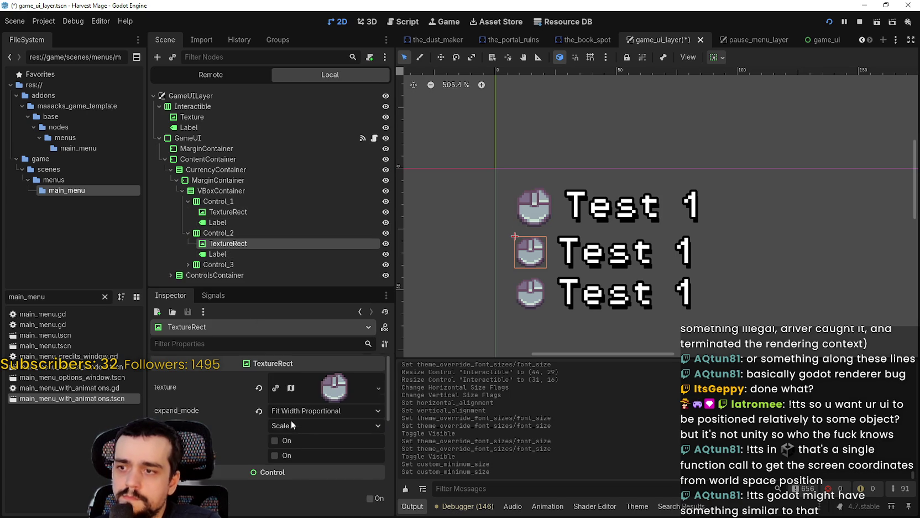
scroll(291, 420, "down", 3)
left_click(219, 409)
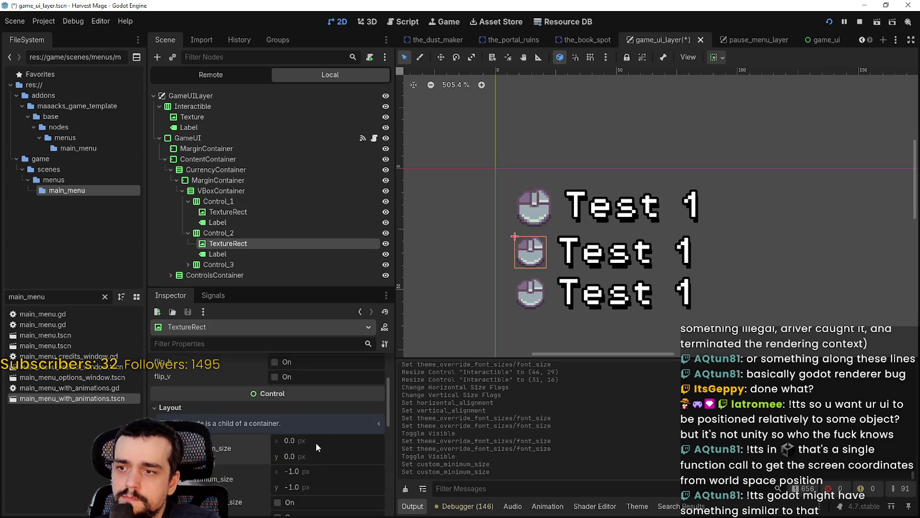
key("Tab")
type("16")
key("Return")
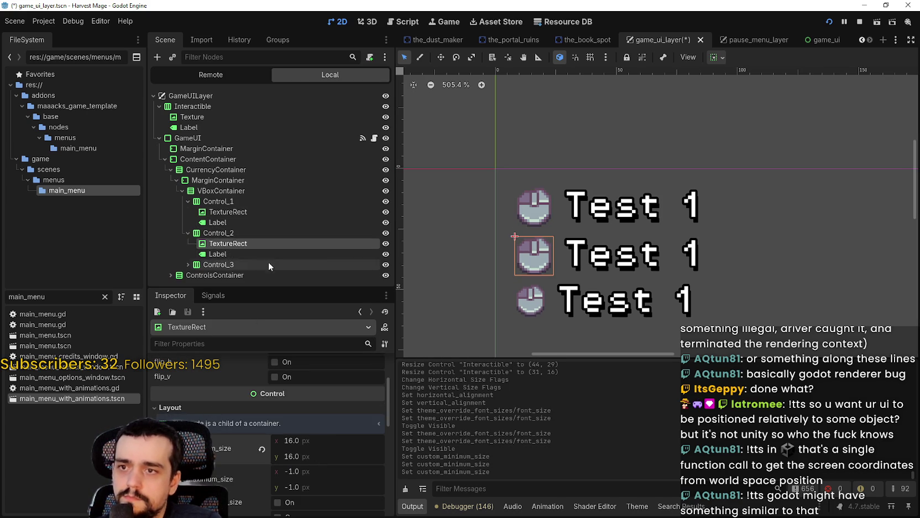
Step: Try a 16×16 minimum size on the second row's Test 1 label
left_click(244, 256)
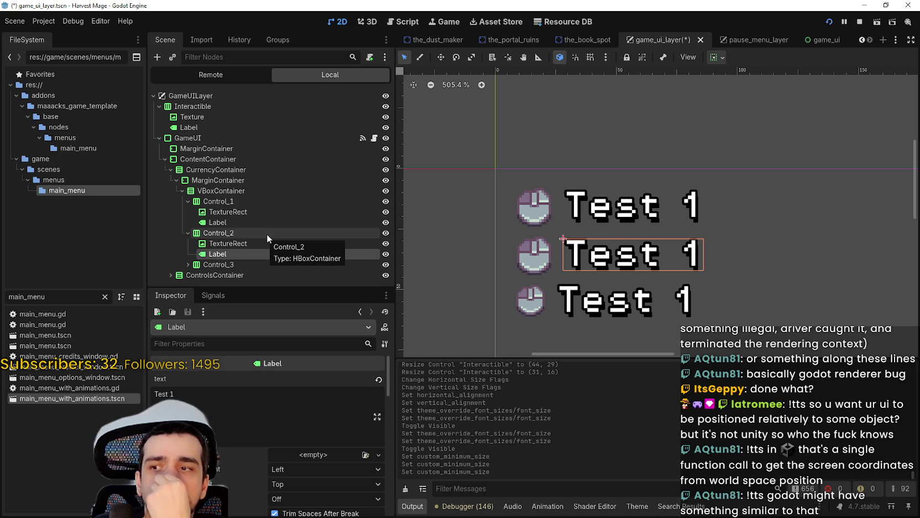
scroll(242, 455, "down", 5)
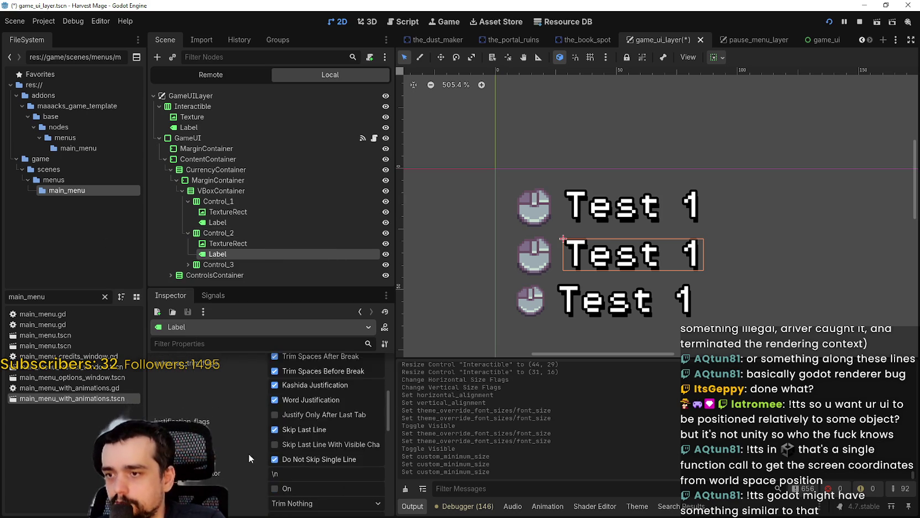
scroll(241, 455, "down", 5)
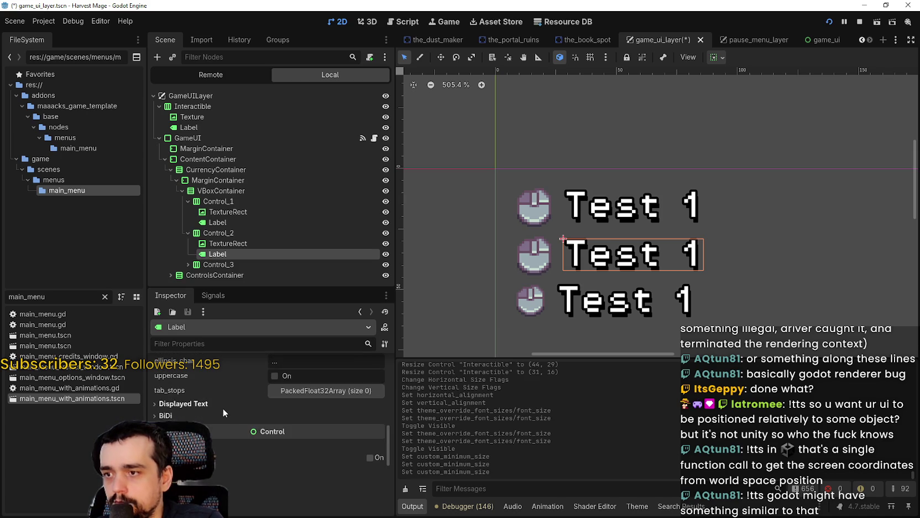
scroll(223, 410, "down", 3)
scroll(265, 496, "down", 2)
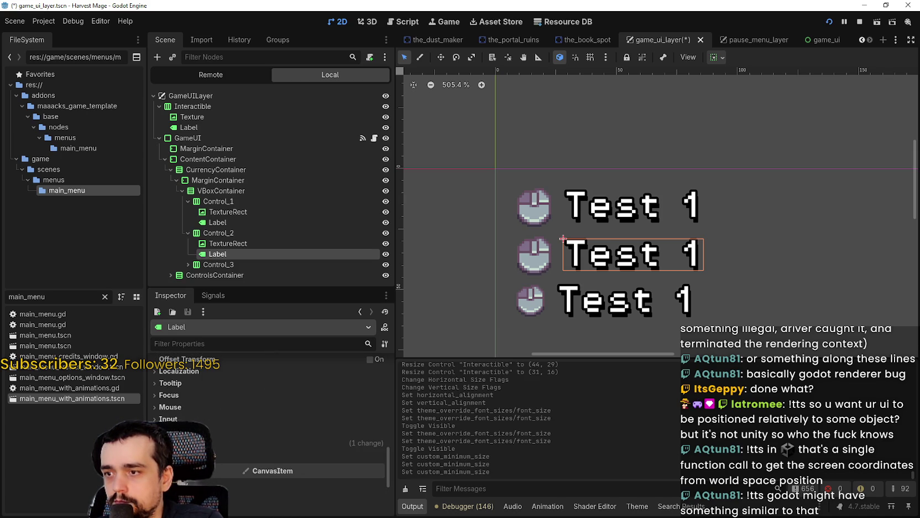
scroll(214, 420, "up", 2)
left_click(205, 386)
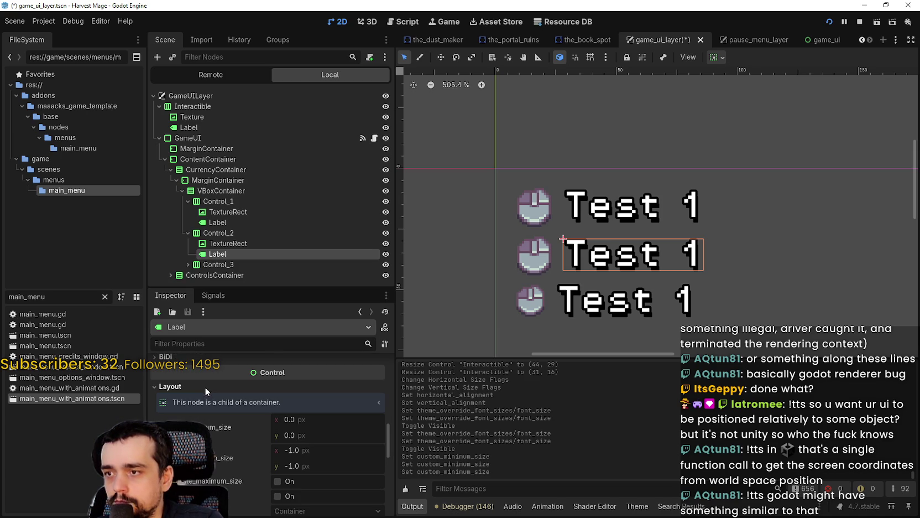
left_click(317, 421)
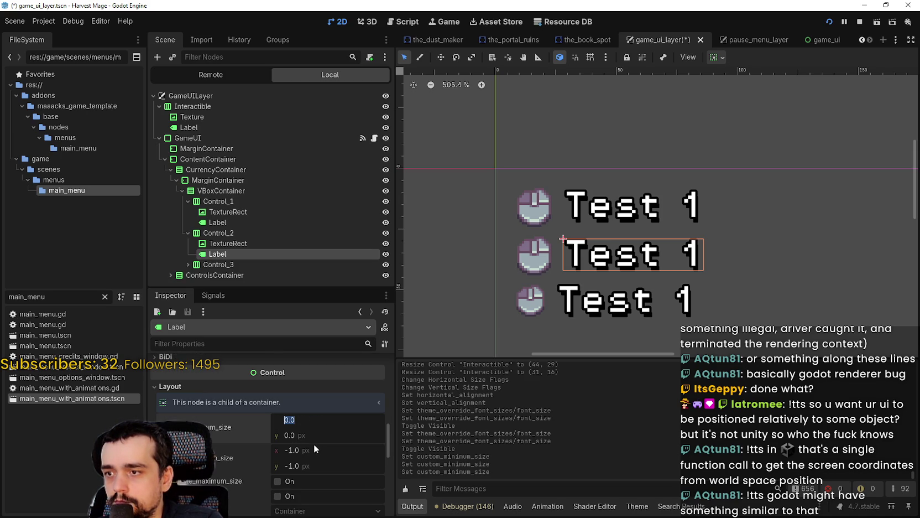
type("16")
key("Return")
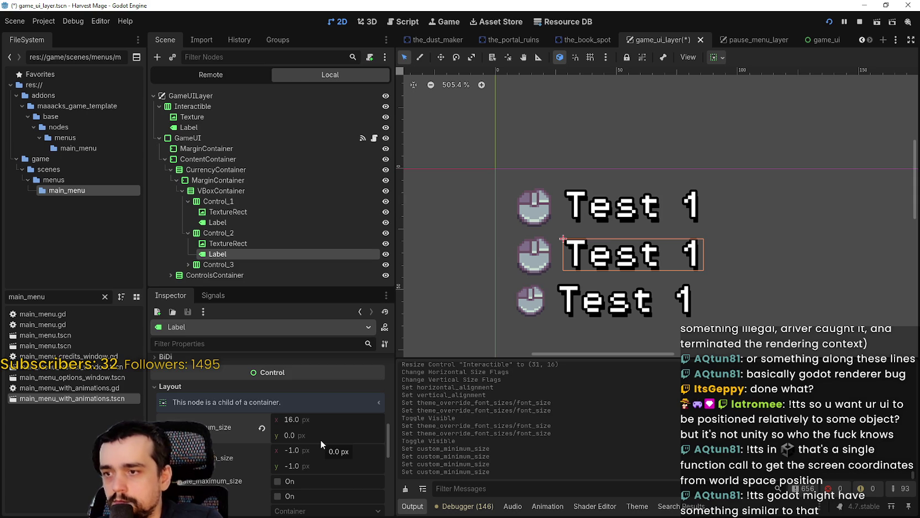
left_click(330, 436)
type("16")
key("Return")
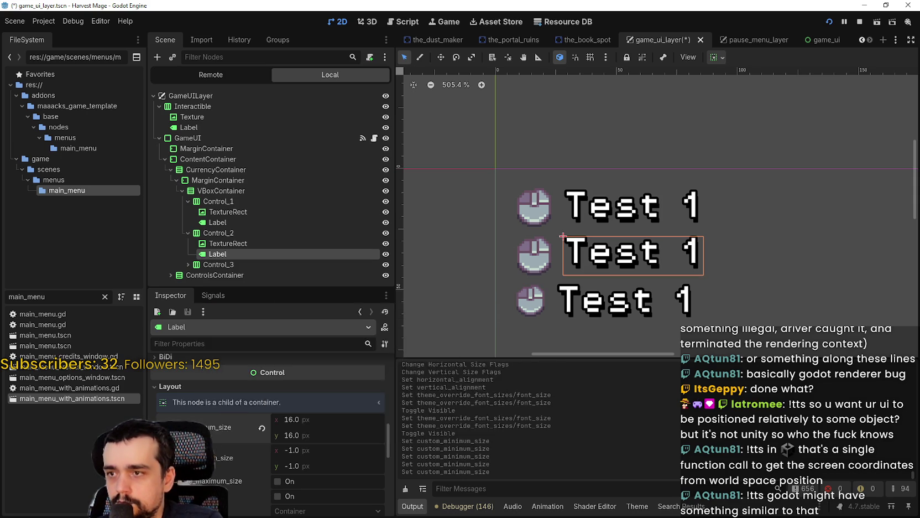
mouse_move(202, 457)
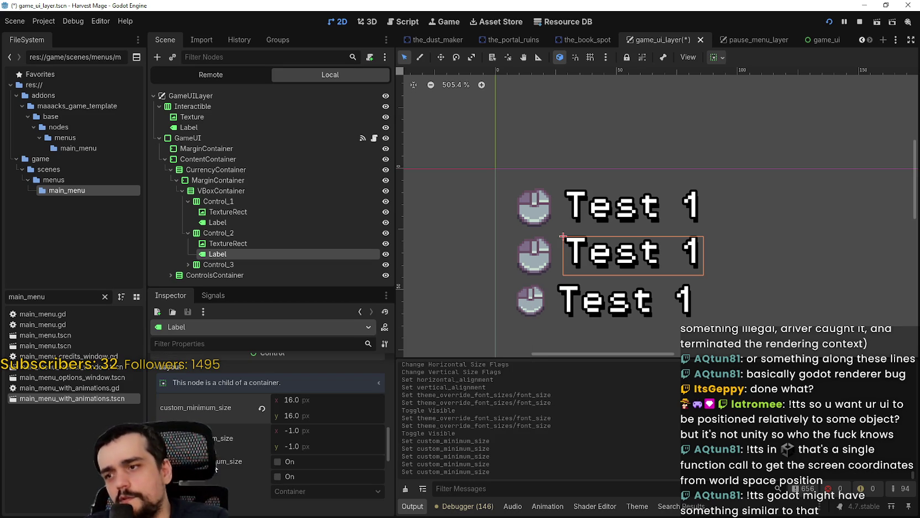
Step: Reset the second row label's minimum size to default
left_click(232, 245)
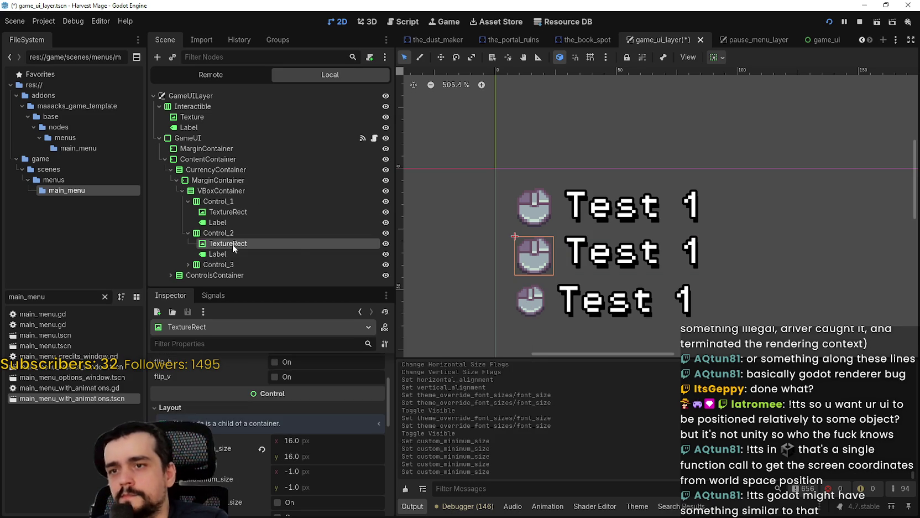
left_click(247, 254)
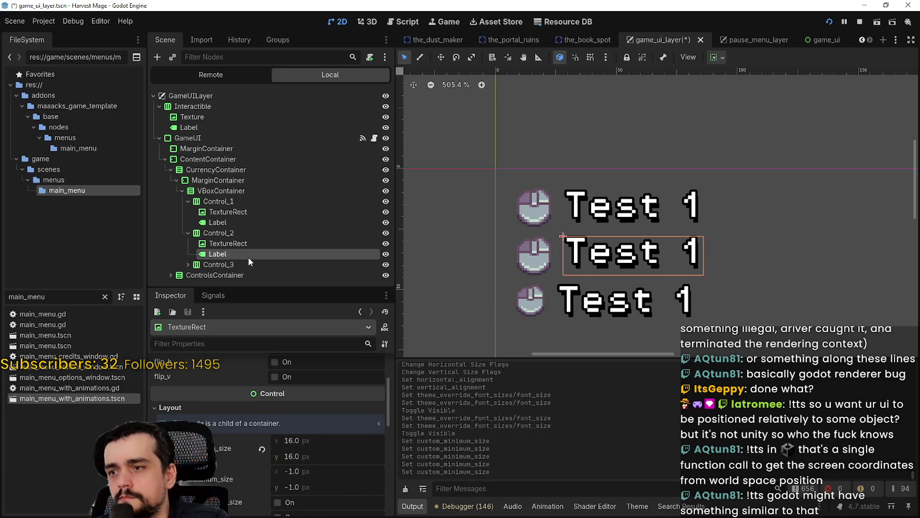
scroll(247, 381, "up", 2)
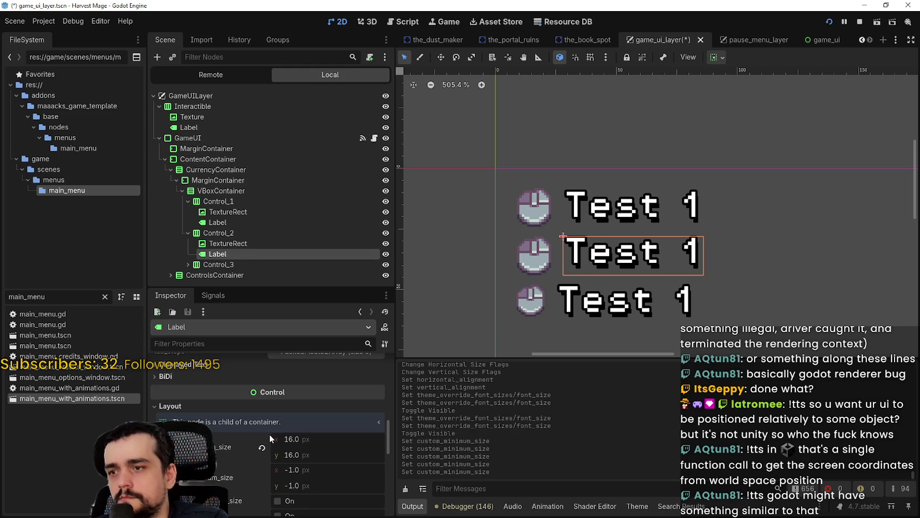
left_click(263, 447)
left_click(254, 244)
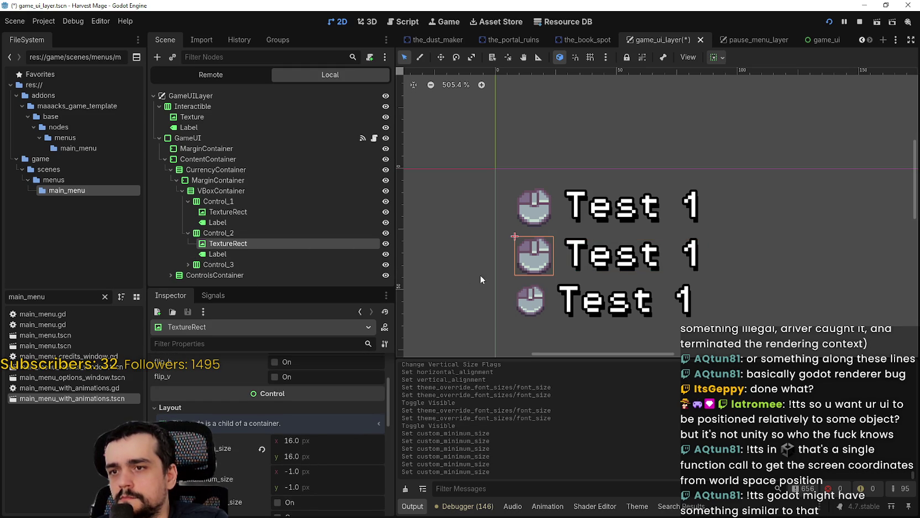
Step: Give the third row's icon a 16×16 minimum size
left_click(183, 261)
scroll(210, 265, "down", 1)
left_click(228, 255)
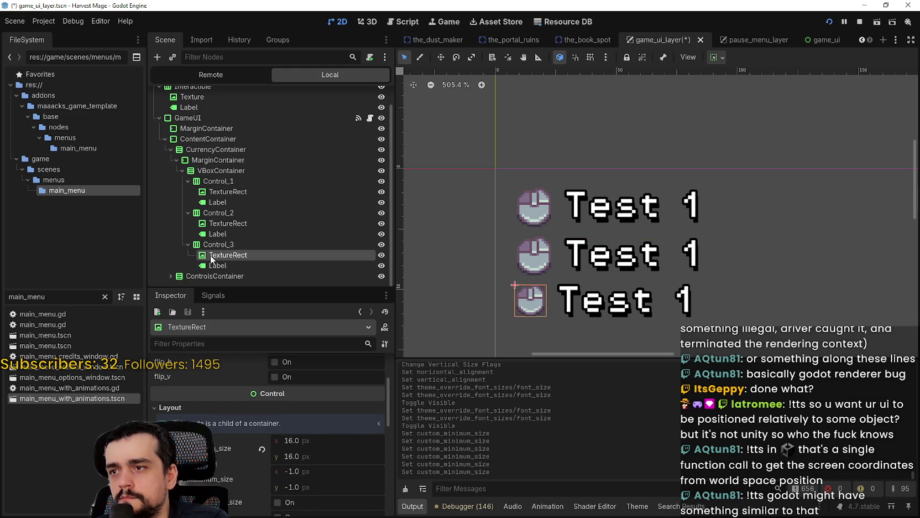
left_click(238, 435)
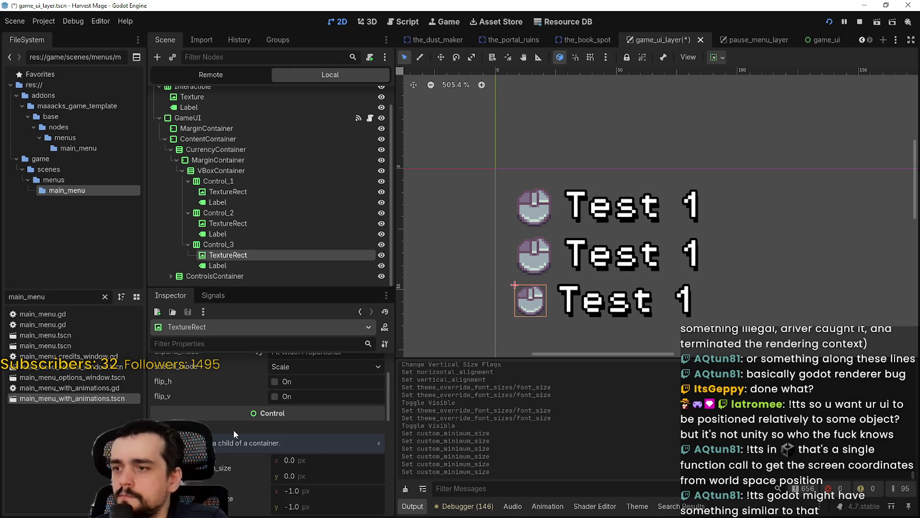
left_click_drag(306, 457, 315, 470)
left_click(332, 476)
type("16")
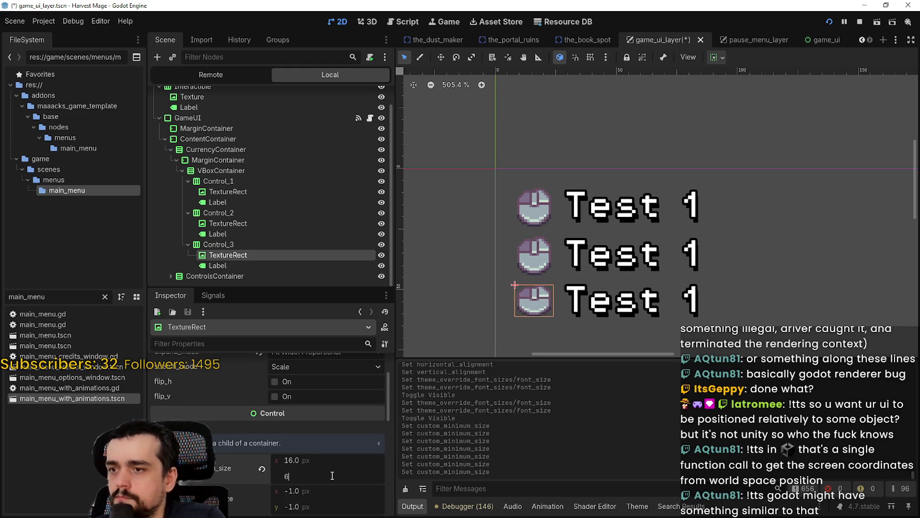
key("Return")
Step: Cancel the Create New Node dialog without adding a node
key("ctrl+a")
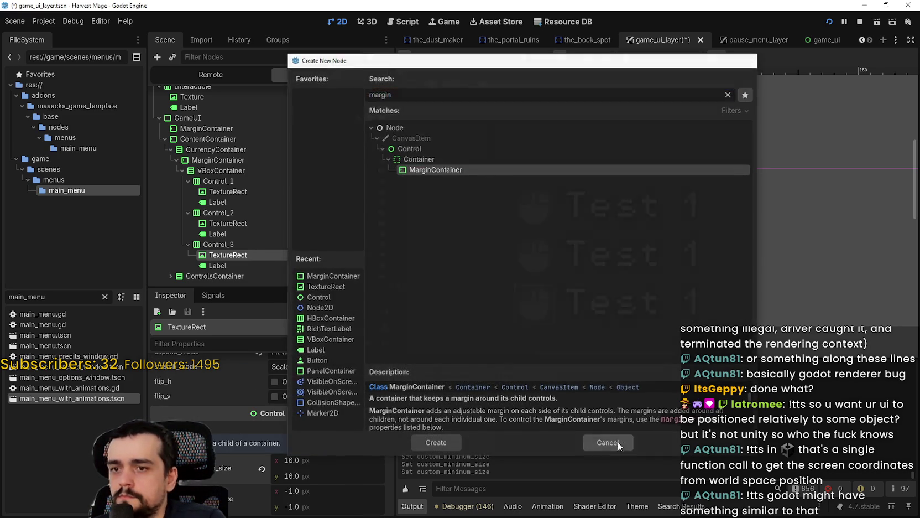
left_click(611, 443)
scroll(588, 221, "down", 5)
Step: Zoom and pan the 2D viewport onto the ESC icon and A label in game_ui_layer
scroll(591, 217, "down", 8)
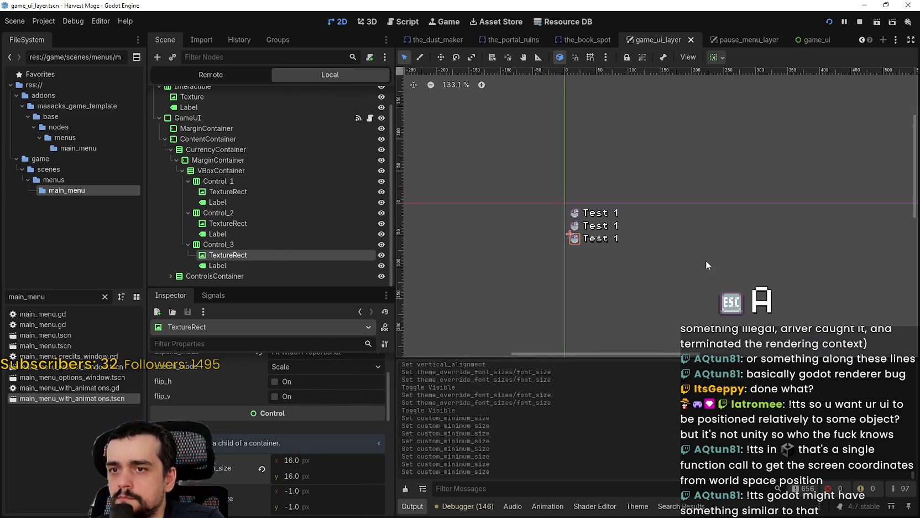
scroll(549, 226, "up", 12)
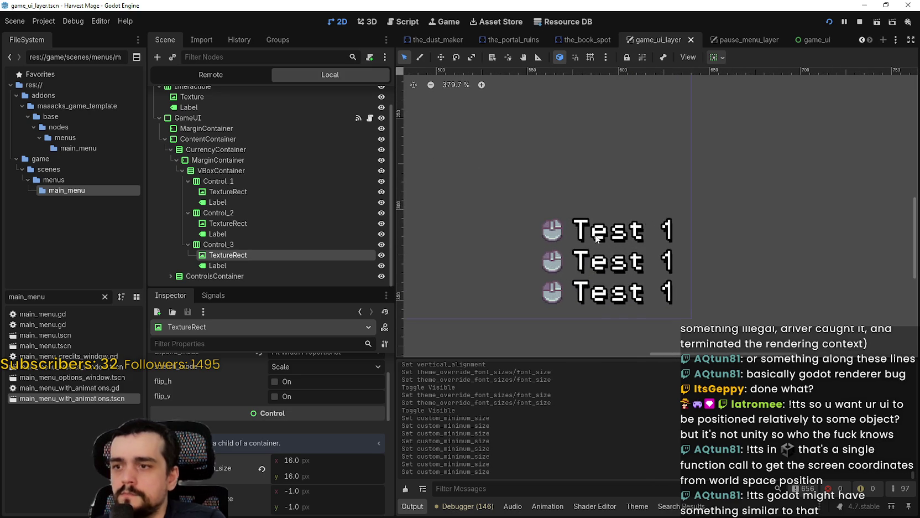
scroll(591, 236, "down", 3)
scroll(586, 235, "down", 2)
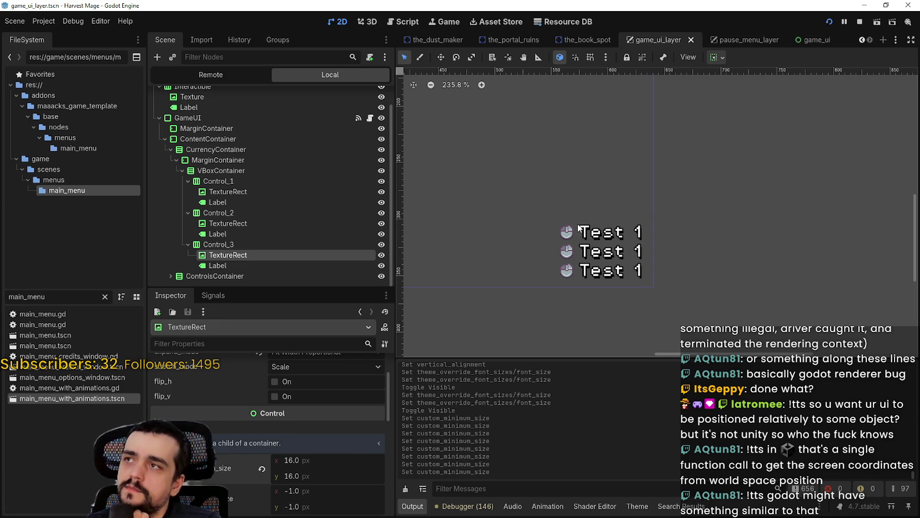
scroll(578, 227, "up", 5)
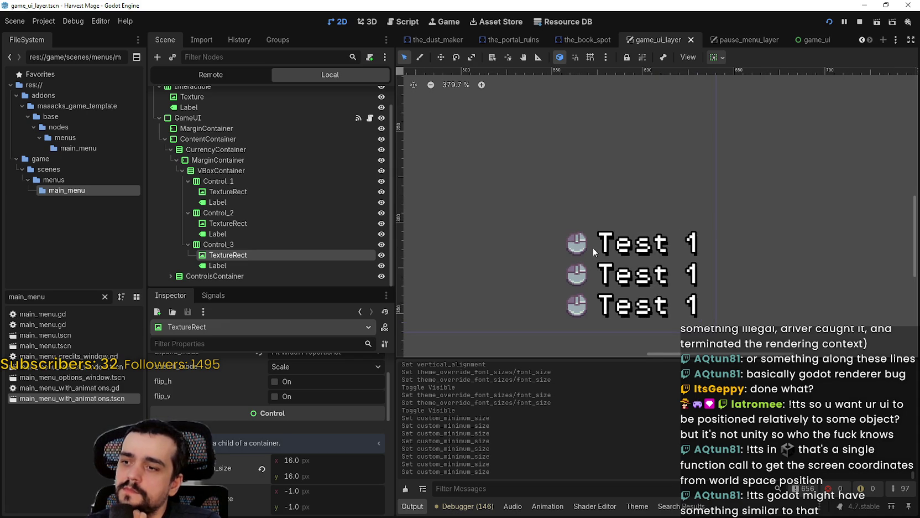
scroll(593, 248, "down", 3)
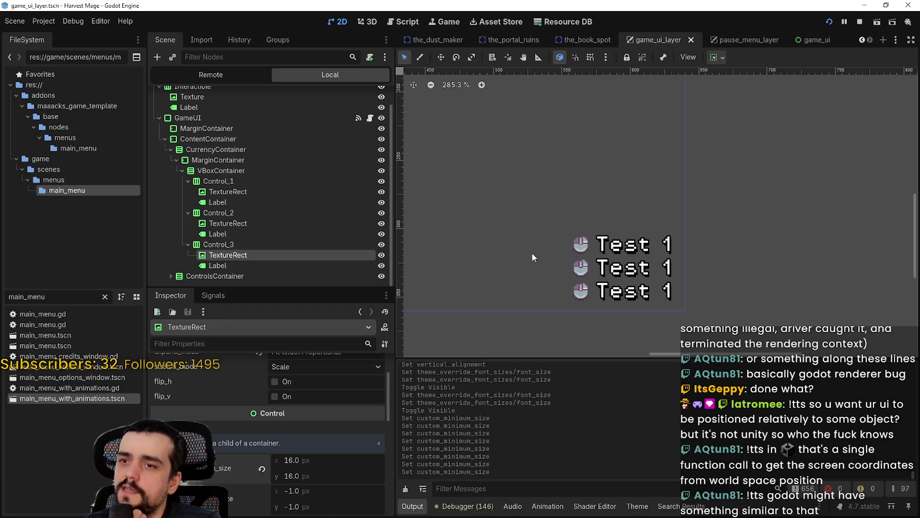
scroll(573, 270, "up", 4)
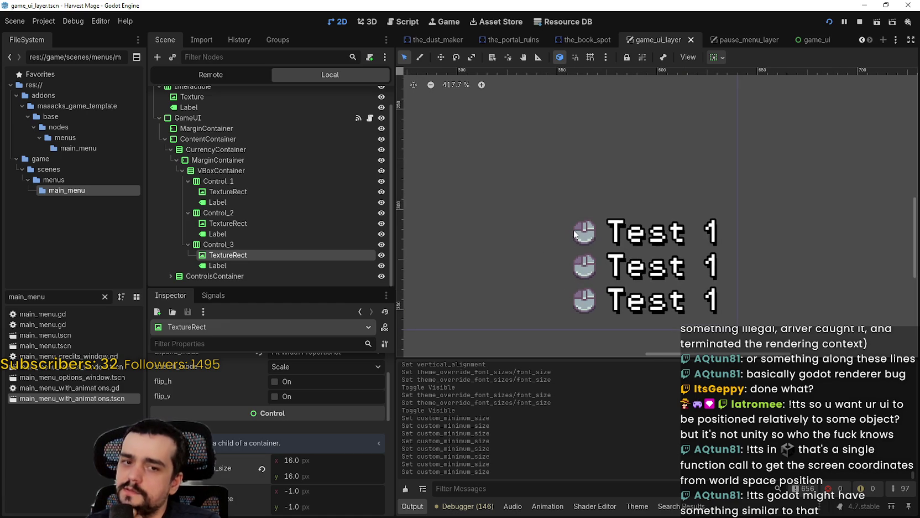
scroll(603, 247, "down", 4)
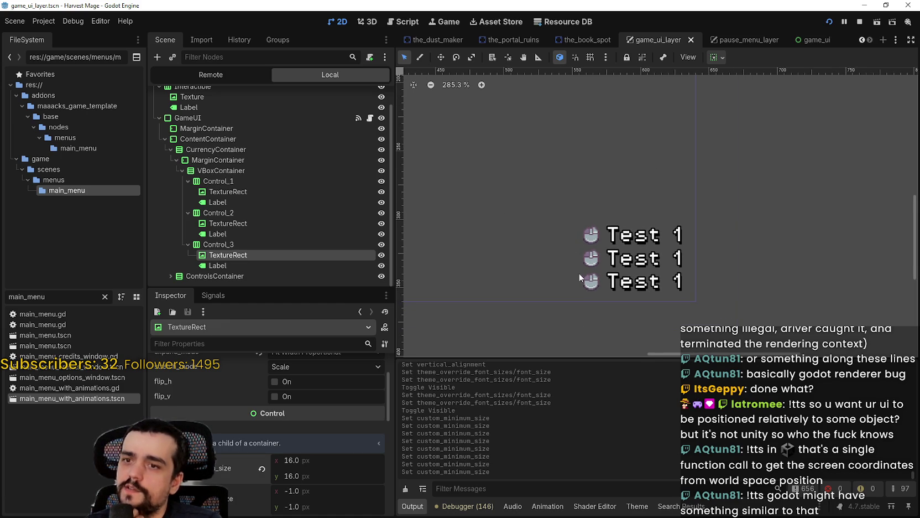
scroll(491, 214, "down", 7)
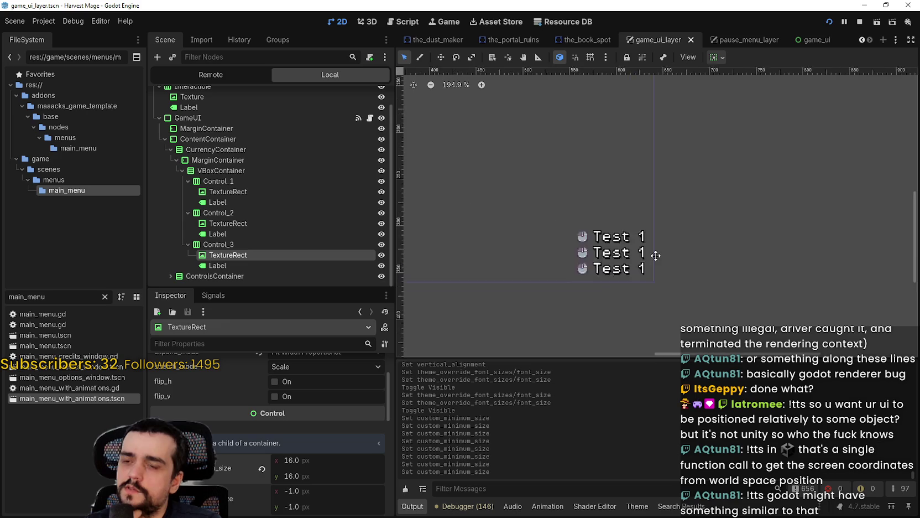
scroll(533, 160, "up", 3)
scroll(271, 166, "up", 1)
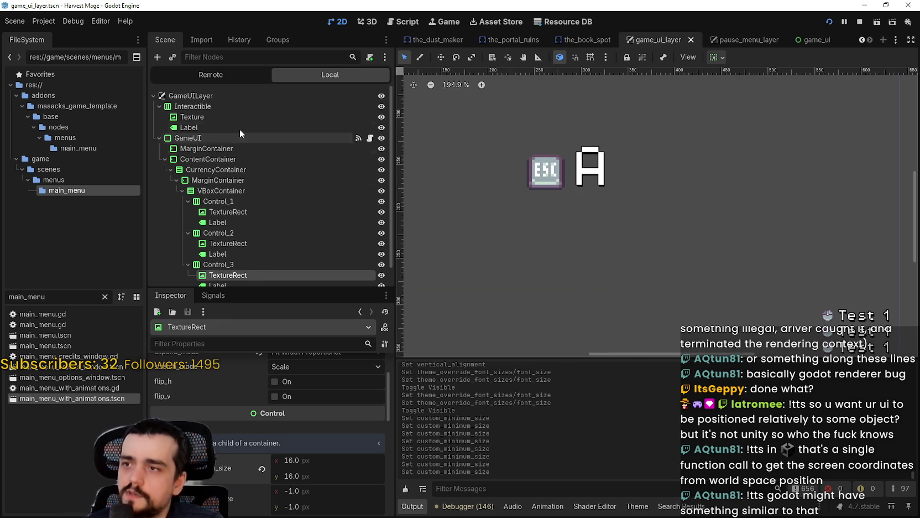
Step: Stop the game, move the ESC Texture node under GameUILayer and rename it Interactible
left_click(230, 119)
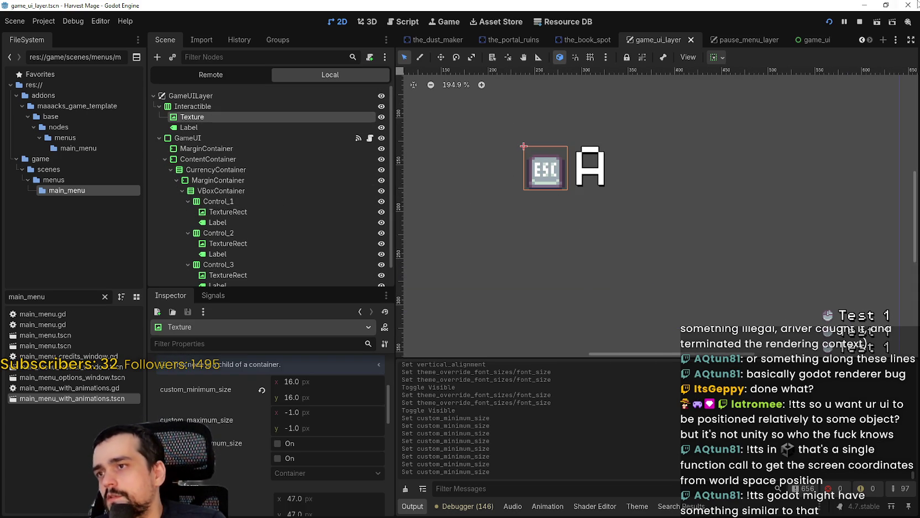
left_click(859, 20)
mouse_move(236, 93)
left_mouse_down()
mouse_move(223, 79)
mouse_move(209, 85)
left_mouse_up()
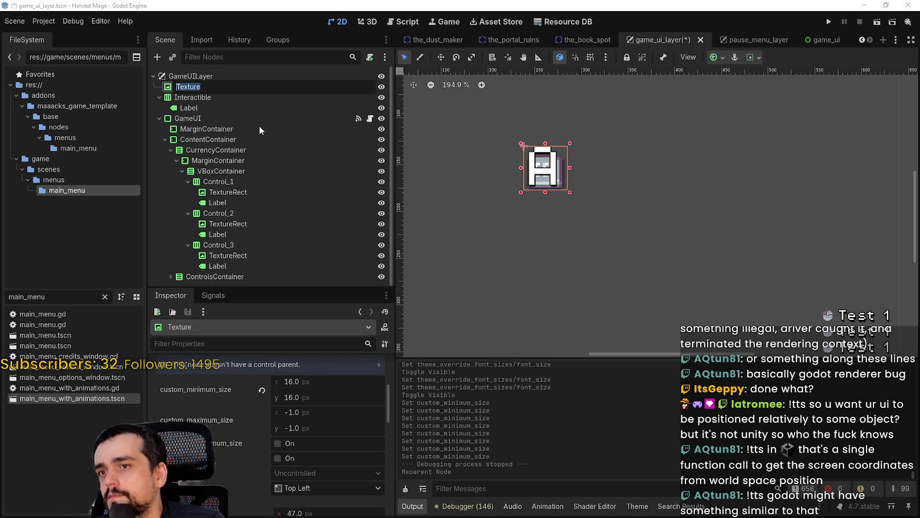
type("Interac")
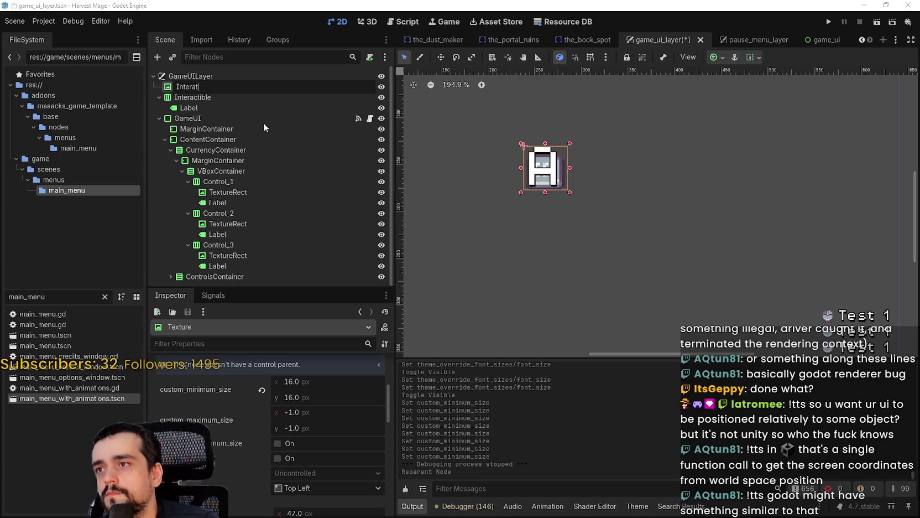
type("tible")
key("Return")
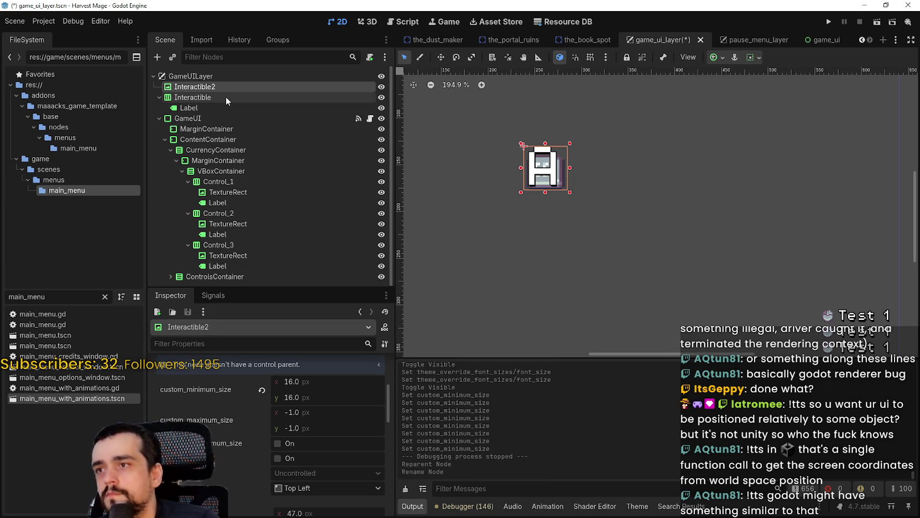
Step: Delete the old Interactible node along with its label
double_click(204, 98)
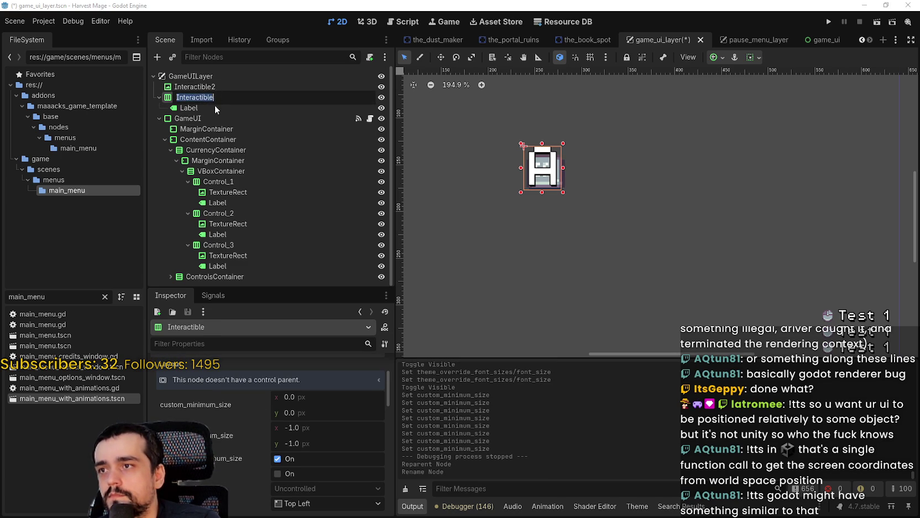
right_click(198, 97)
left_click(270, 375)
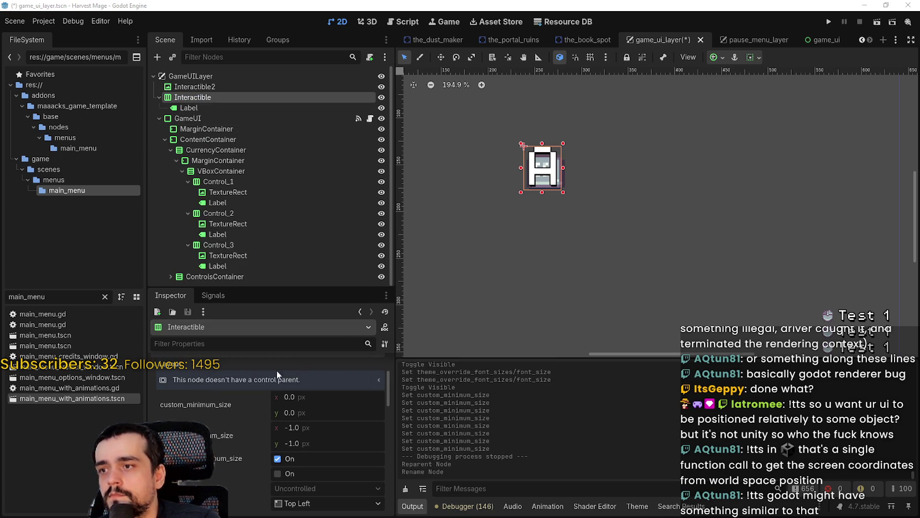
left_click(429, 266)
Step: Resize the new Interactible ESC icon box to 16×16 and save the scene
left_click(201, 87)
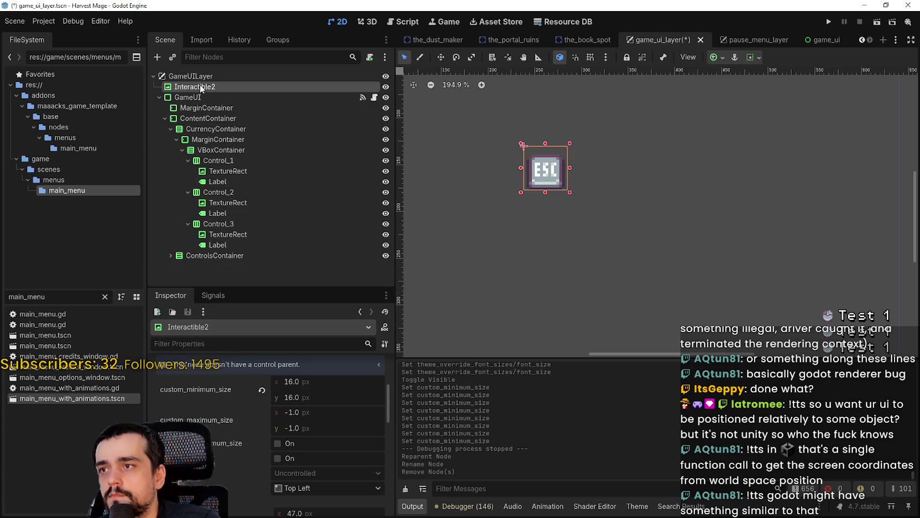
mouse_move(570, 193)
left_mouse_down()
mouse_move(433, 127)
mouse_move(352, 105)
left_mouse_up()
left_click_drag(570, 156, 538, 156)
scroll(538, 156, "up", 4)
key("ctrl+s")
Step: Move the Interactible ESC icon to position (311, 64), right of the Test 1 rows
left_click(289, 95)
left_click(289, 84)
scroll(580, 234, "down", 5)
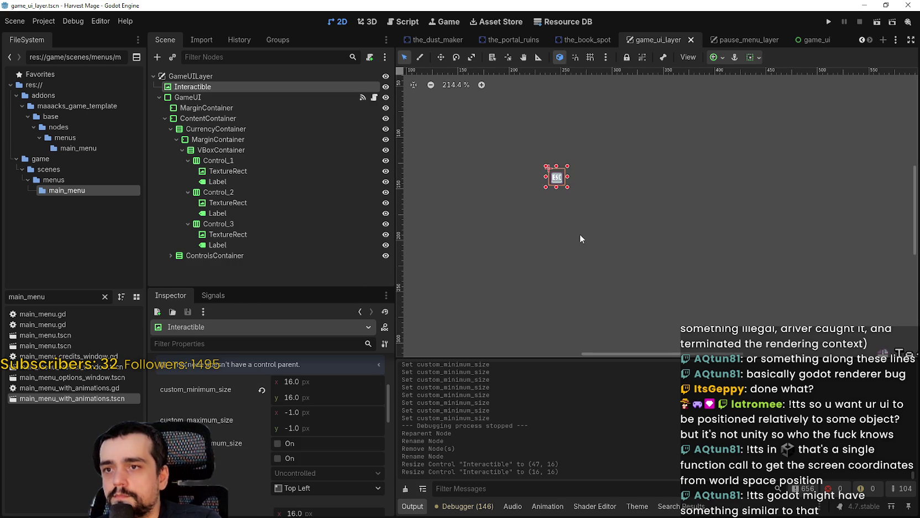
left_click(441, 57)
scroll(558, 200, "up", 2)
mouse_move(579, 208)
left_mouse_down()
mouse_move(521, 148)
mouse_move(635, 162)
left_mouse_up()
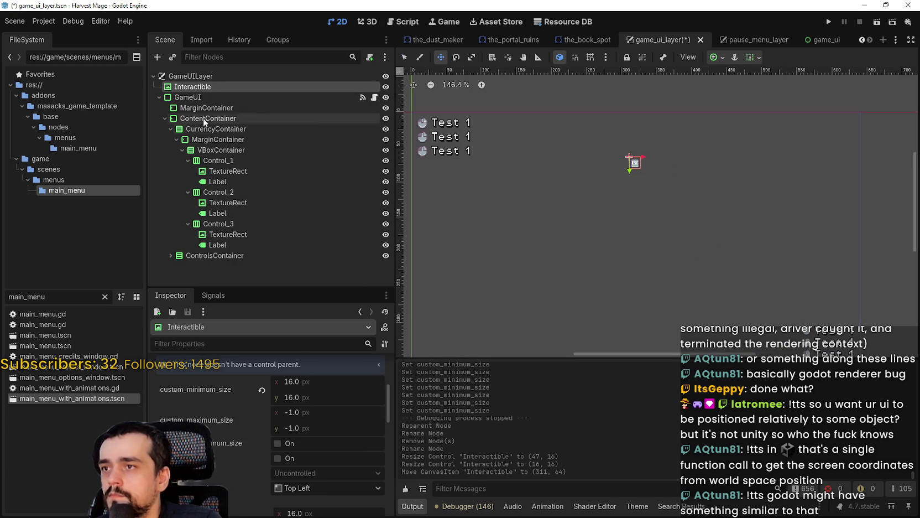
left_click(219, 243)
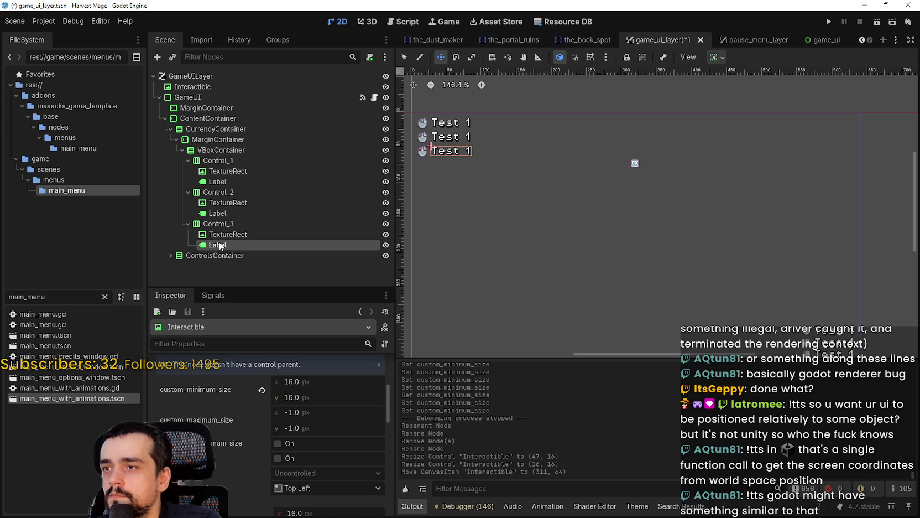
Step: Expand ControlsContainer and give its first icon a 16×16 minimum size
scroll(809, 255, "down", 1)
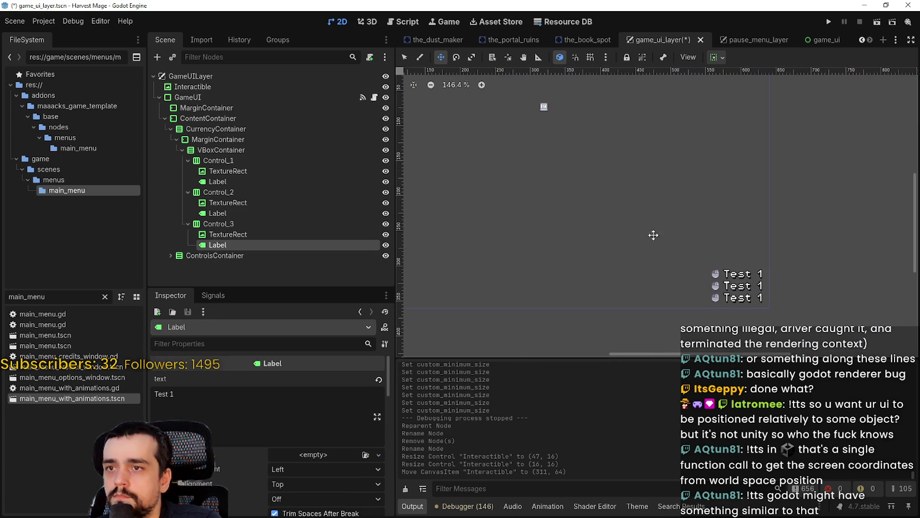
left_click(177, 140)
left_click(170, 150)
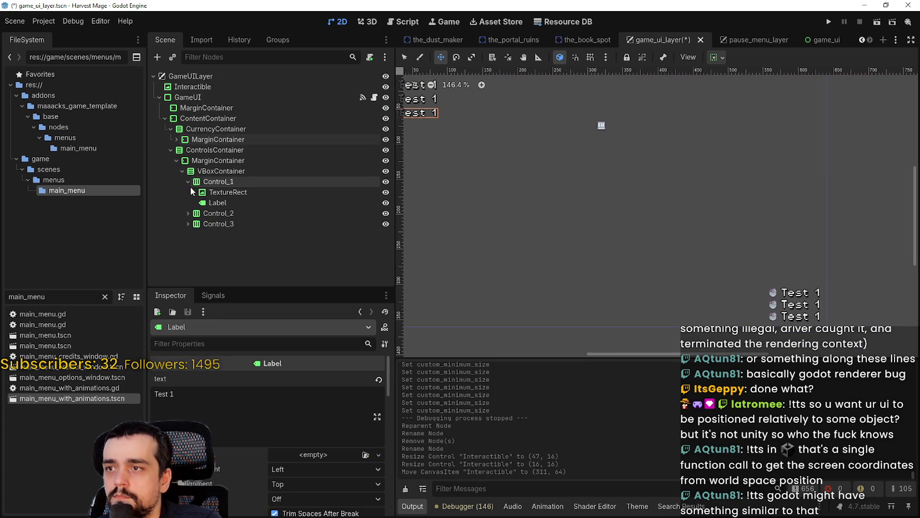
left_click(213, 193)
scroll(636, 276, "up", 3)
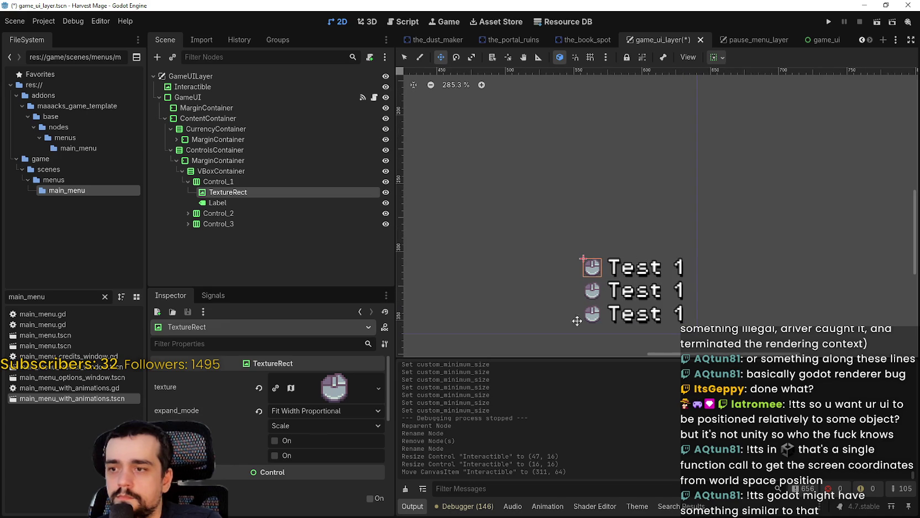
scroll(276, 459, "down", 5)
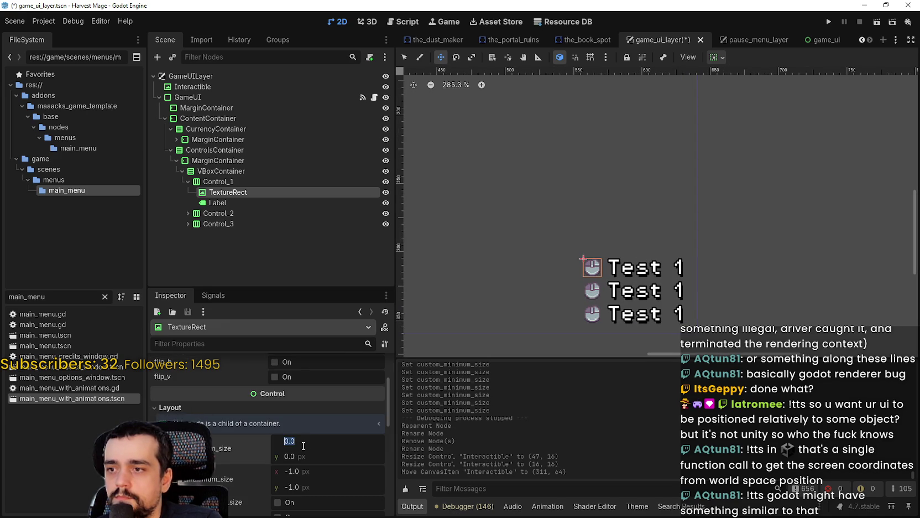
type("16")
key("Return")
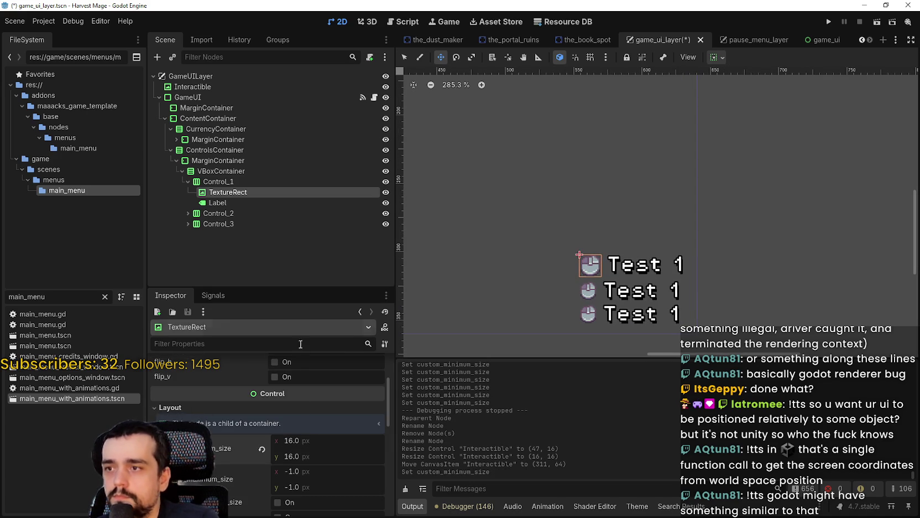
Step: Set Control_2's icon custom minimum size to 16 × 16
left_click(188, 213)
left_click(227, 223)
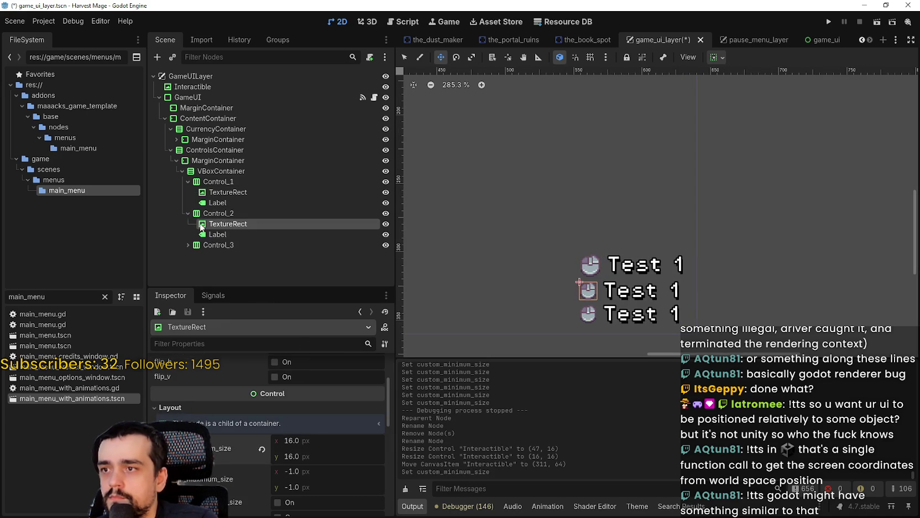
scroll(309, 436, "down", 3)
left_click(204, 389)
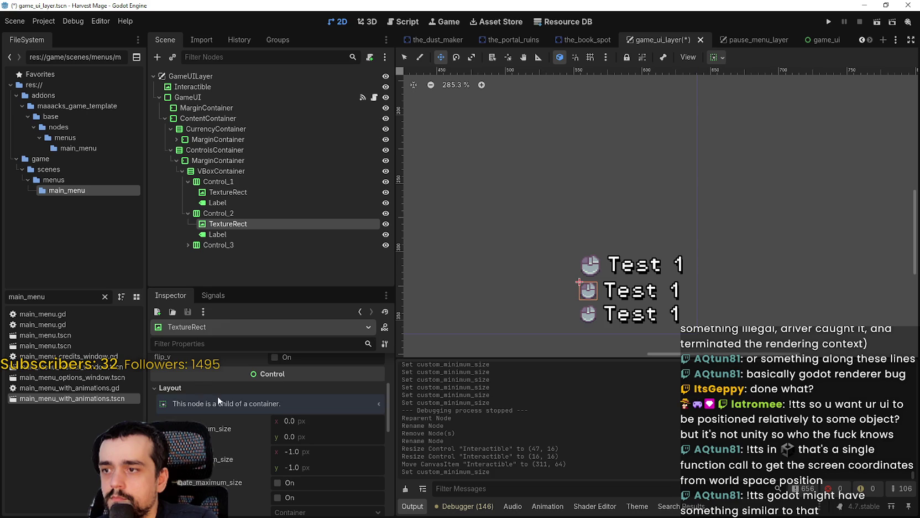
left_click(291, 420)
type("16")
key("Return")
left_click(310, 435)
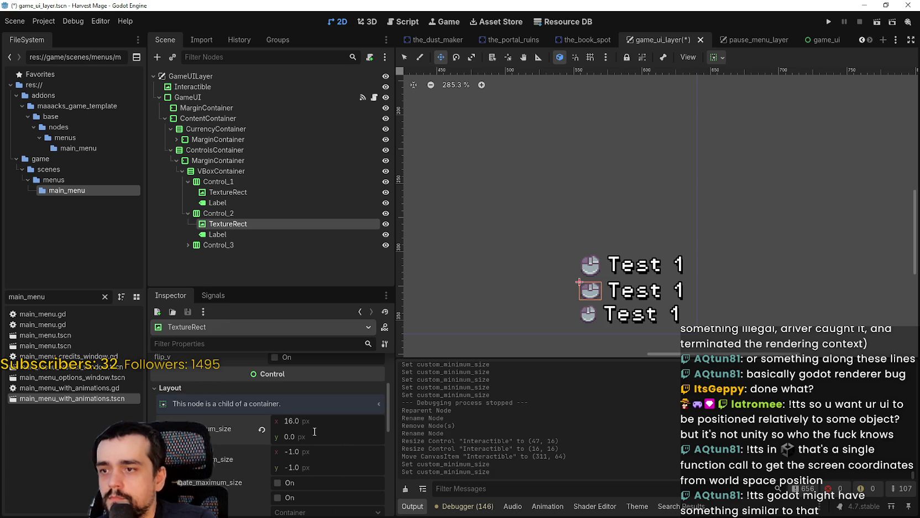
type("16")
key("Return")
Step: Give Control_3's icon a 16×16 minimum size and save the scene
key("Down")
key("Down")
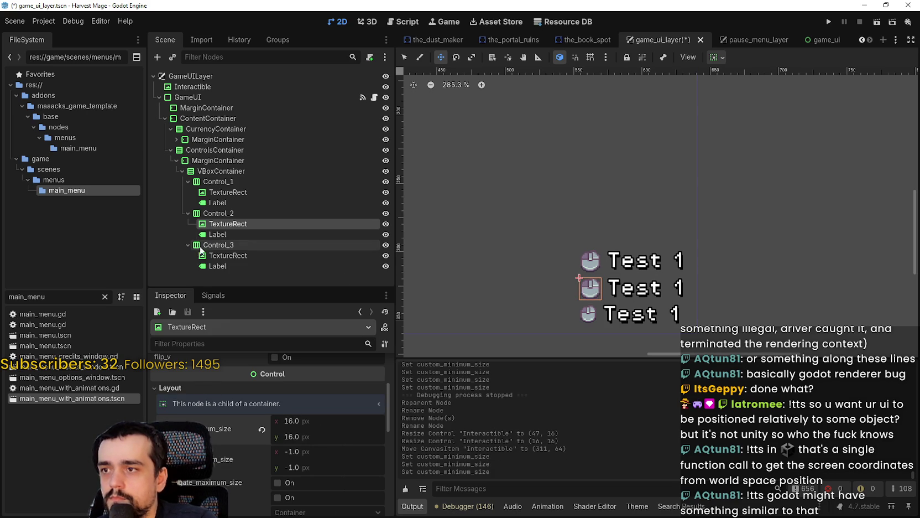
key("Right")
key("Down")
scroll(346, 414, "down", 4)
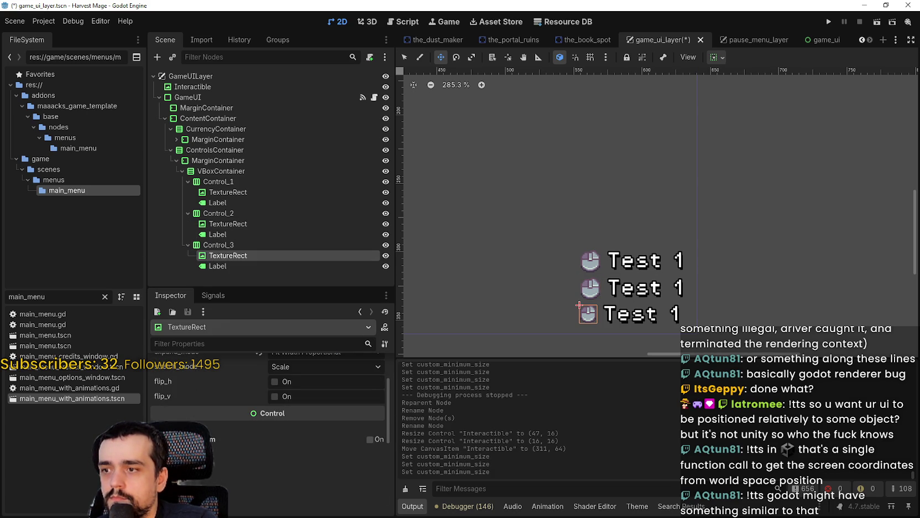
type("16")
key("Return")
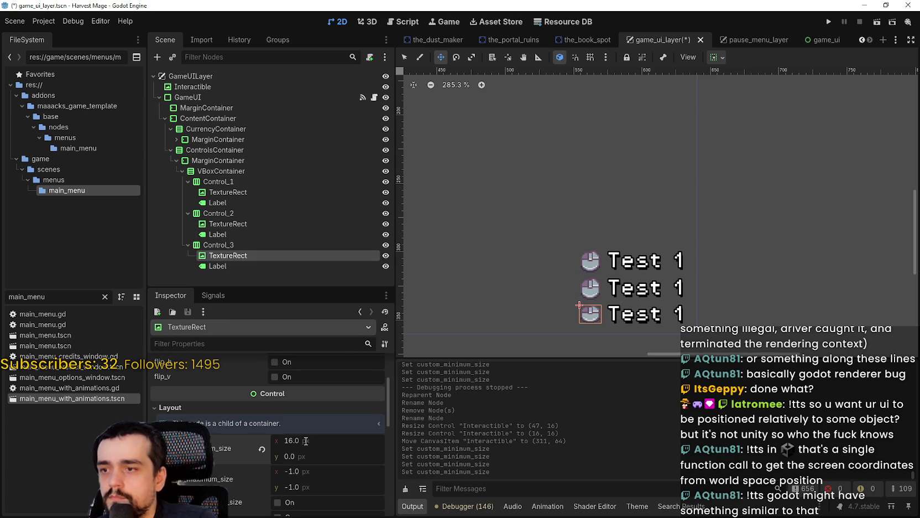
key("Return")
key("ctrl+s")
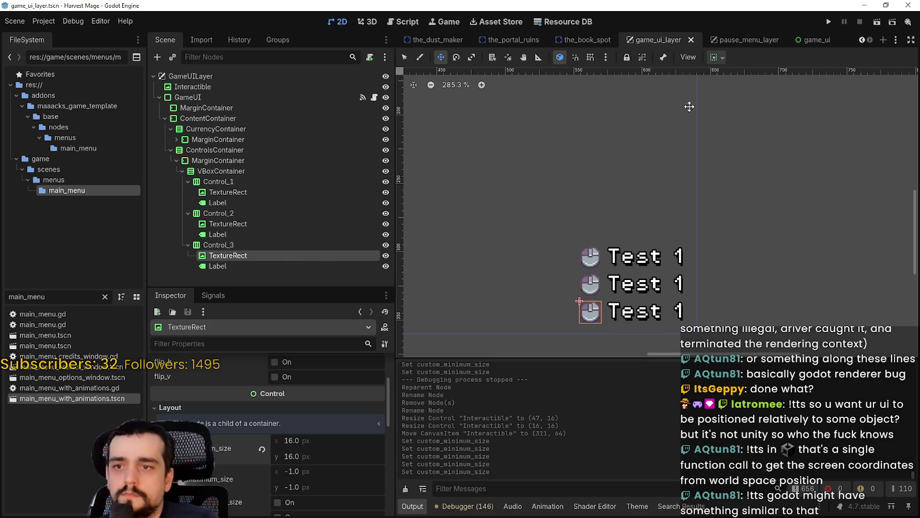
left_click(824, 25)
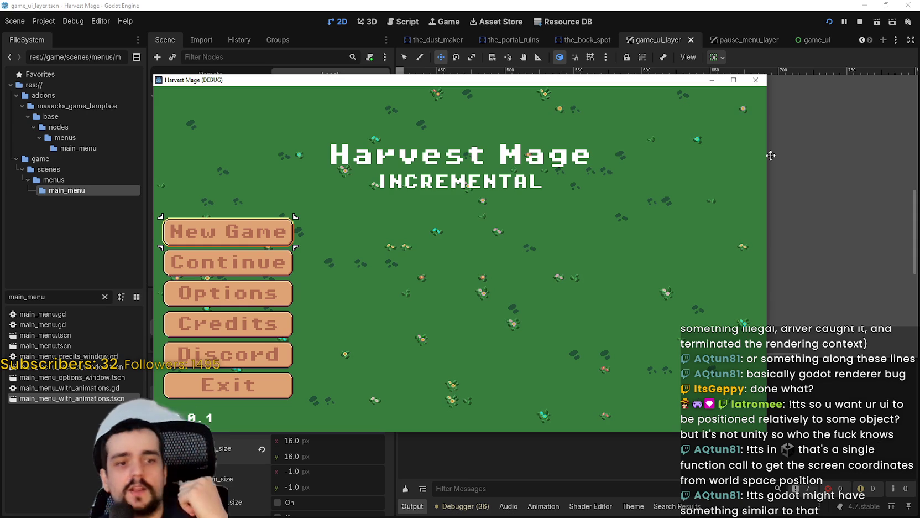
Step: Continue the saved game, maximize the window and walk around checking the ESC prompt and Test 1 rows
left_click(291, 262)
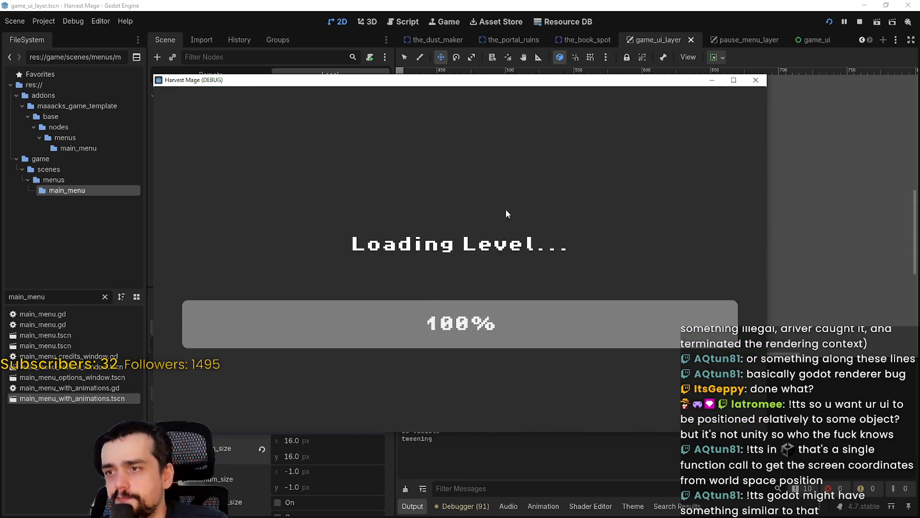
key("Left")
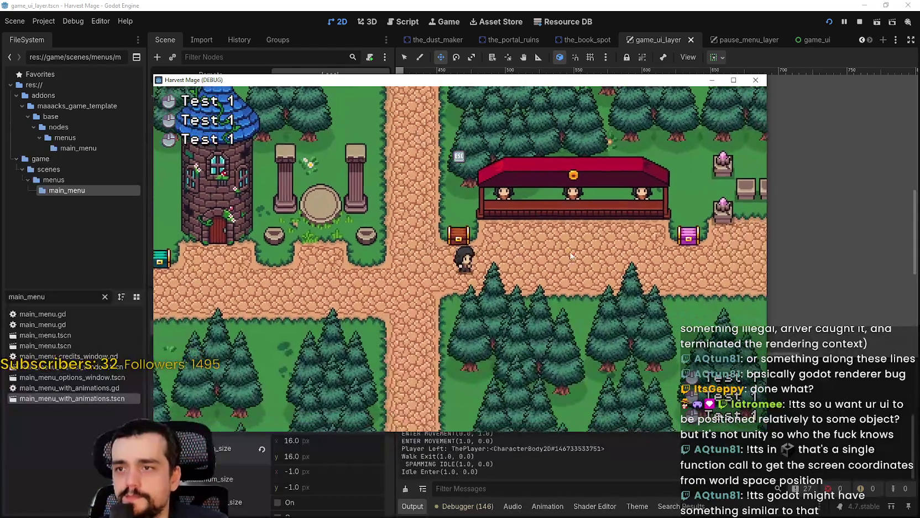
left_click(735, 79)
key("Up")
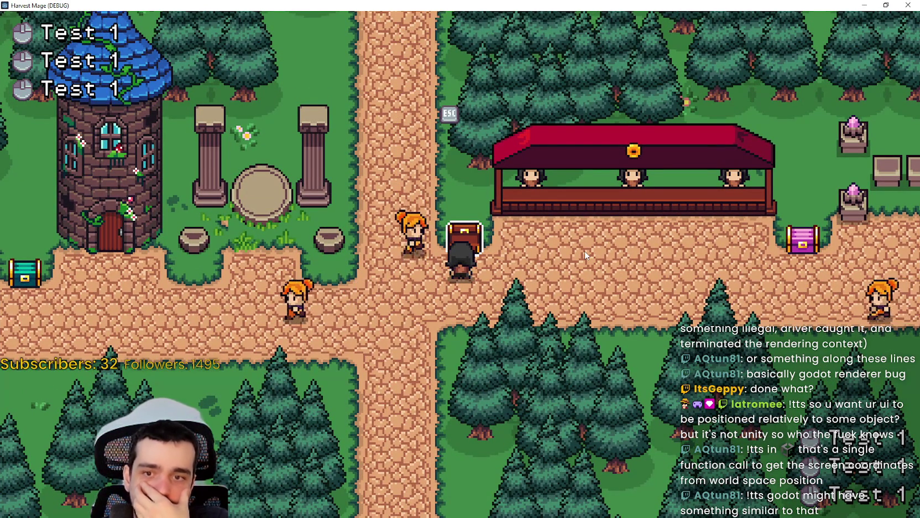
key("Left")
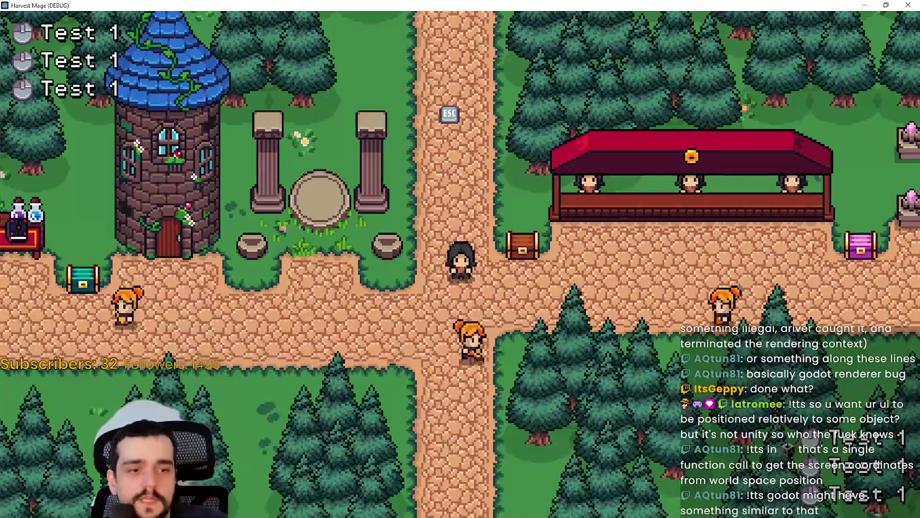
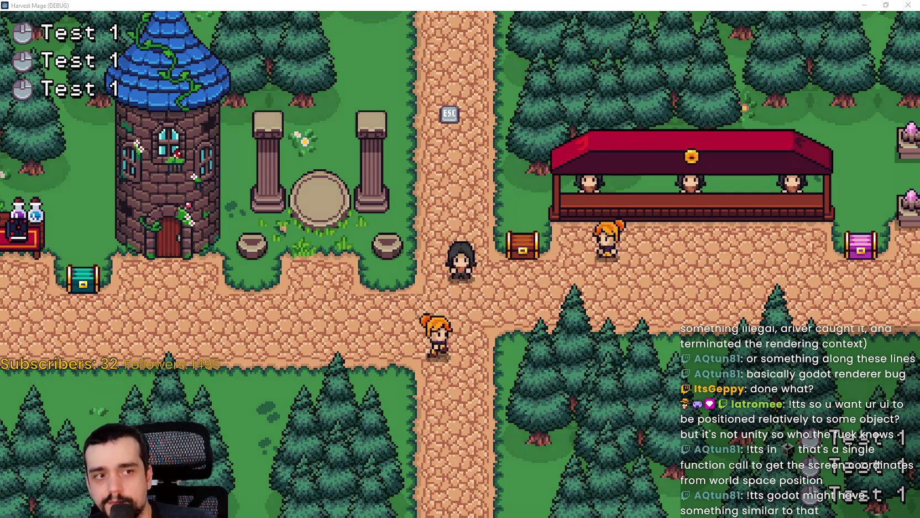
Step: Leave the running game and switch to Aseprite's Rectangular Marquee tool
key("Escape")
key("alt+Tab")
scroll(391, 150, "up", 2)
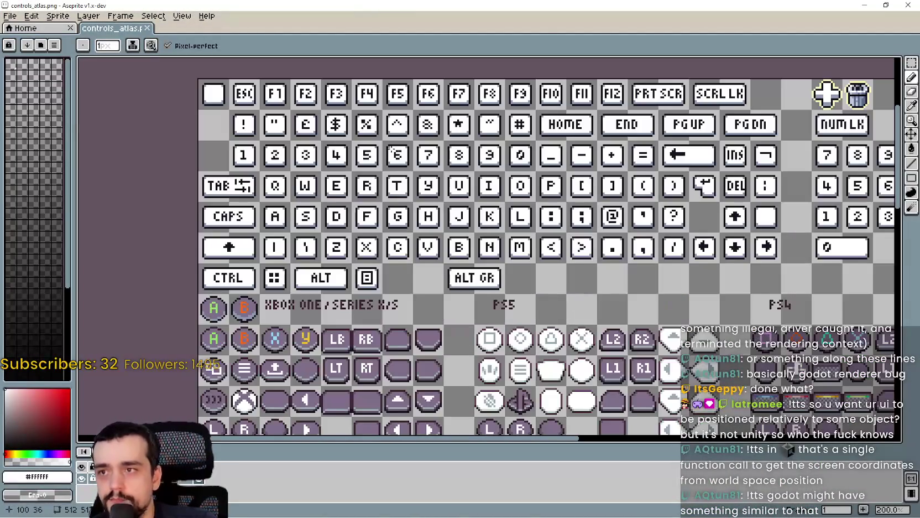
left_click(911, 62)
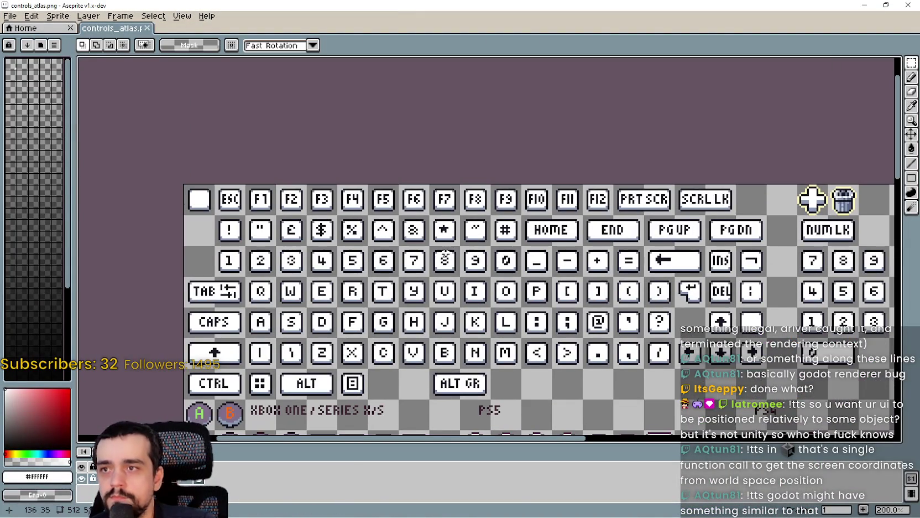
Step: Select the top keyboard key rows of controls_atlas.png, then minimize Aseprite
scroll(442, 234, "down", 1)
scroll(630, 196, "up", 1)
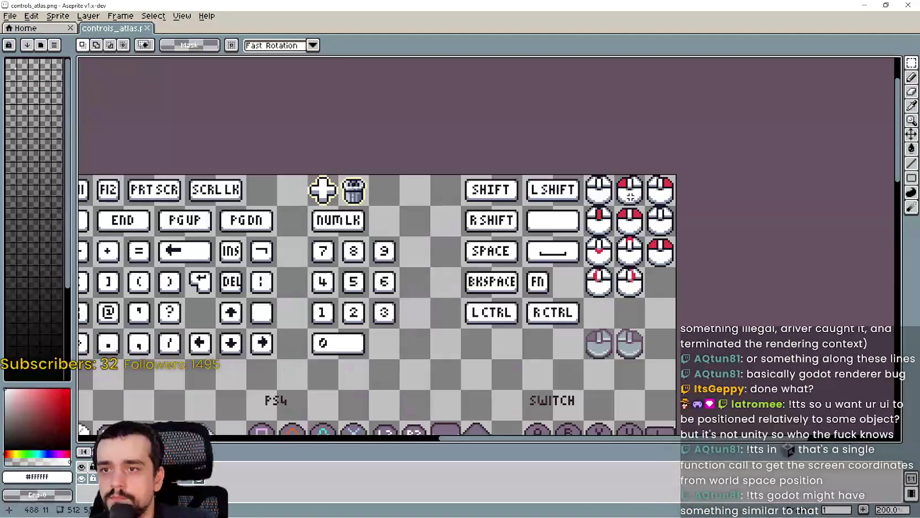
scroll(513, 262, "left", 5)
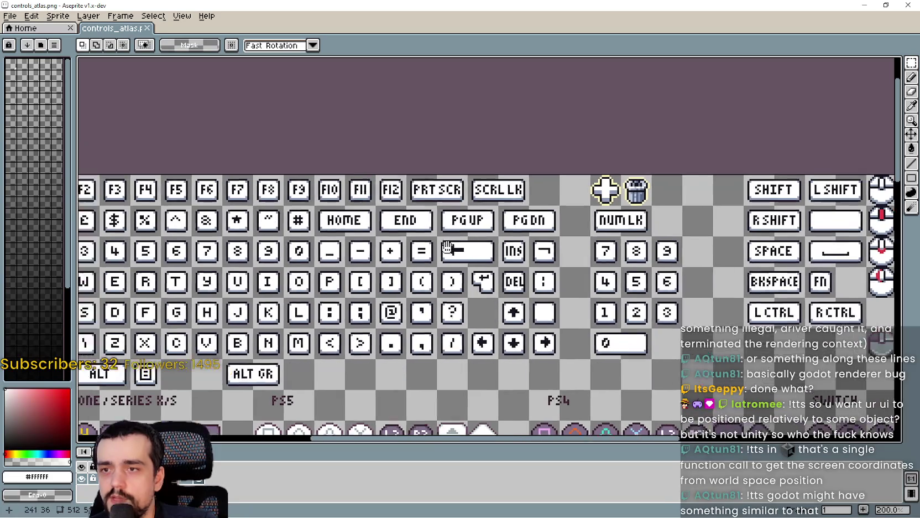
mouse_move(447, 247)
left_mouse_down()
mouse_move(712, 276)
mouse_move(683, 225)
mouse_move(591, 202)
left_mouse_up()
scroll(283, 247, "down", 2)
scroll(283, 247, "up", 2)
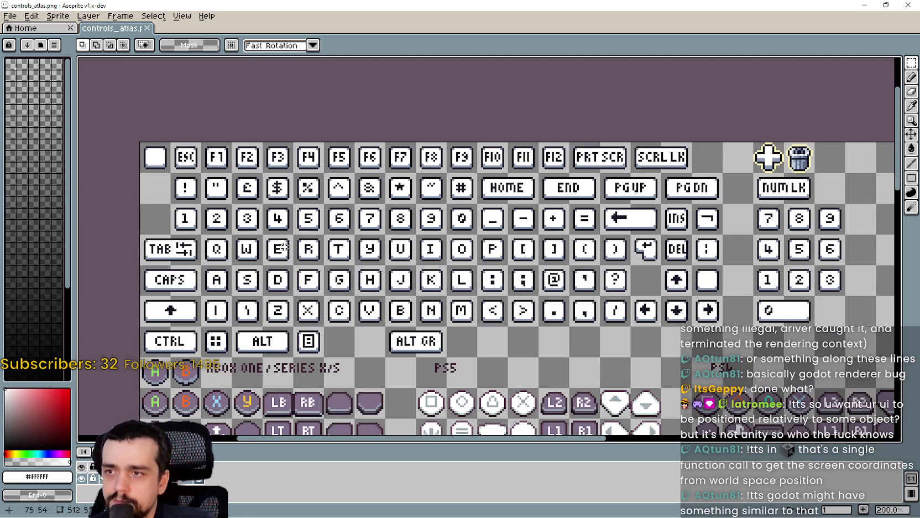
scroll(367, 249, "down", 1)
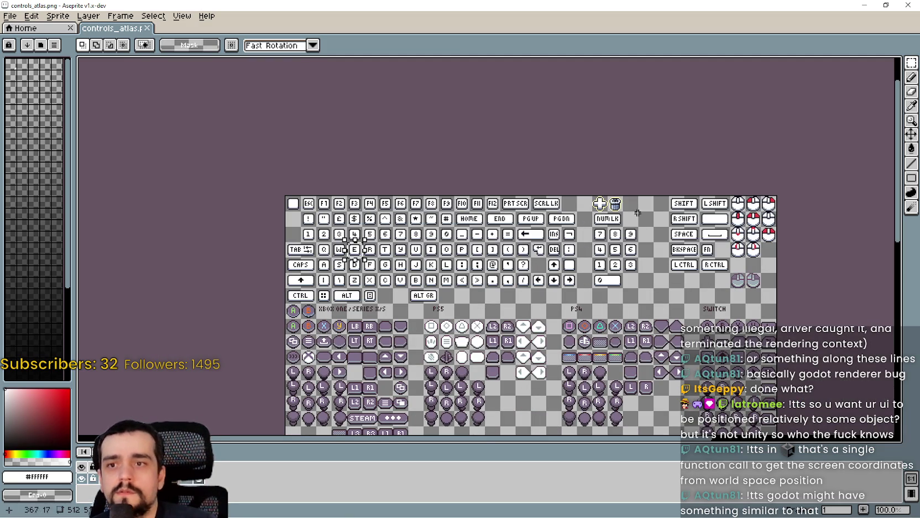
scroll(693, 246, "up", 1)
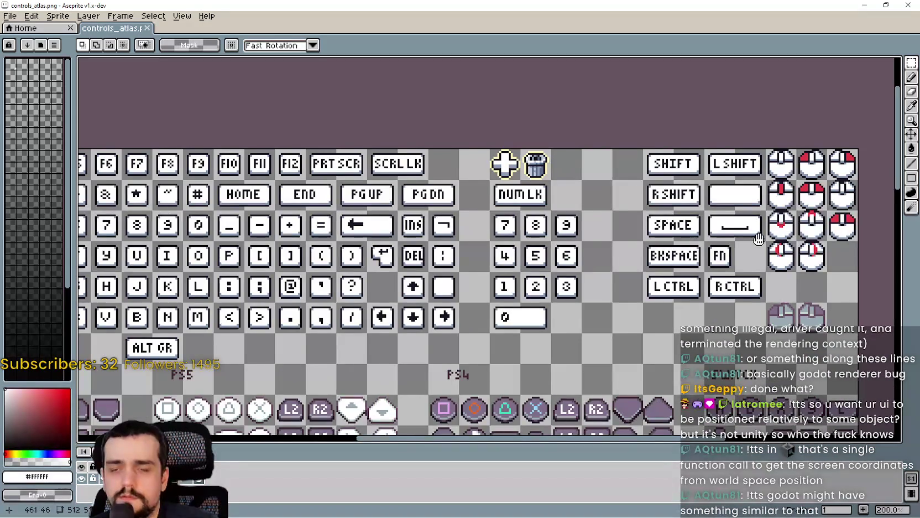
left_click_drag(761, 238, 655, 252)
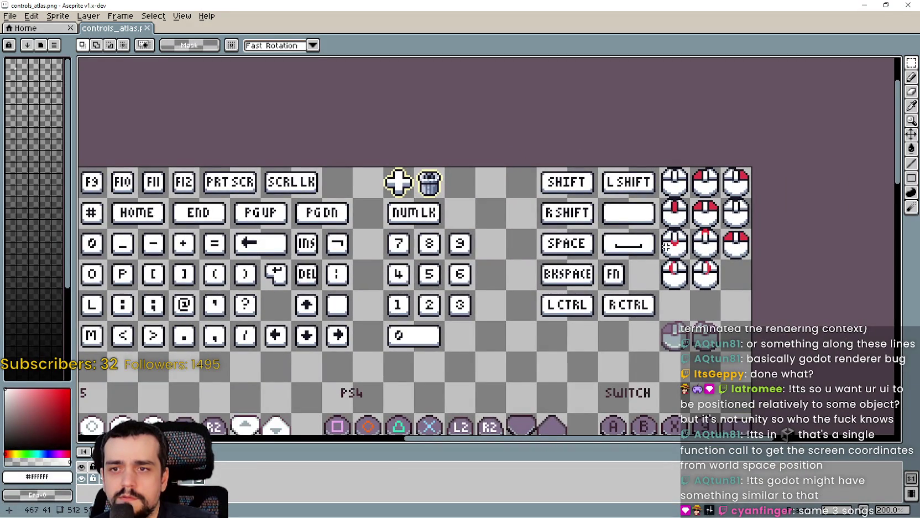
scroll(727, 282, "down", 1)
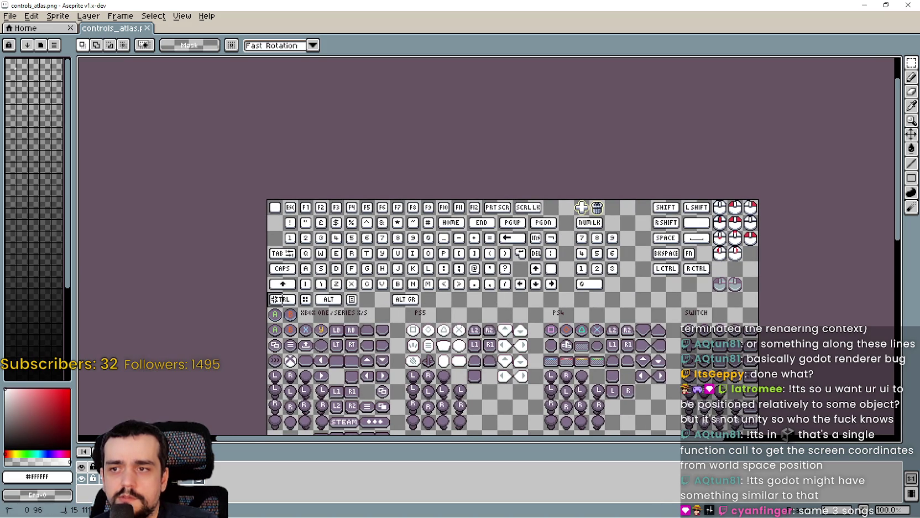
mouse_move(266, 308)
left_mouse_down()
mouse_move(754, 200)
mouse_move(769, 186)
left_mouse_up()
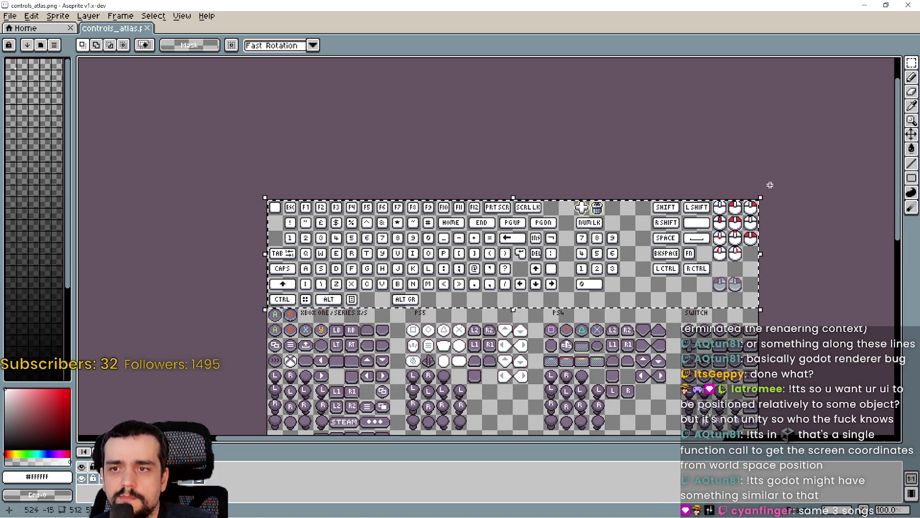
left_click(864, 5)
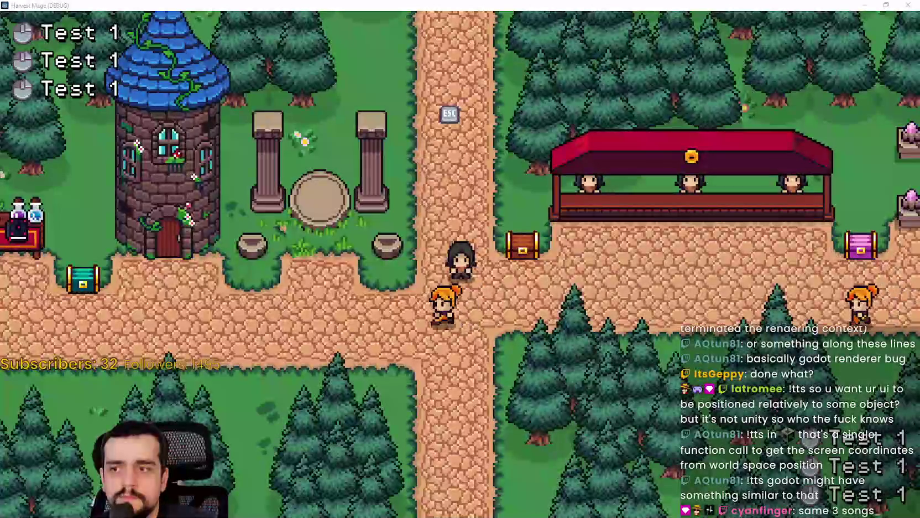
Step: Filter the FileSystem for 'main_atl' and open main_atlas.png in the external program
key("alt+Tab")
key("alt+Tab")
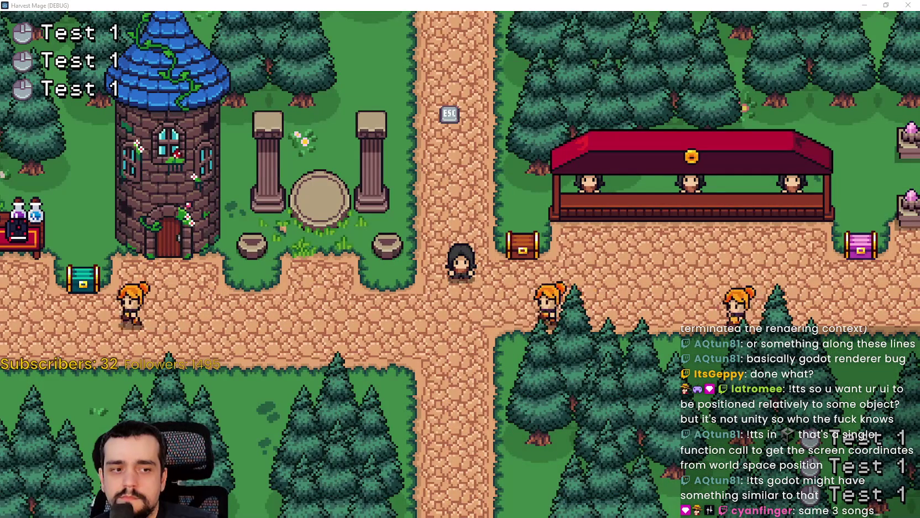
key("alt+Tab")
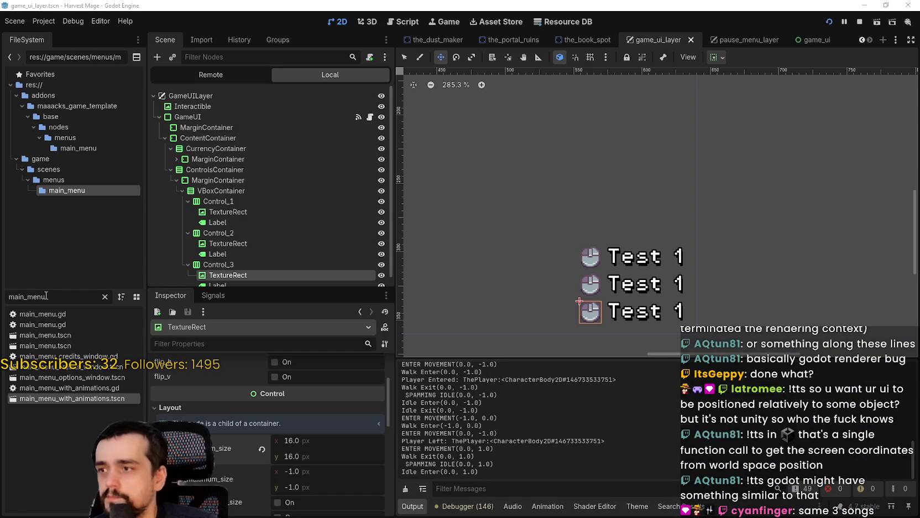
type("main_atl")
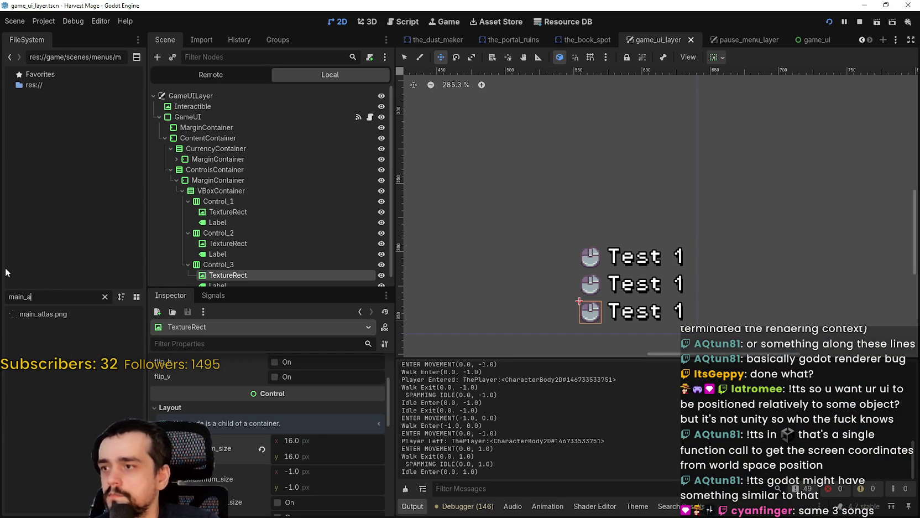
left_click(70, 313)
right_click(65, 315)
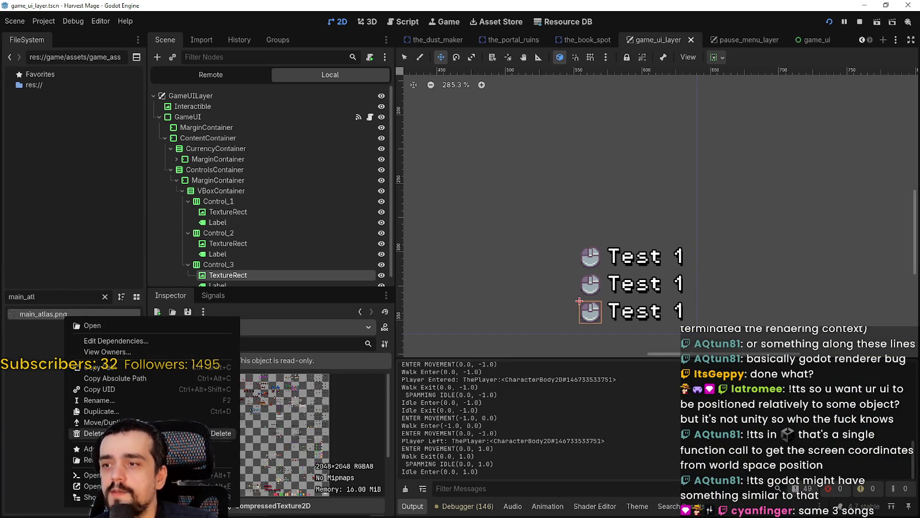
left_click(92, 486)
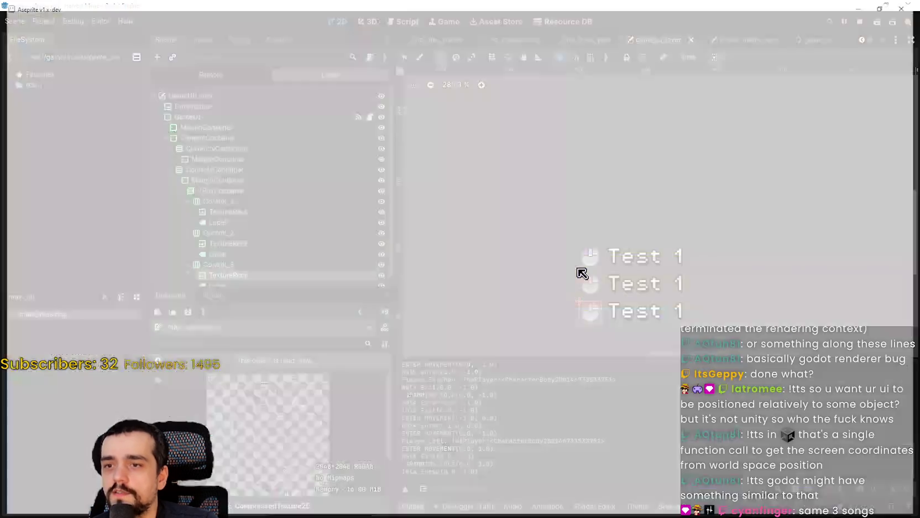
Step: Paste the keyboard key glyphs into the main atlas and commit them lower down
scroll(387, 293, "up", 5)
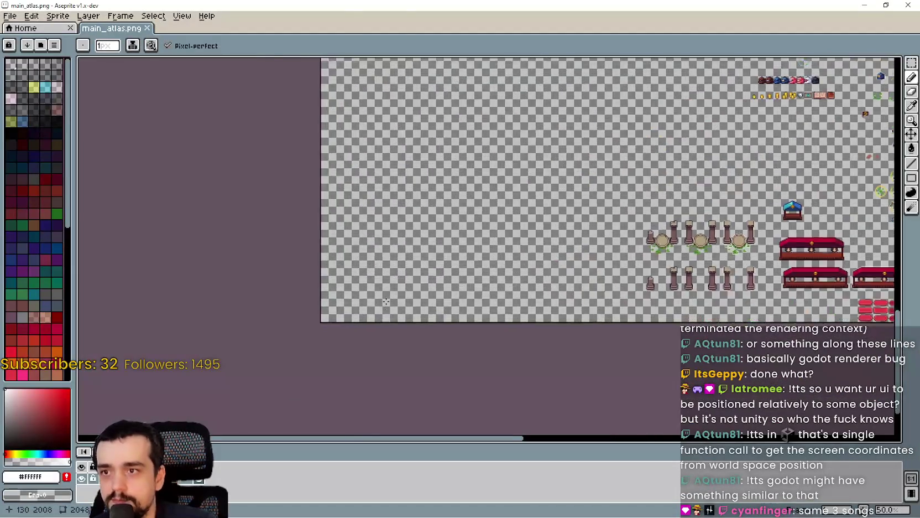
key("ctrl+v")
left_click_drag(375, 258, 655, 238)
key("Return")
Step: Delete the plus and trash icons, save main_atlas.png and return to Godot
scroll(655, 239, "up", 3)
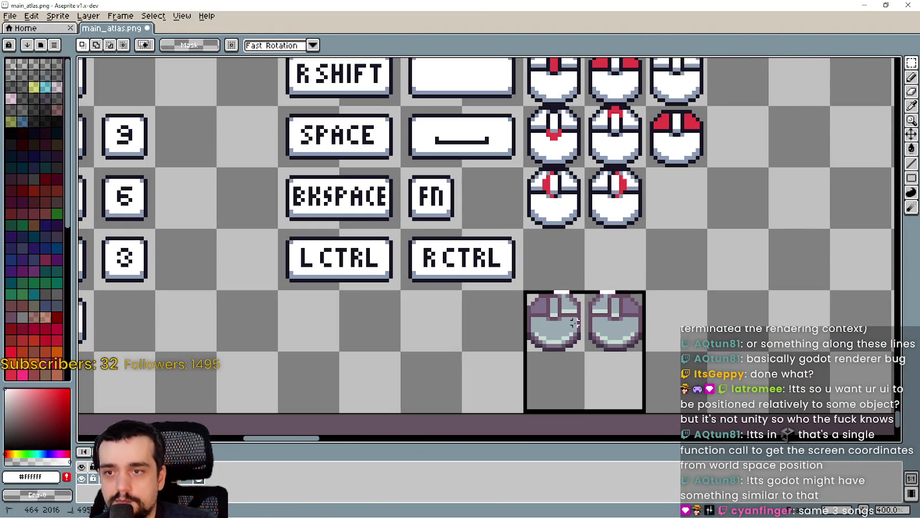
scroll(561, 318, "down", 2)
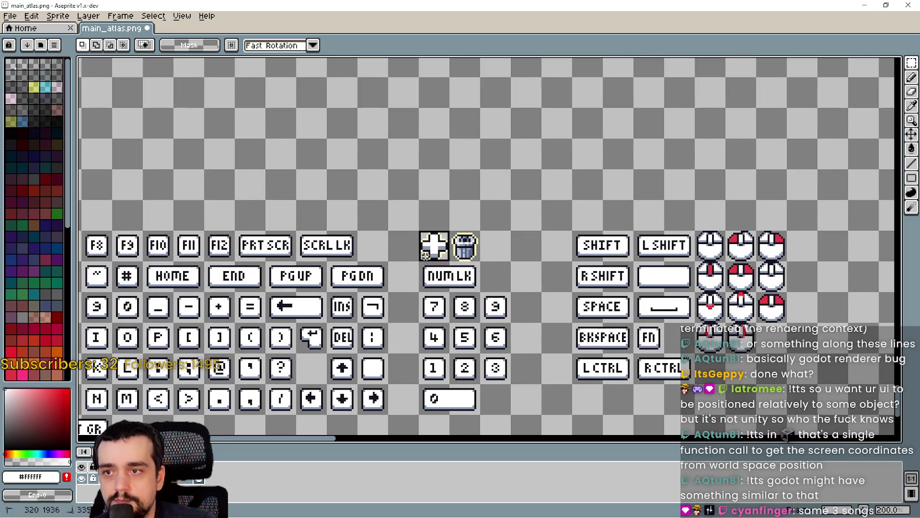
key("Delete")
mouse_move(464, 337)
left_mouse_down()
mouse_move(603, 231)
mouse_move(752, 248)
left_mouse_up()
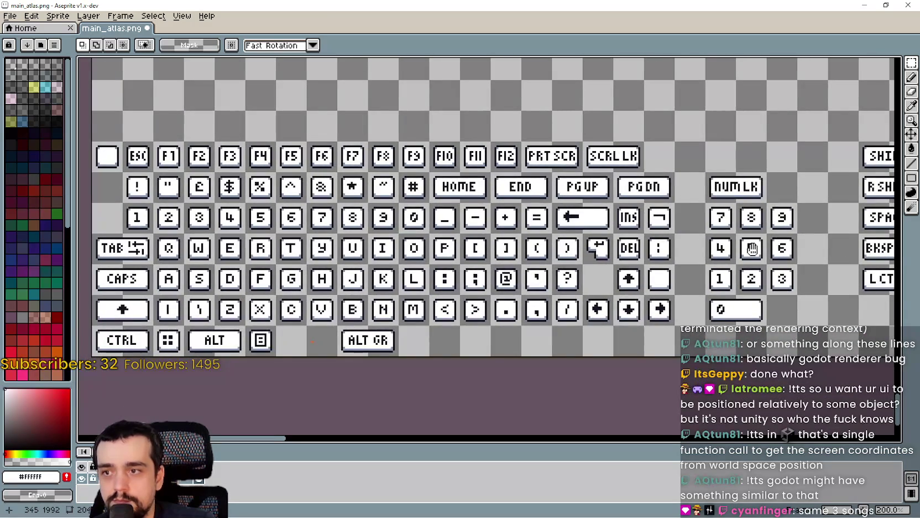
scroll(303, 346, "up", 1)
scroll(275, 348, "down", 3)
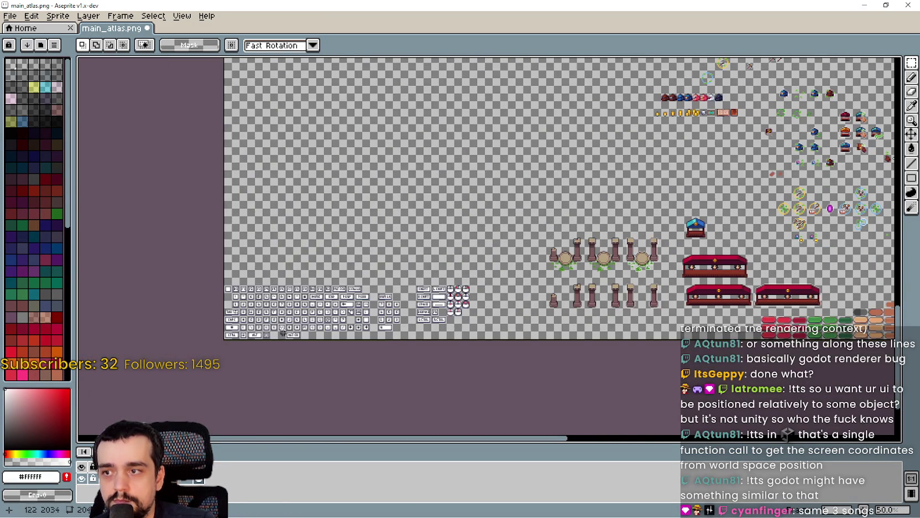
scroll(431, 312, "up", 2)
left_click_drag(432, 312, 582, 315)
mouse_move(141, 311)
left_mouse_down()
mouse_move(251, 276)
mouse_move(497, 259)
left_mouse_up()
left_click_drag(395, 256, 535, 265)
key("ctrl+s")
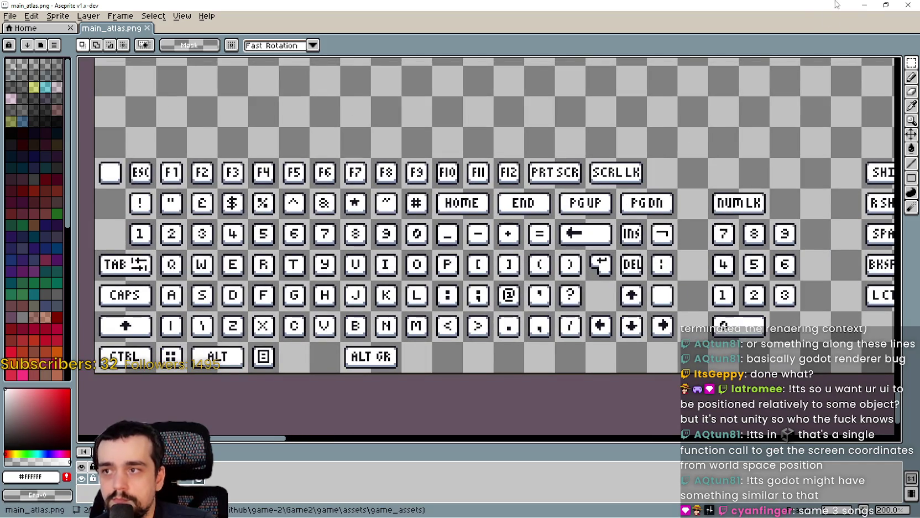
left_click(866, 7)
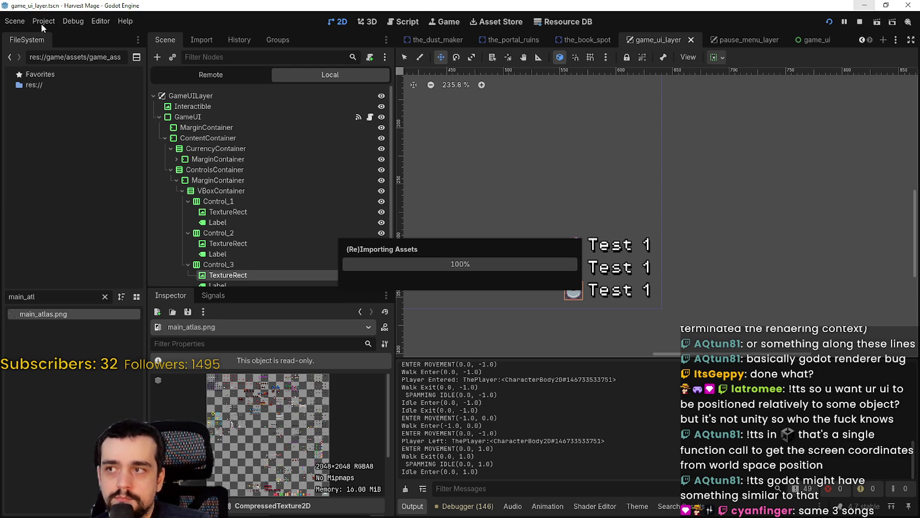
Step: After the atlas reimports, dismiss the Debug menu and select Control_1's TextureRect
left_click(83, 21)
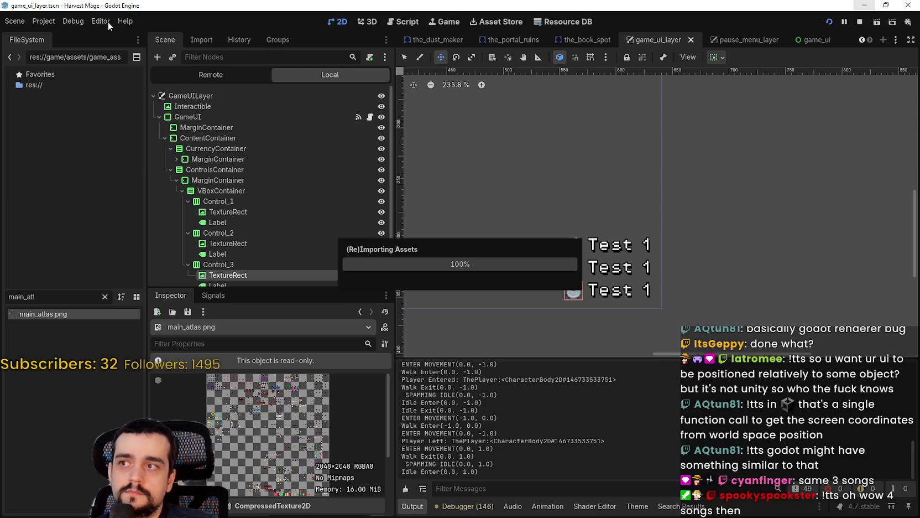
mouse_move(33, 22)
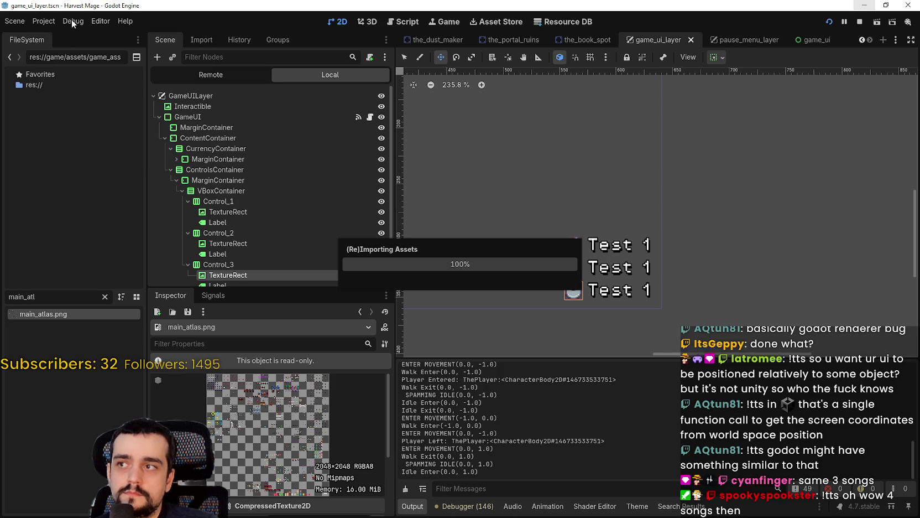
mouse_move(98, 20)
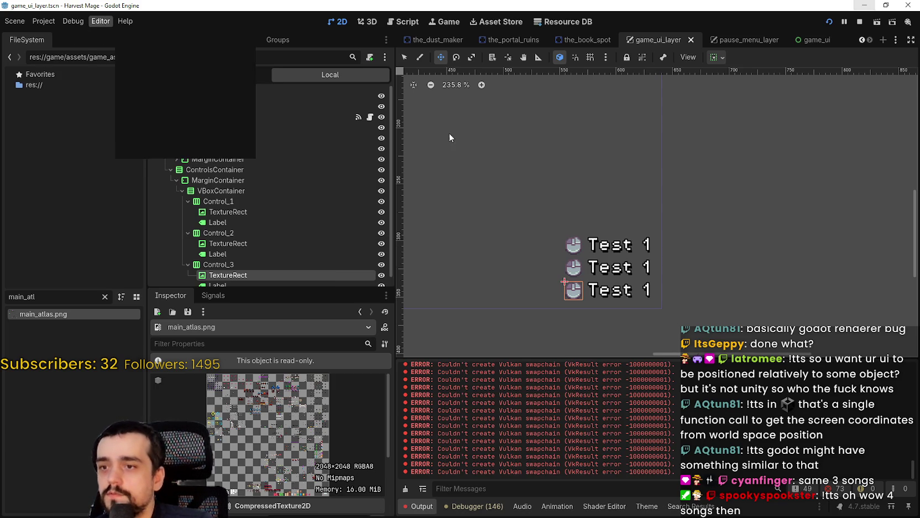
scroll(249, 204, "down", 1)
left_click(268, 230)
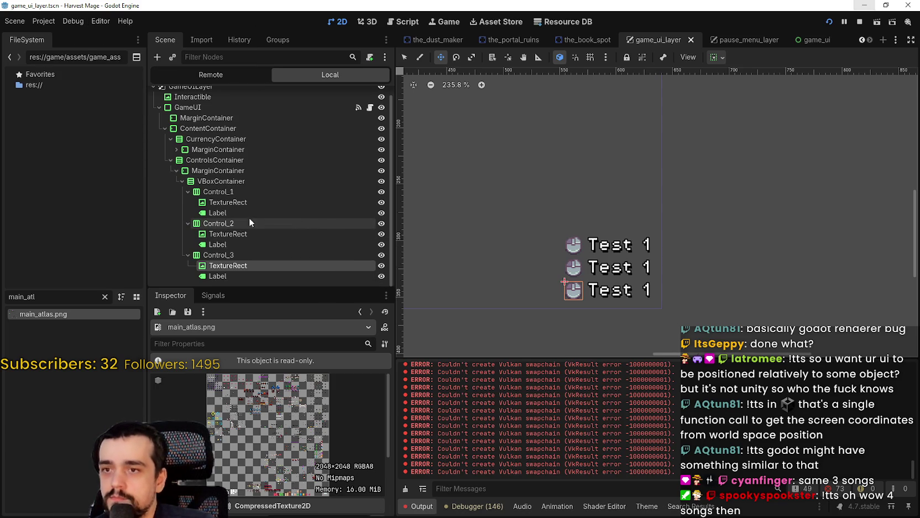
left_click(235, 202)
scroll(309, 442, "down", 5)
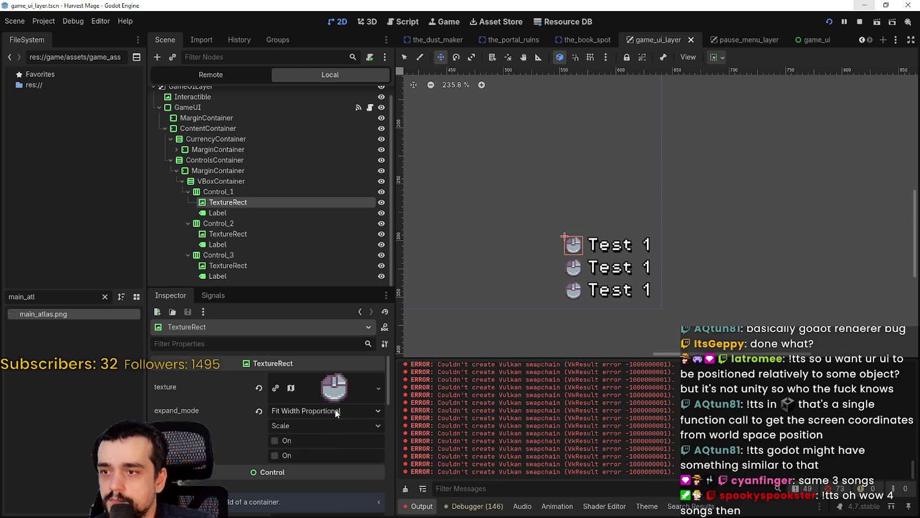
Step: Set Control_1's atlas texture region to the E key sprite in the Region Editor
left_click(292, 387)
scroll(245, 429, "down", 5)
left_click(279, 456)
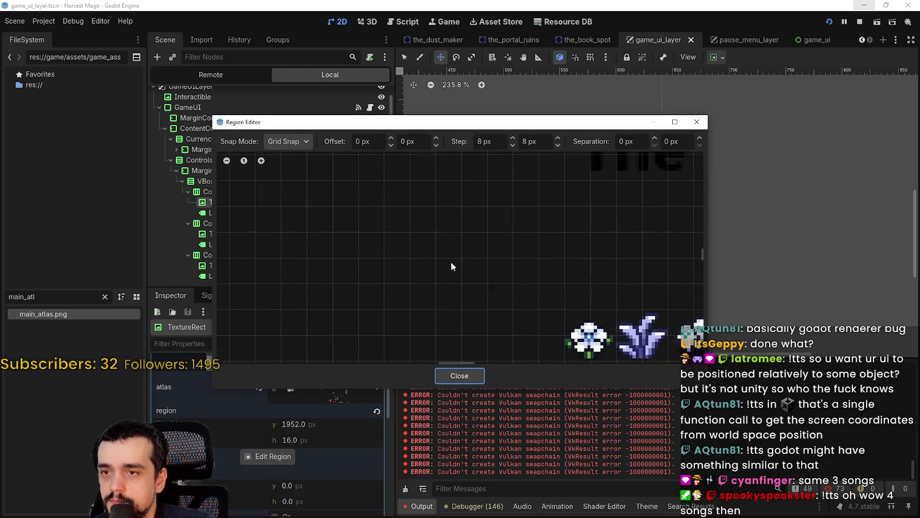
scroll(423, 264, "down", 8)
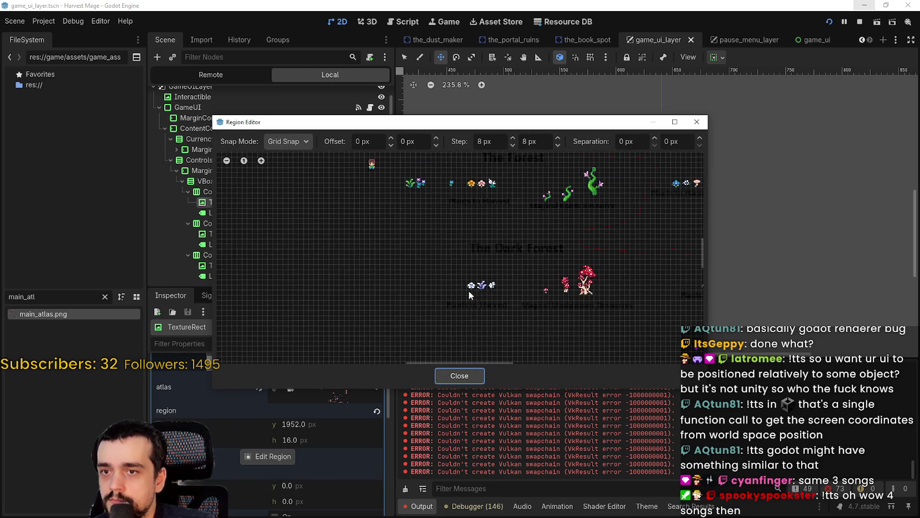
scroll(415, 235, "up", 5)
scroll(492, 240, "up", 4)
scroll(494, 313, "up", 3)
scroll(362, 265, "right", 5)
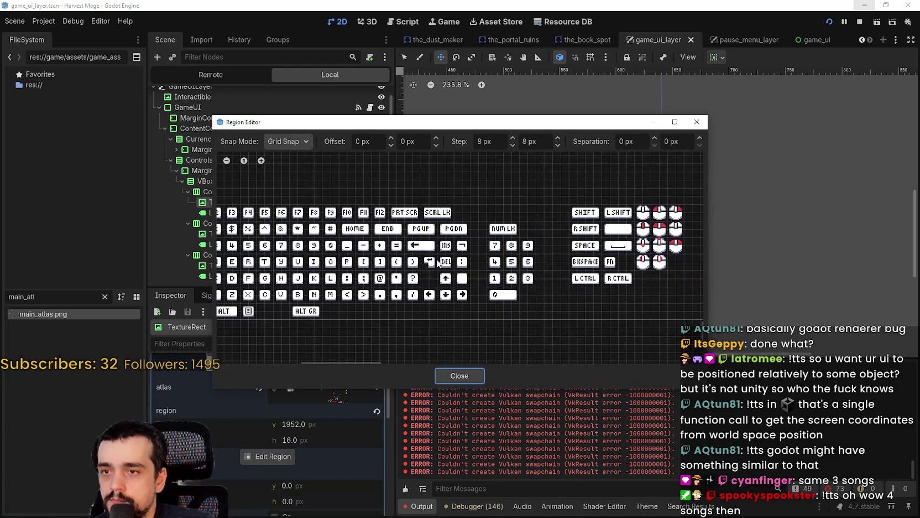
mouse_move(363, 265)
left_mouse_down()
mouse_move(292, 256)
mouse_move(433, 256)
left_mouse_up()
scroll(291, 255, "up", 1)
scroll(430, 242, "left", 5)
scroll(430, 241, "up", 2)
left_click_drag(403, 216, 355, 253)
scroll(355, 254, "up", 1)
scroll(401, 220, "down", 3)
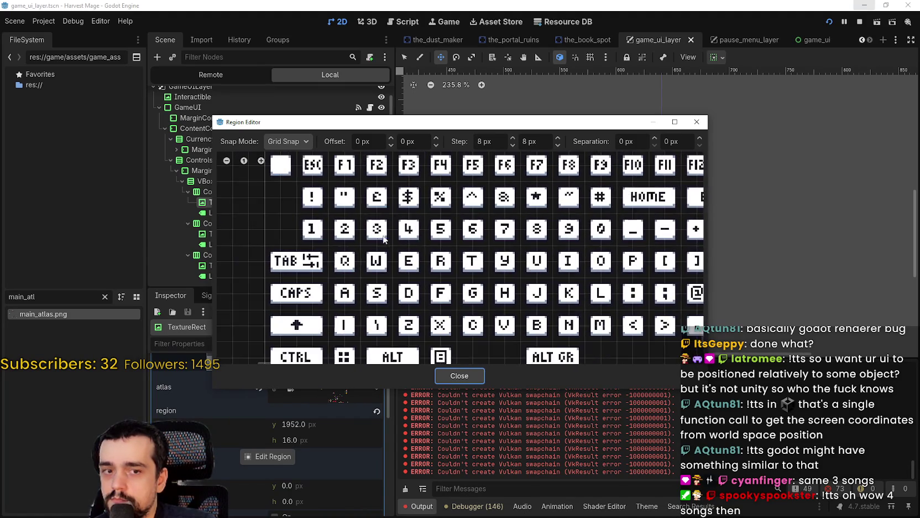
scroll(394, 327, "up", 2)
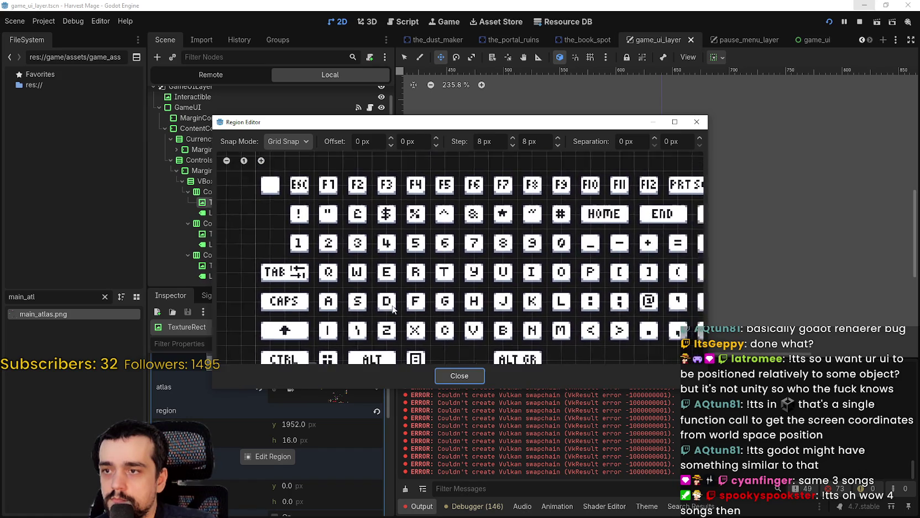
left_click(459, 375)
Step: Set the first row's label text to 'Interact'
left_click(218, 212)
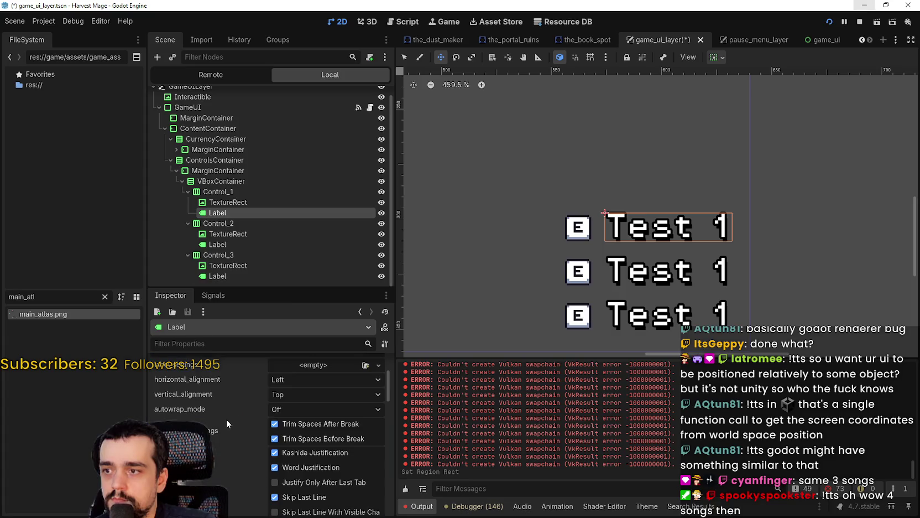
scroll(224, 421, "up", 5)
type("I")
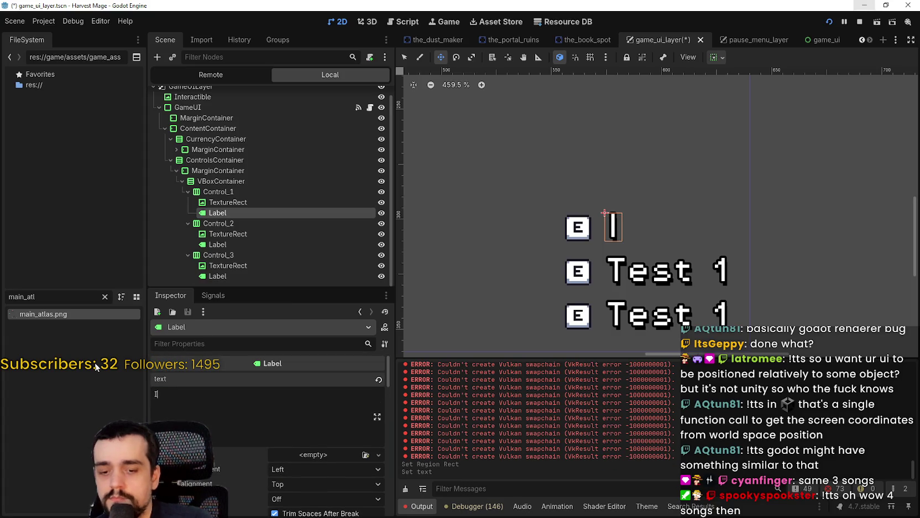
type("nteract")
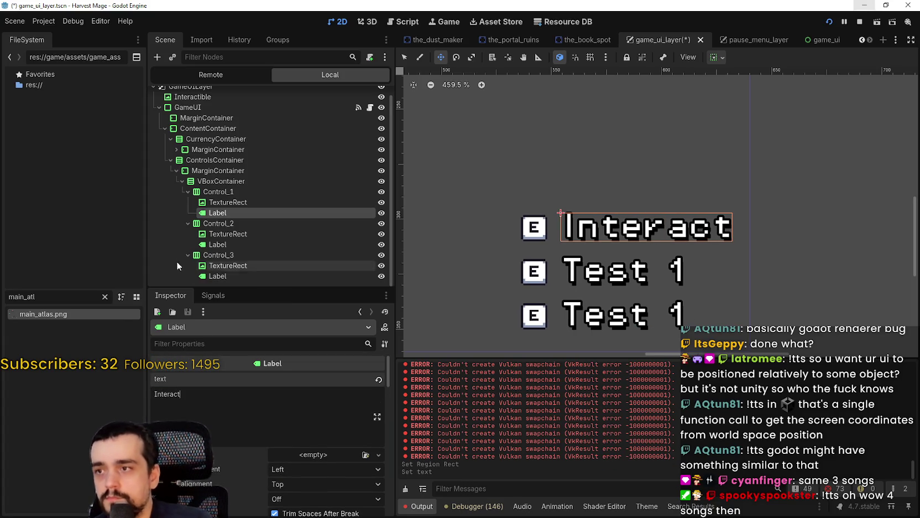
left_click(226, 237)
scroll(299, 426, "up", 5)
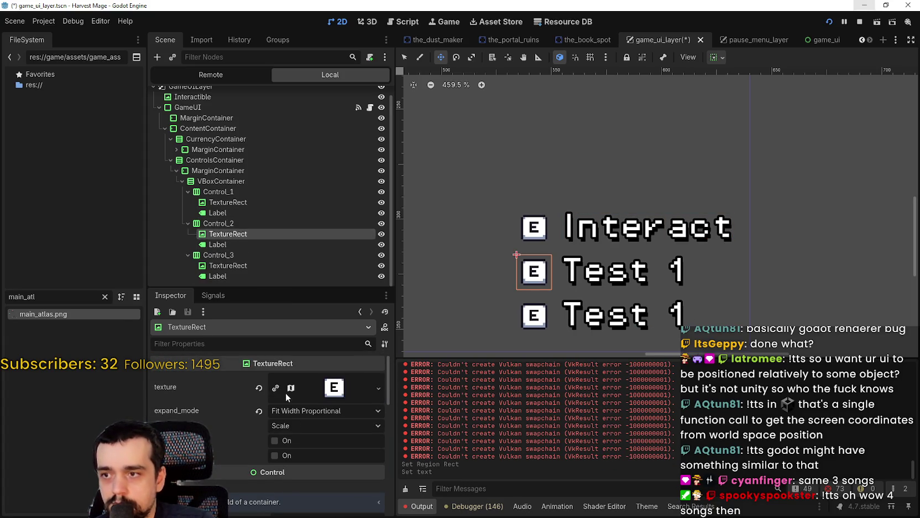
Step: Set Control_2's atlas texture region to the mouse-click sprite
left_click(281, 393)
scroll(287, 431, "down", 5)
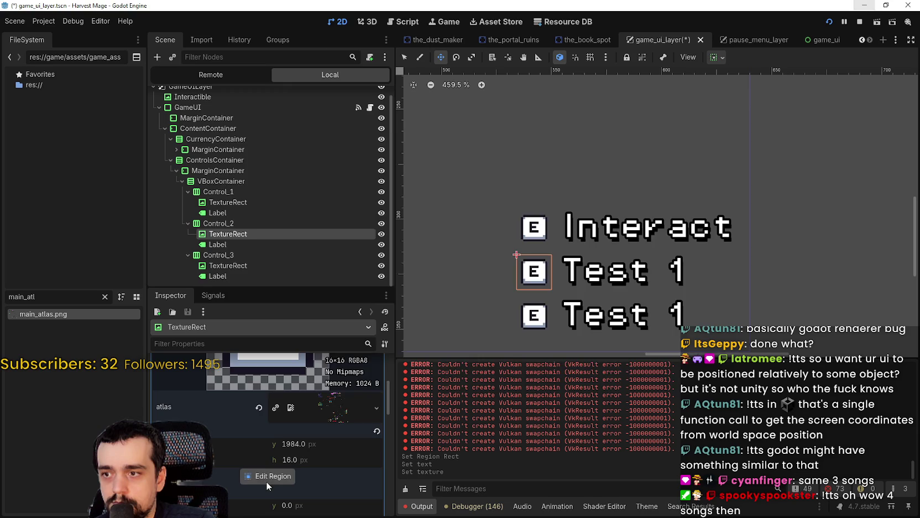
left_click(267, 477)
scroll(451, 227, "down", 6)
scroll(282, 265, "up", 8)
scroll(292, 223, "up", 5)
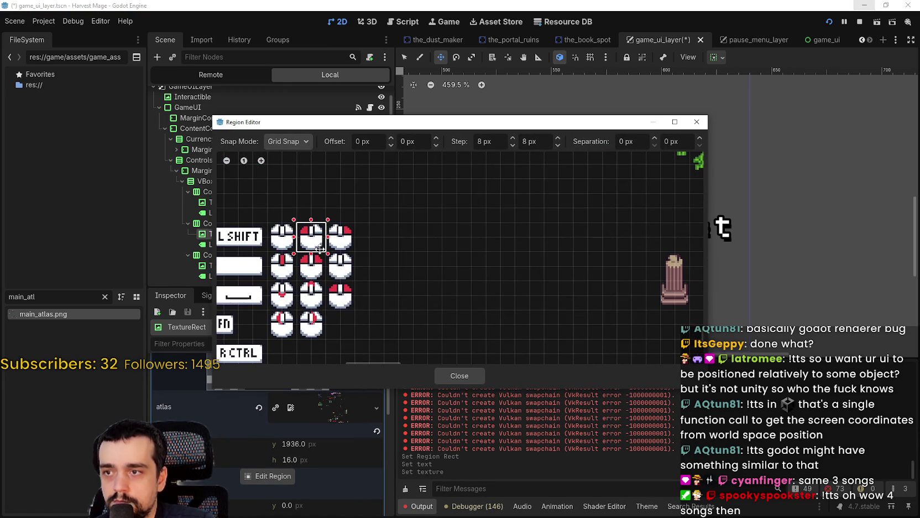
left_click(320, 248)
scroll(387, 310, "up", 2)
left_click(459, 376)
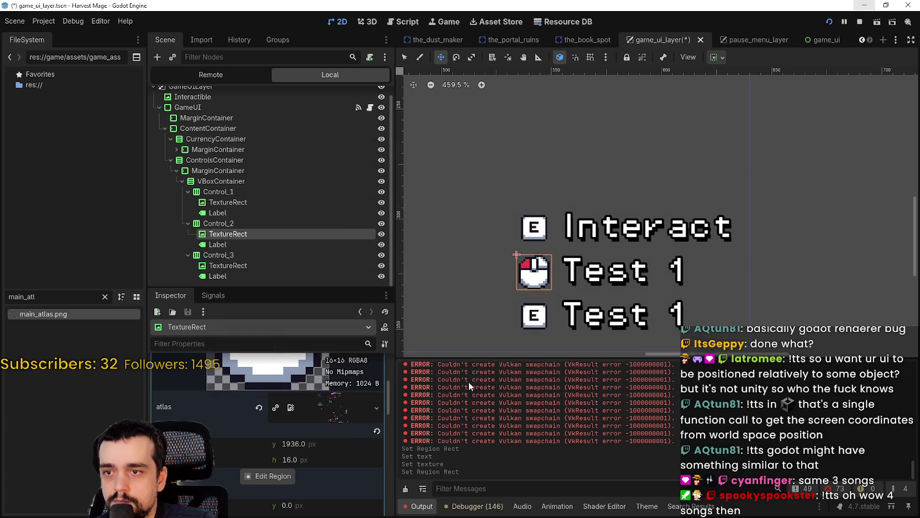
left_click(326, 389)
left_click(333, 387)
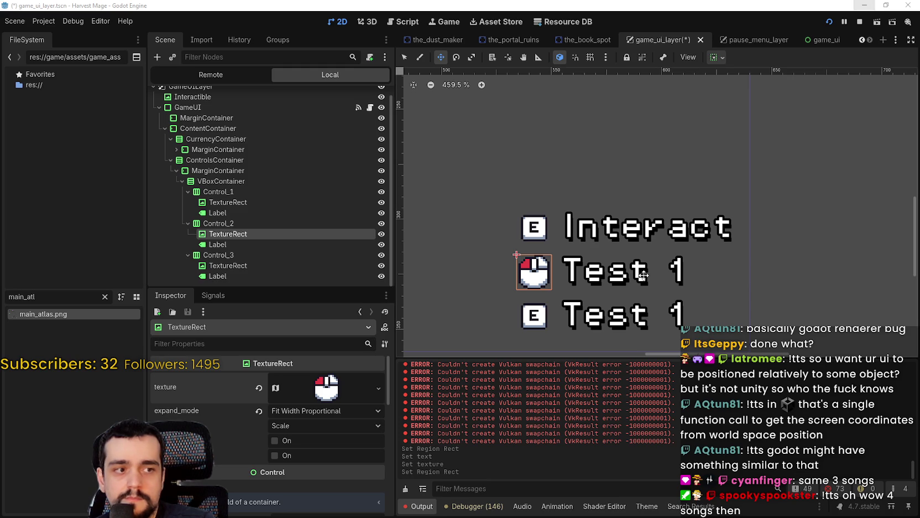
Step: Replace the second row's label text with 'Attack'
left_click(234, 244)
key("ctrl+a")
type("Attack")
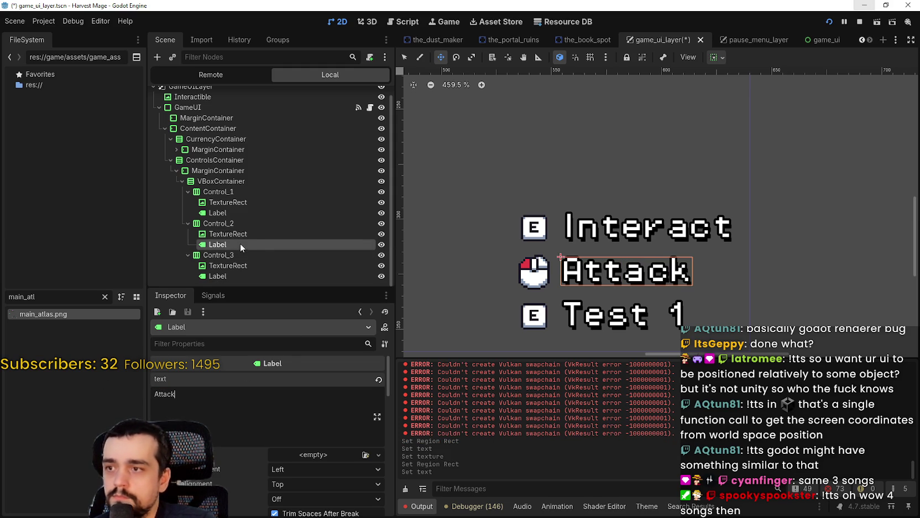
scroll(517, 228, "down", 2)
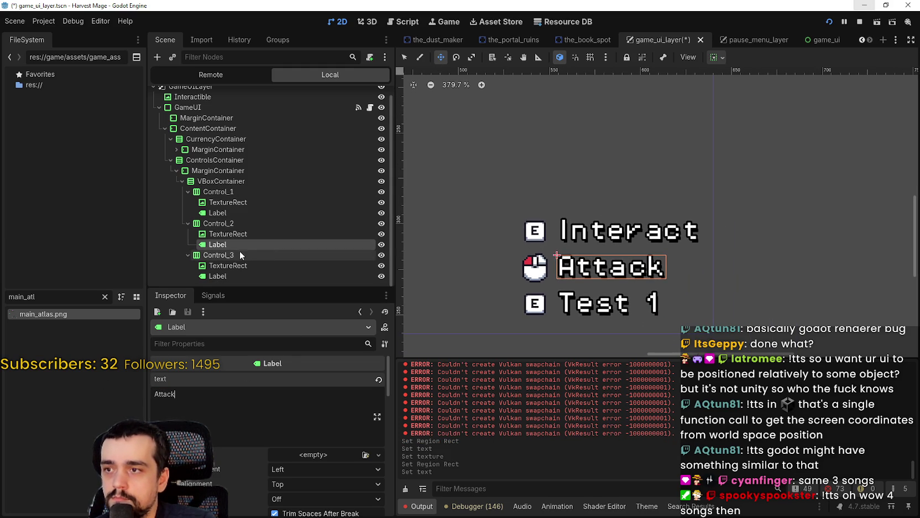
left_click(232, 266)
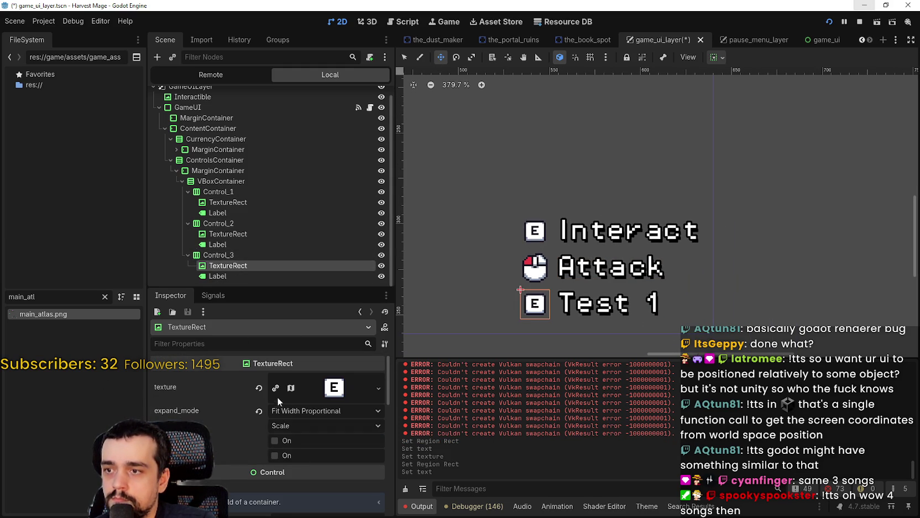
Step: Make Control_3's texture unique and set its region to the spacebar sprite
left_click(278, 389)
left_click(313, 385)
scroll(261, 462, "down", 3)
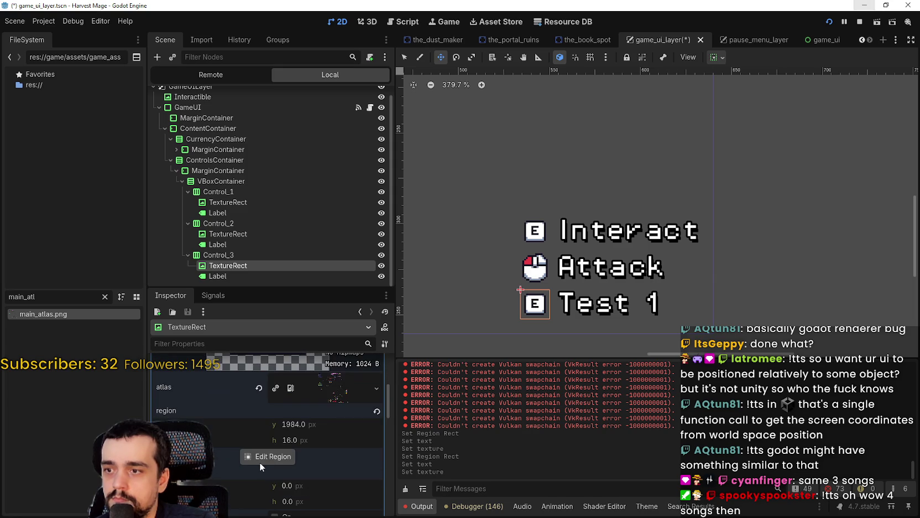
left_click(261, 458)
scroll(509, 207, "down", 10)
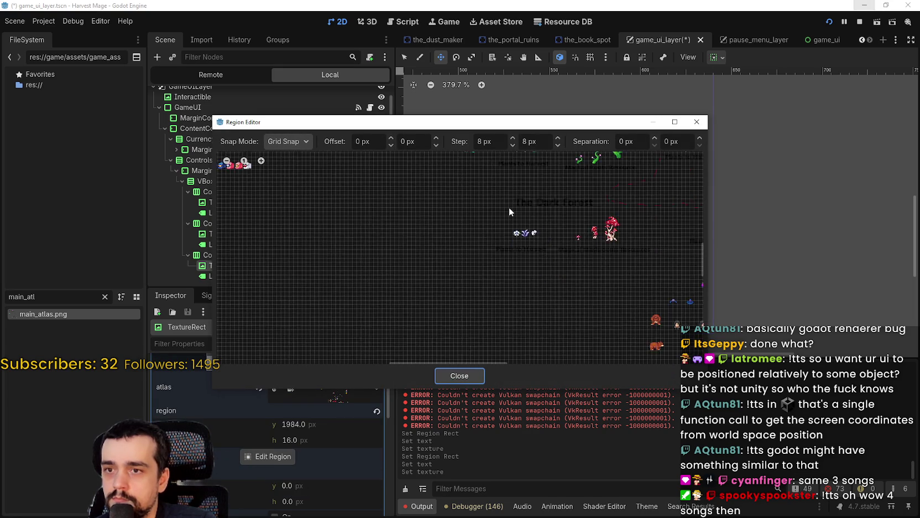
scroll(479, 249, "up", 10)
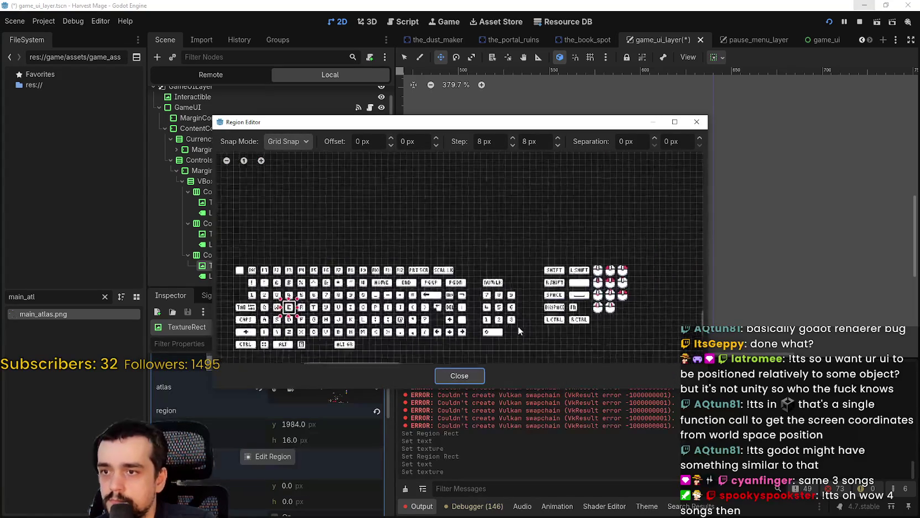
scroll(477, 262, "up", 2)
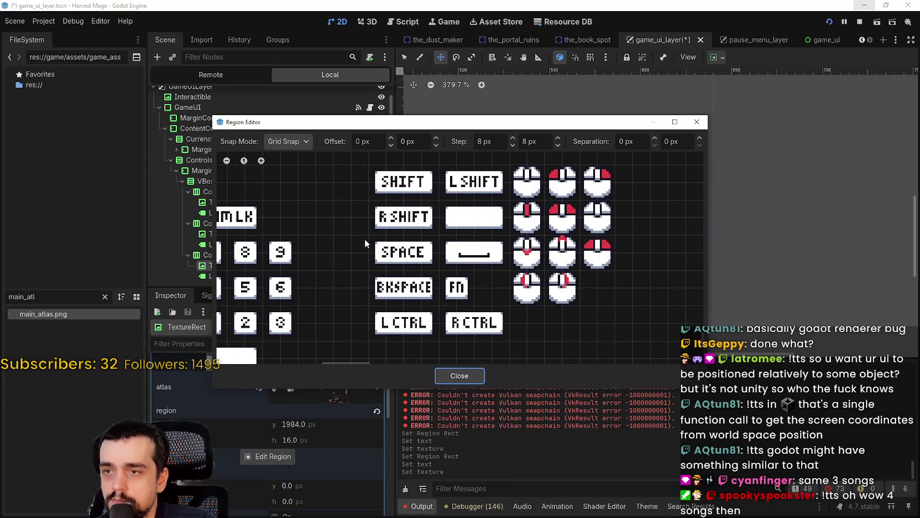
scroll(464, 249, "up", 1)
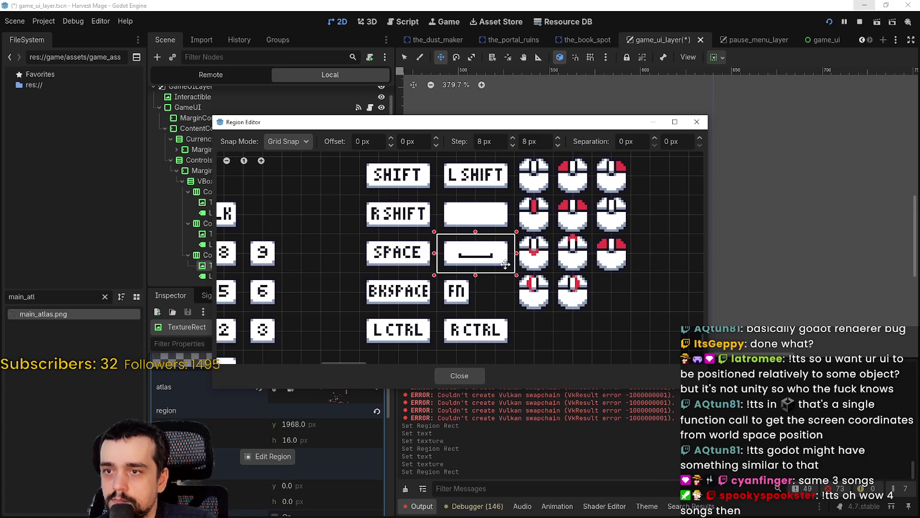
left_click(466, 375)
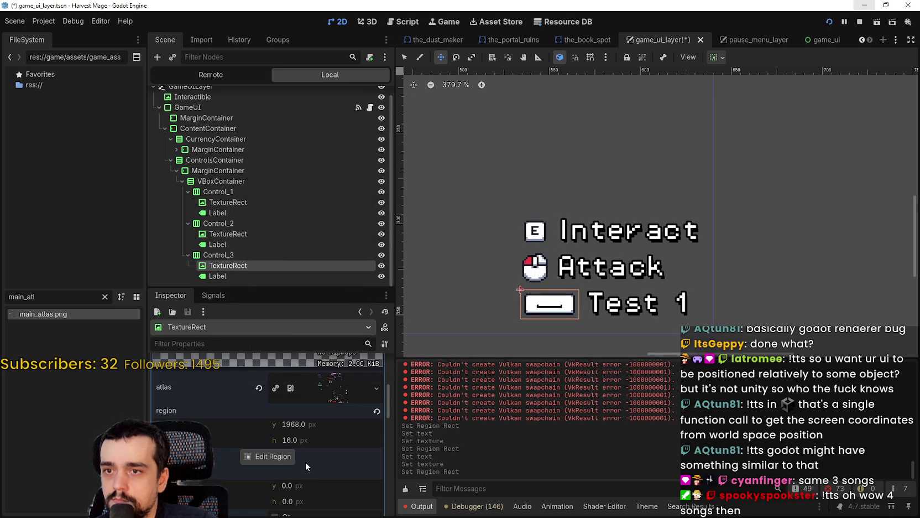
Step: Replace the third row's label text with 'Roll'
scroll(305, 462, "up", 3)
left_click(250, 277)
left_click(260, 428)
key("ctrl+a")
type("Rol")
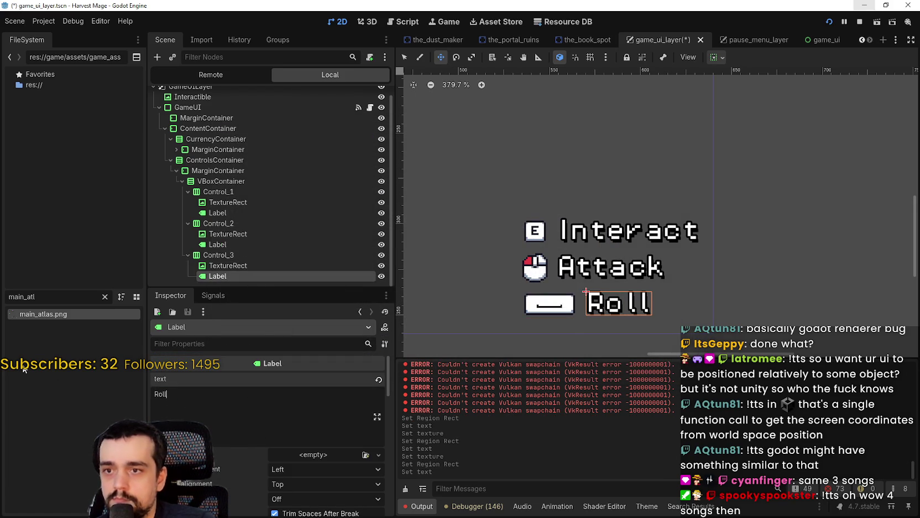
scroll(721, 194, "down", 1)
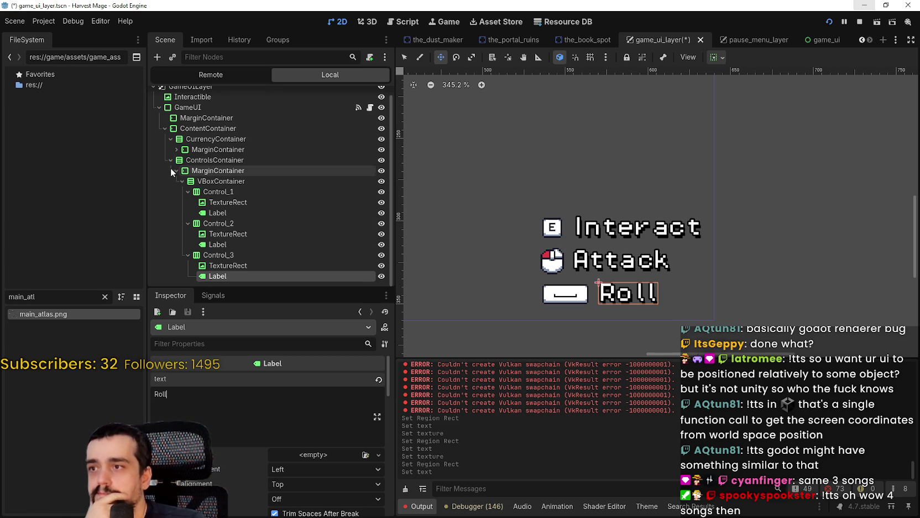
Step: Center the controls container's alignment and try its horizontal and vertical sizing options
left_click(215, 160)
left_click(332, 379)
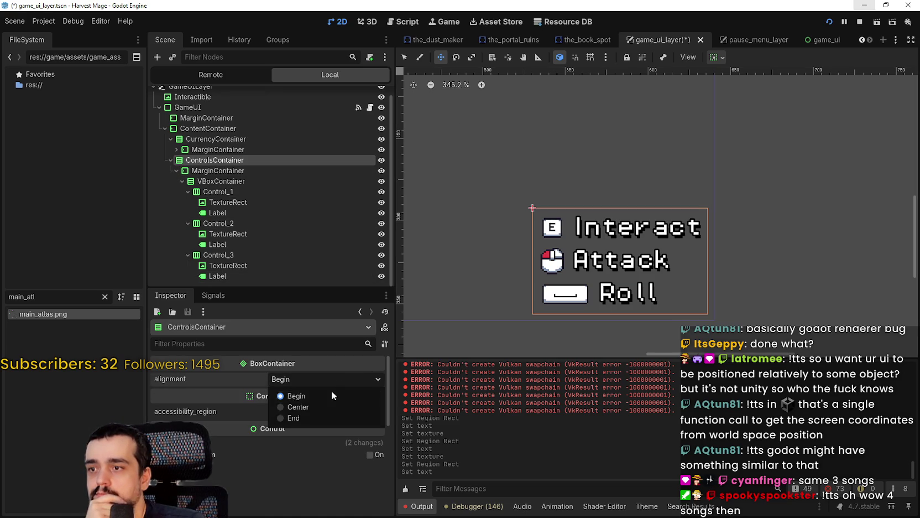
left_click(320, 406)
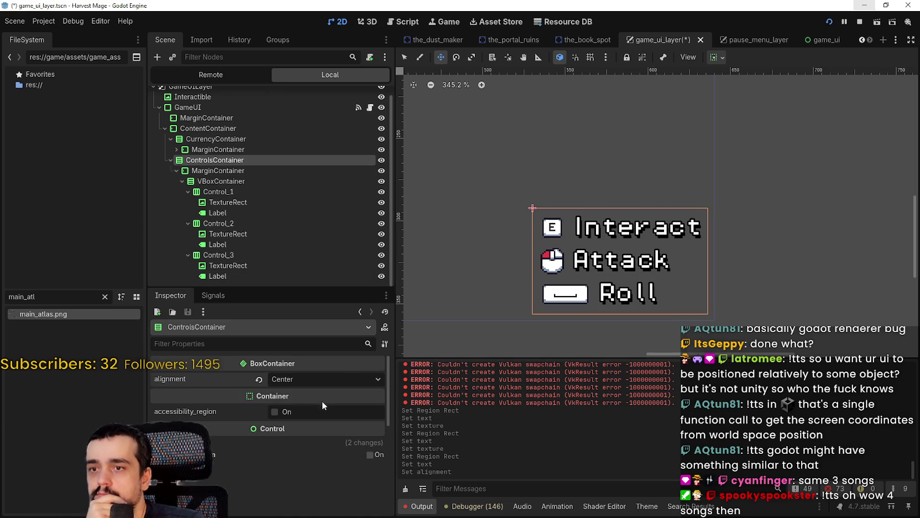
left_click(719, 60)
left_click(740, 94)
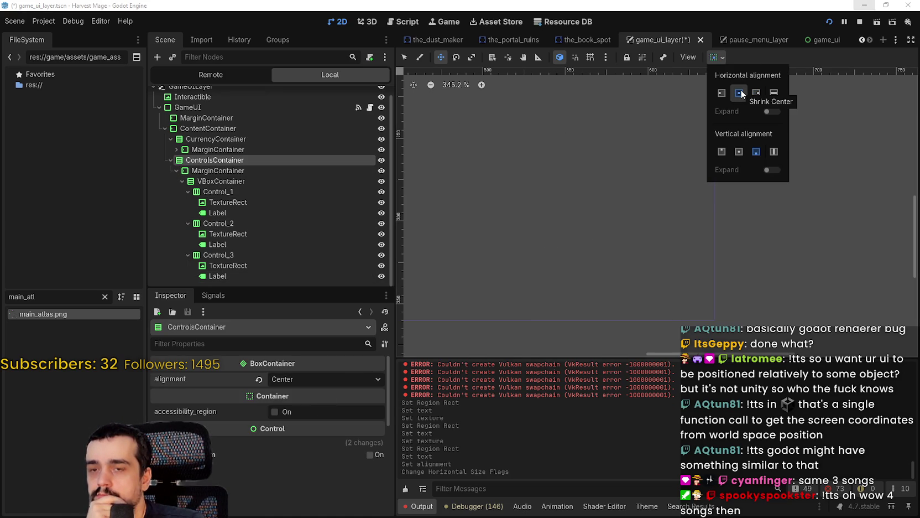
left_click(758, 93)
left_click(739, 152)
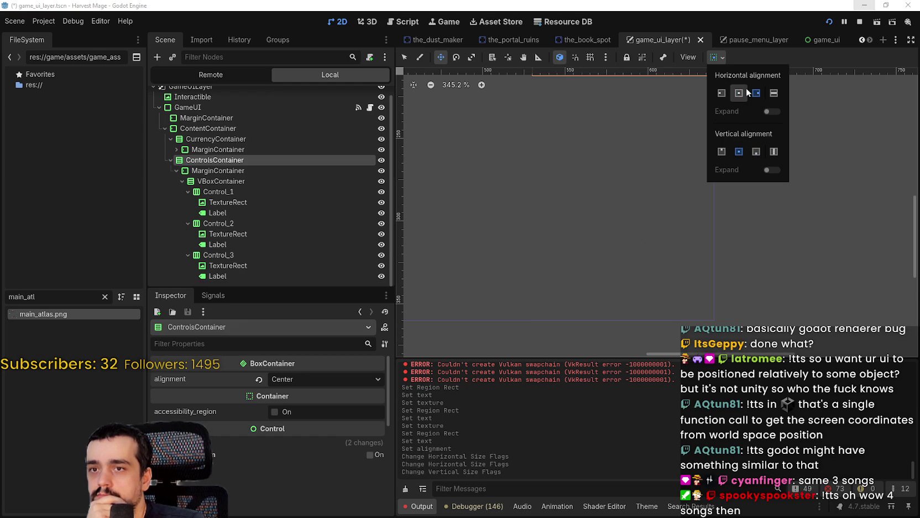
left_click(761, 151)
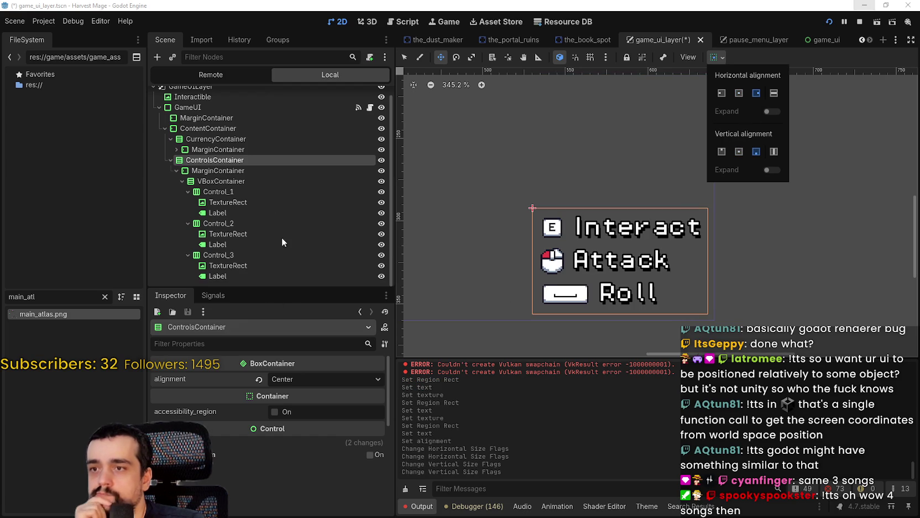
Step: Set the VBoxContainer's alignment to Center
left_click(246, 171)
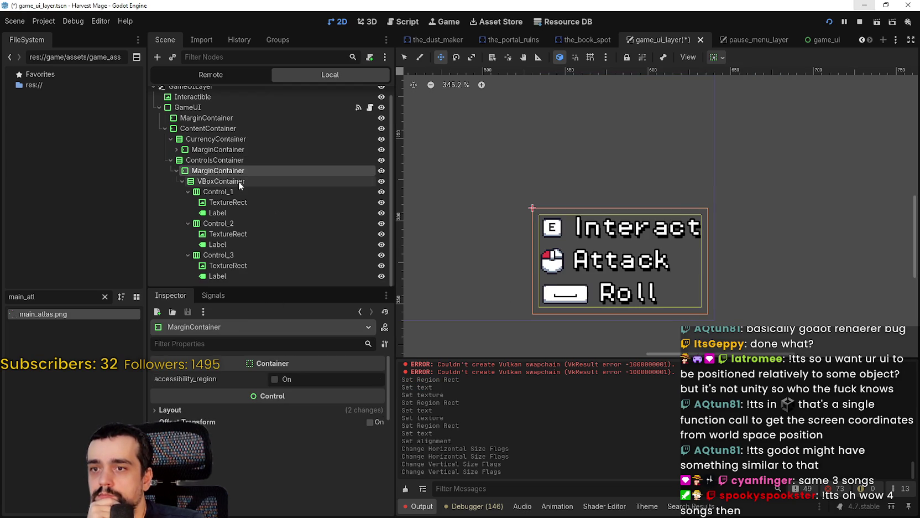
left_click(239, 181)
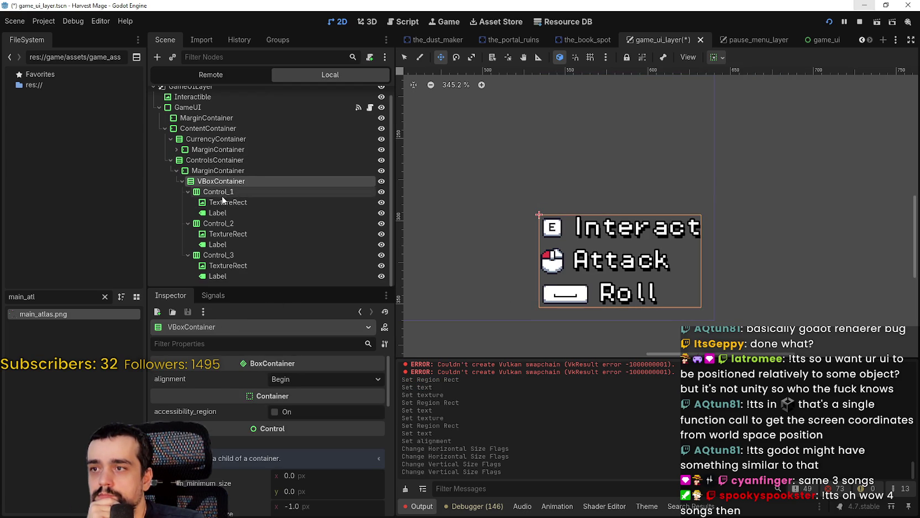
left_click(188, 193)
left_click(315, 381)
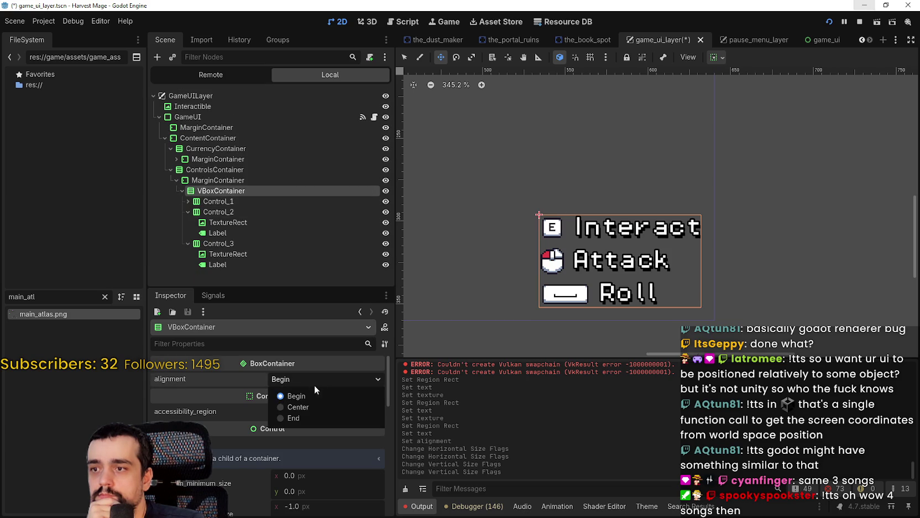
left_click(304, 407)
Step: Collapse the row nodes and check Control_1–3 and the VBoxContainer one by one
left_click(188, 211)
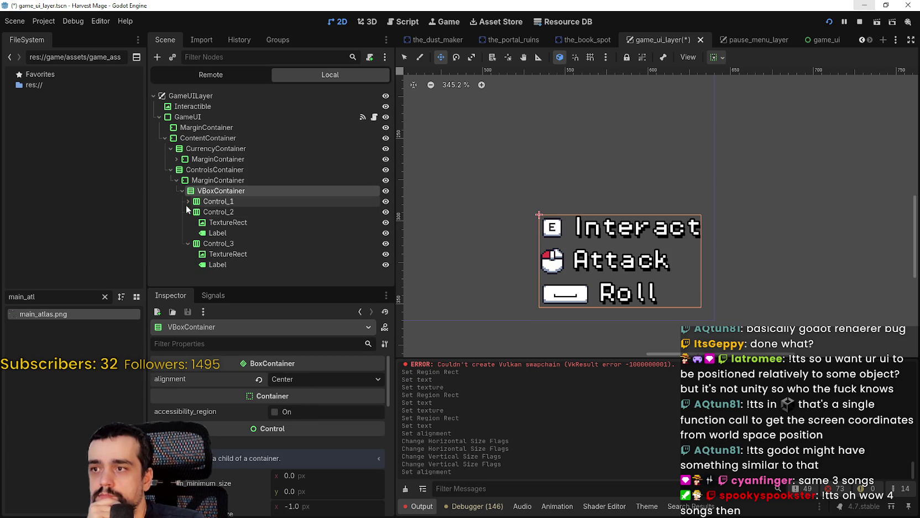
left_click(218, 233)
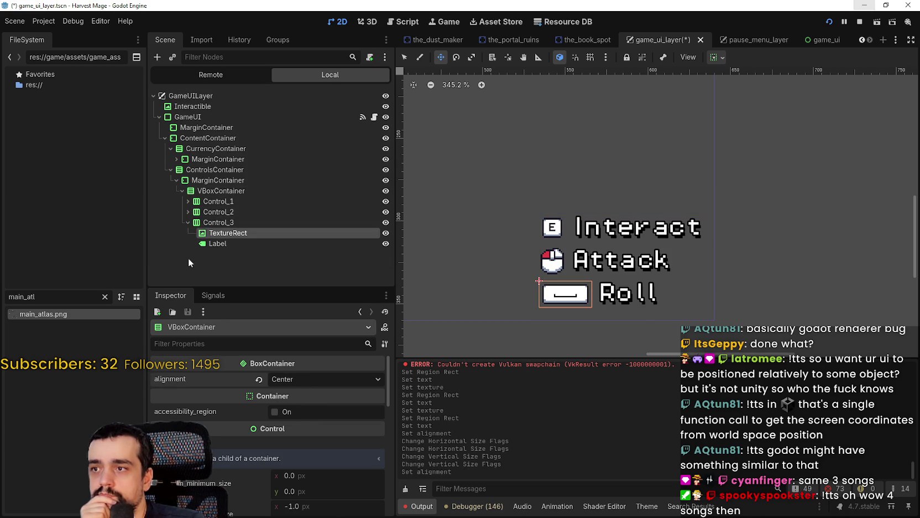
left_click(188, 223)
left_click(216, 223)
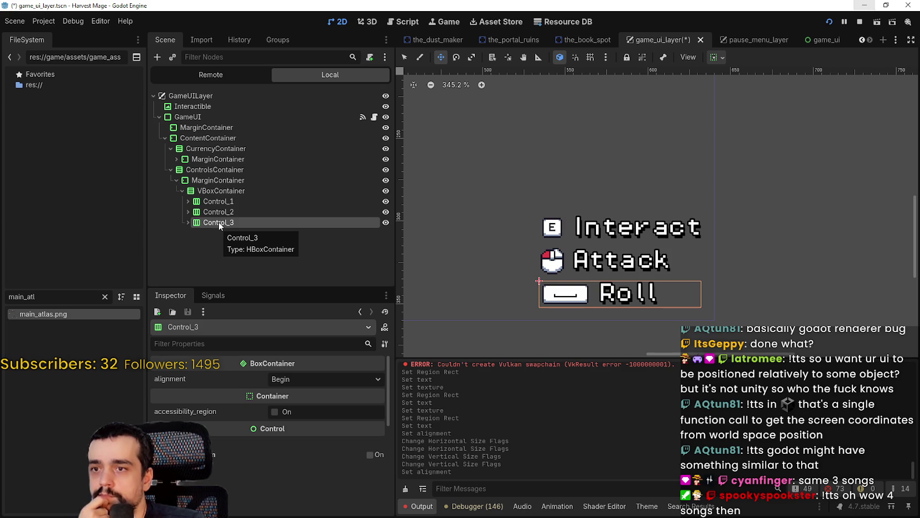
left_click(222, 213)
left_click(223, 202)
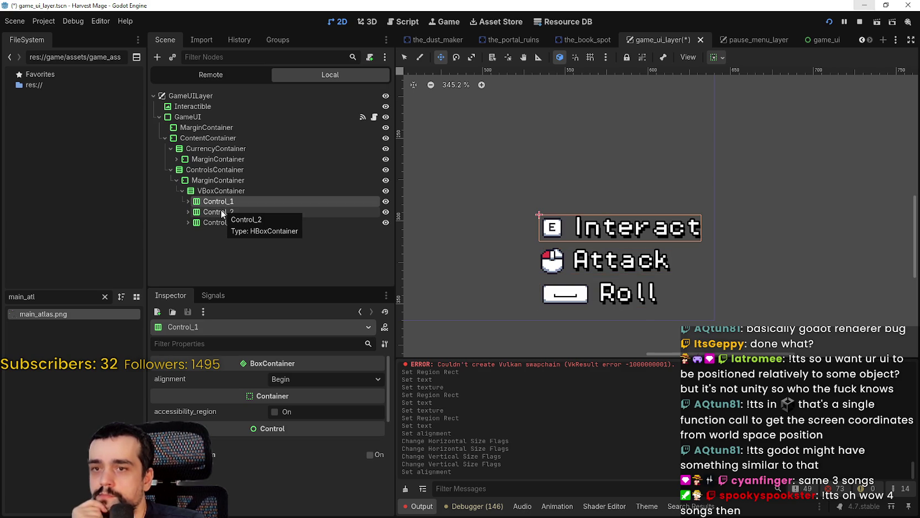
left_click(221, 213)
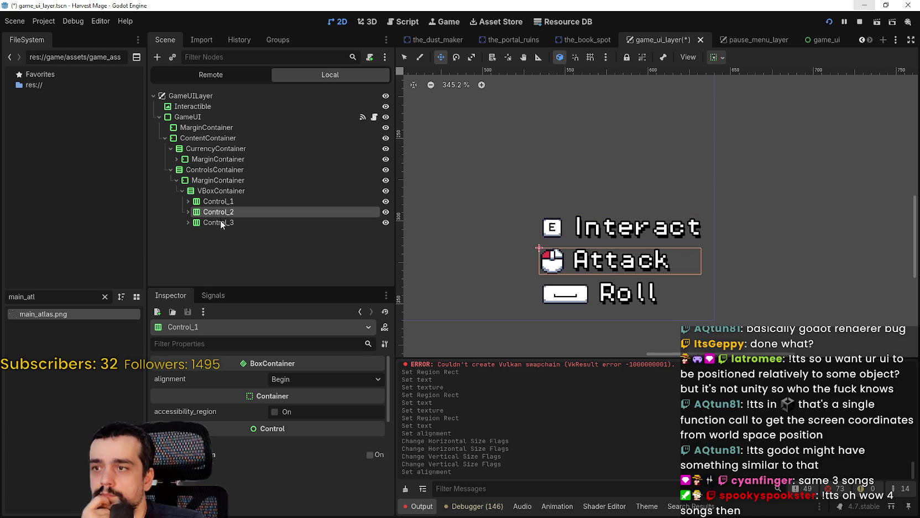
left_click(223, 221)
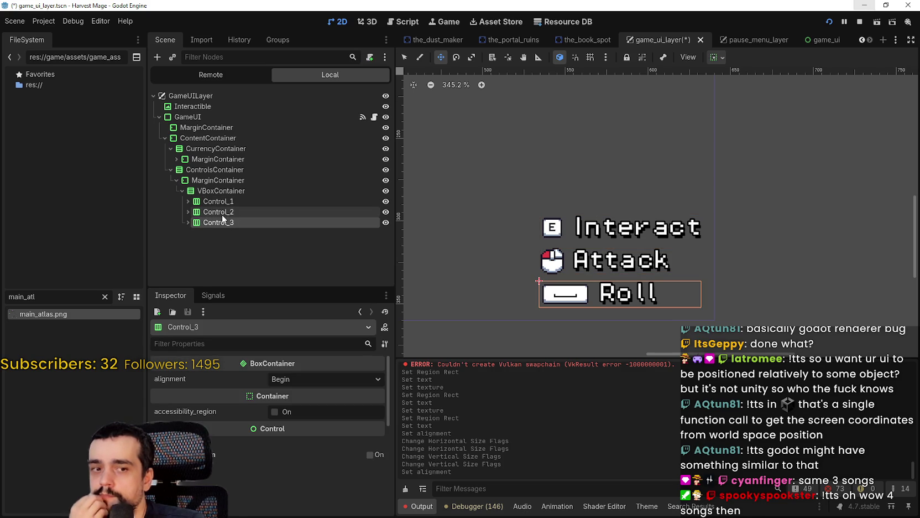
left_click(224, 213)
left_click(229, 193)
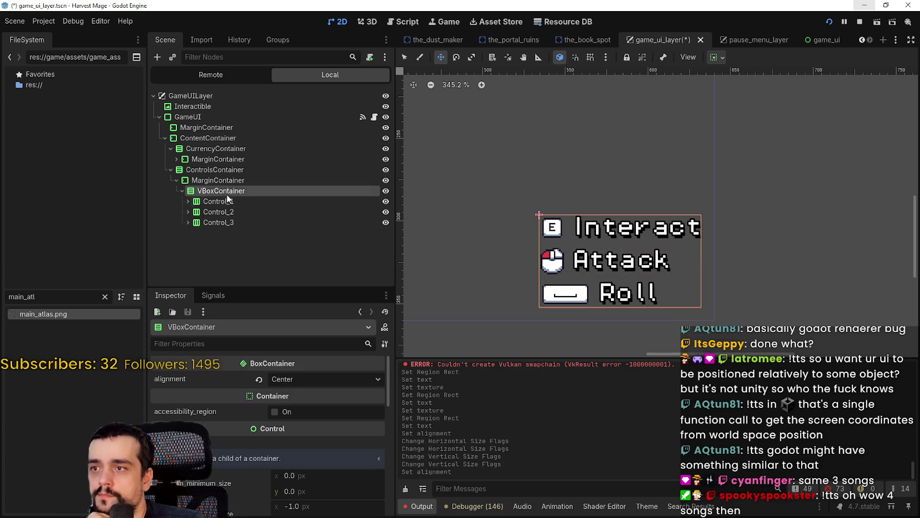
Step: Set the VBoxContainer's container sizing to Begin horizontally and vertically
left_click(715, 57)
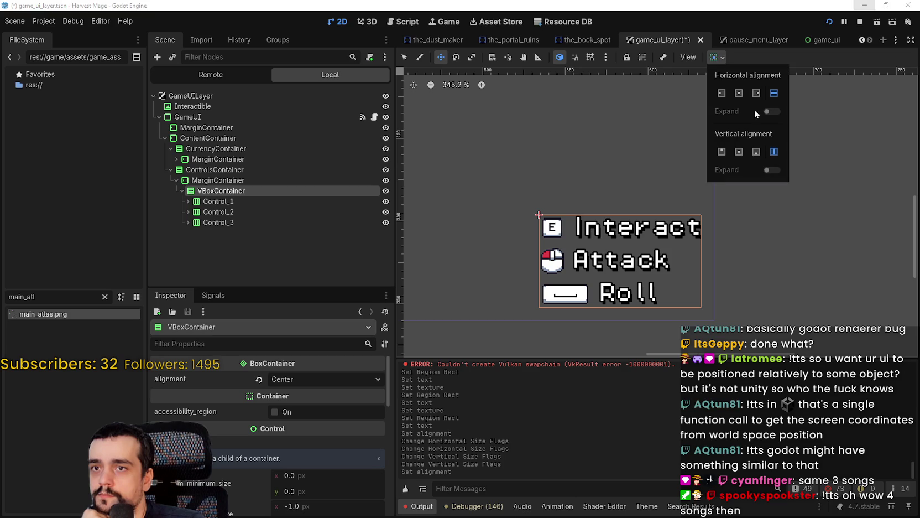
left_click(739, 93)
left_click(738, 152)
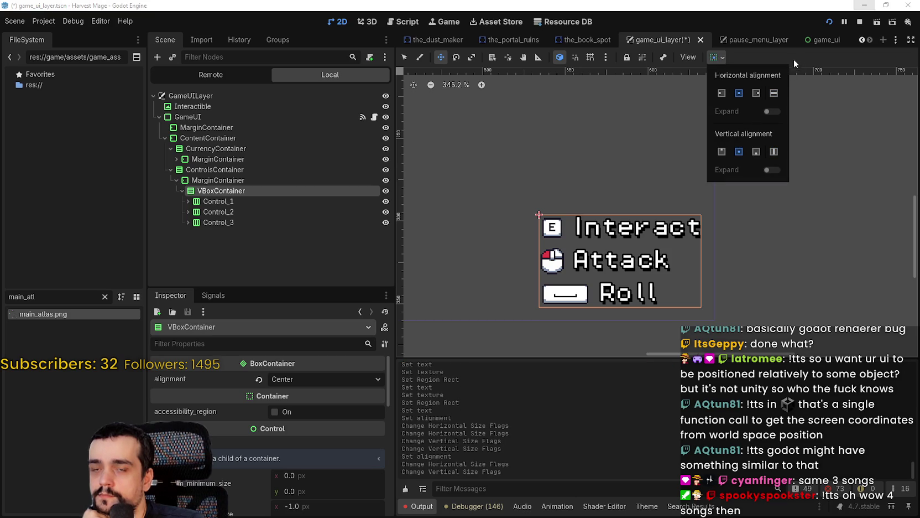
left_click(716, 93)
left_click(718, 152)
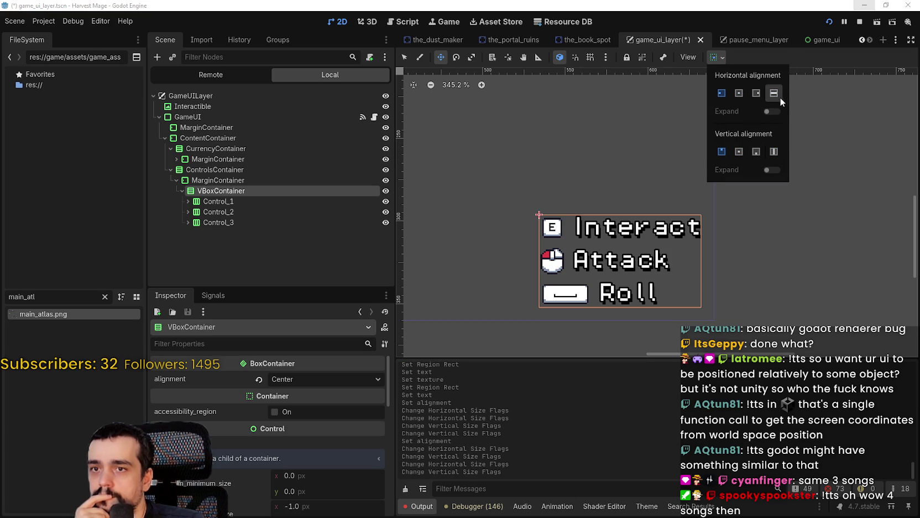
left_click(797, 58)
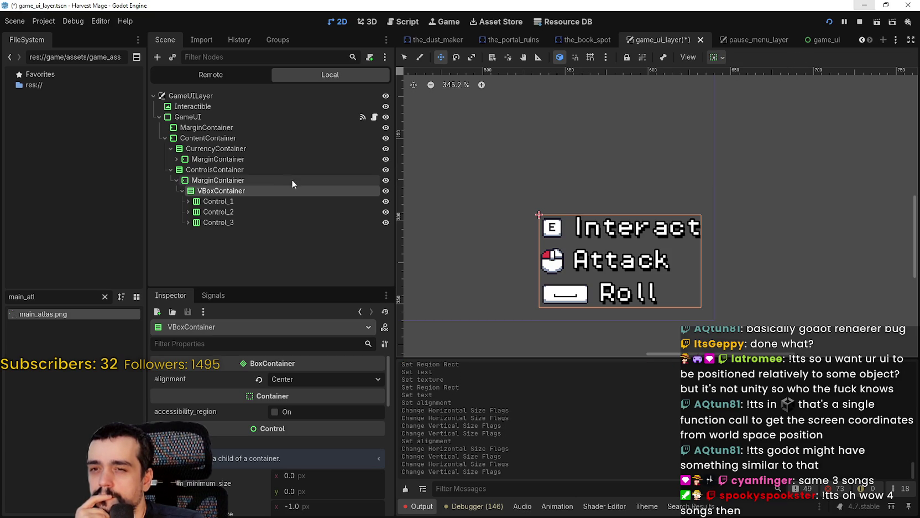
Step: Set Center alignment on the Roll, Attack and Interact rows
left_click(258, 201)
left_click(254, 213)
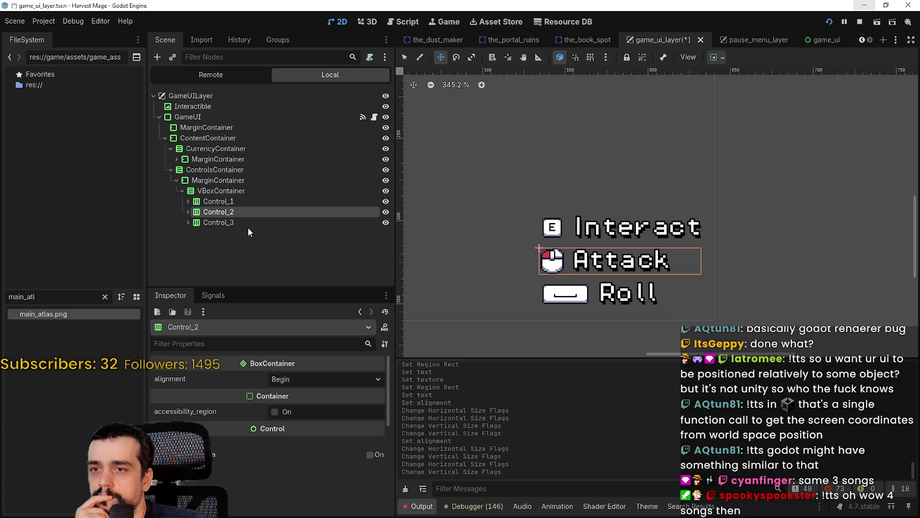
left_click(242, 223)
left_click(308, 379)
left_click(309, 406)
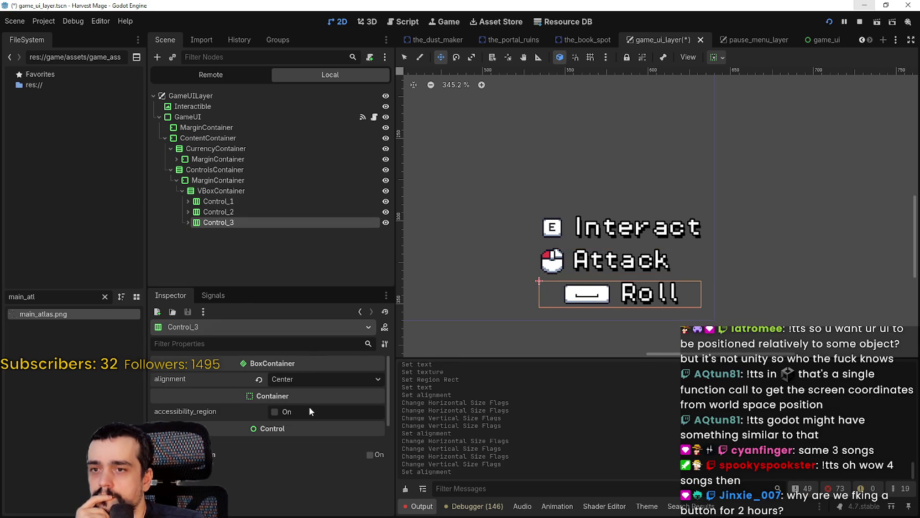
left_click(264, 211)
left_click(302, 381)
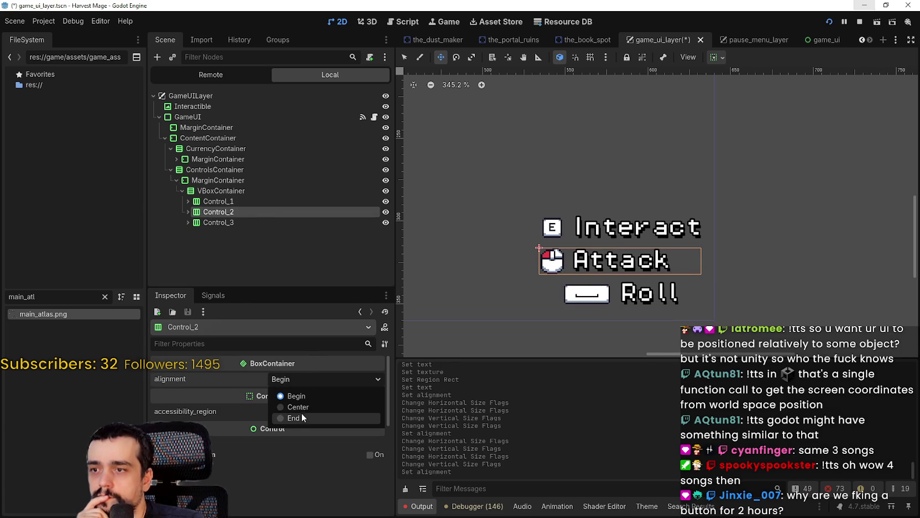
left_click(304, 409)
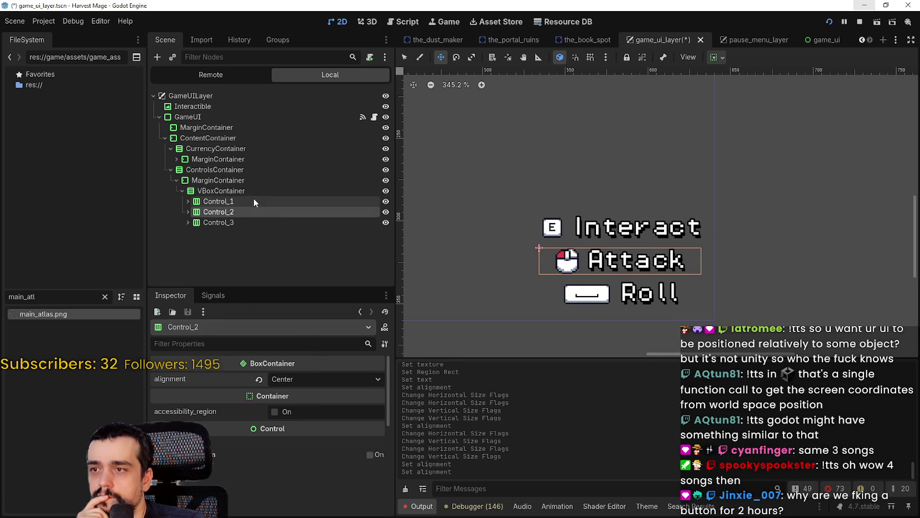
left_click(253, 201)
left_click(325, 379)
left_click(317, 408)
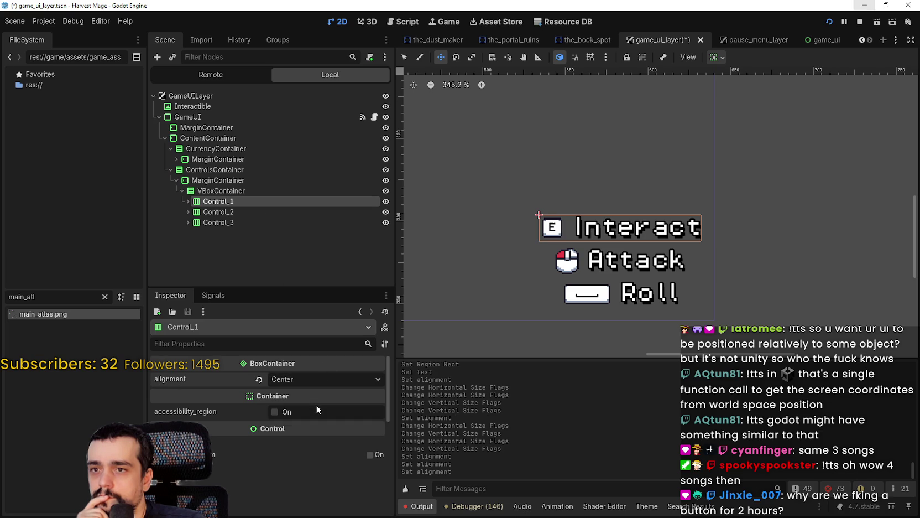
scroll(735, 256, "down", 3)
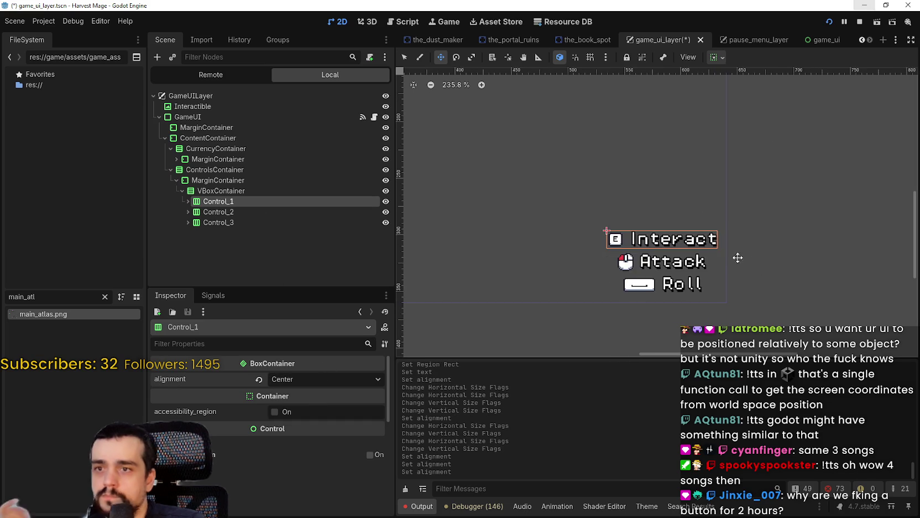
Step: Save the game_ui_layer scene with the controls list's MarginContainer selected
left_click(250, 183)
key("ctrl+s")
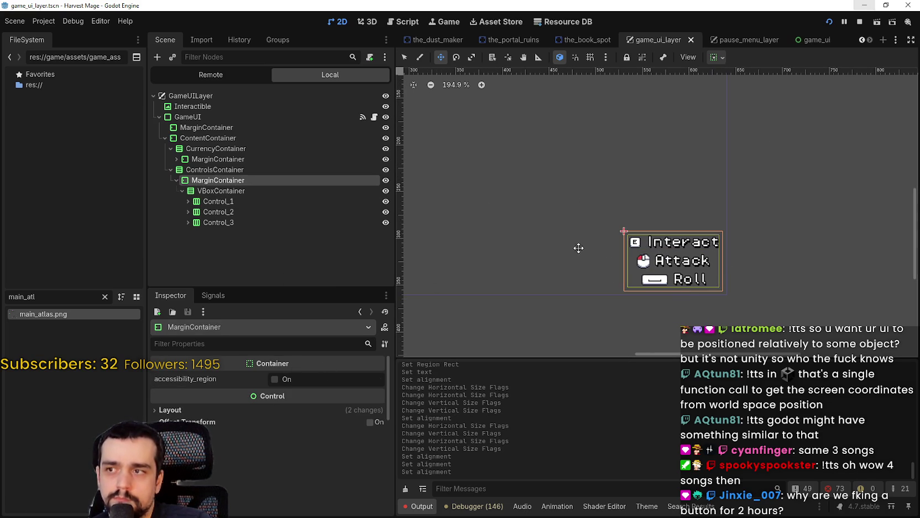
scroll(664, 271, "up", 7)
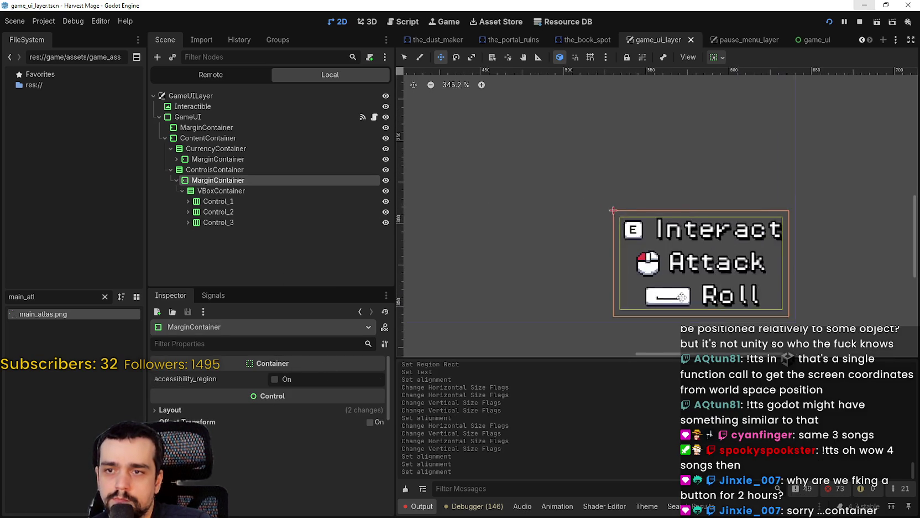
key("ctrl+s")
scroll(708, 270, "down", 4)
scroll(545, 207, "down", 4)
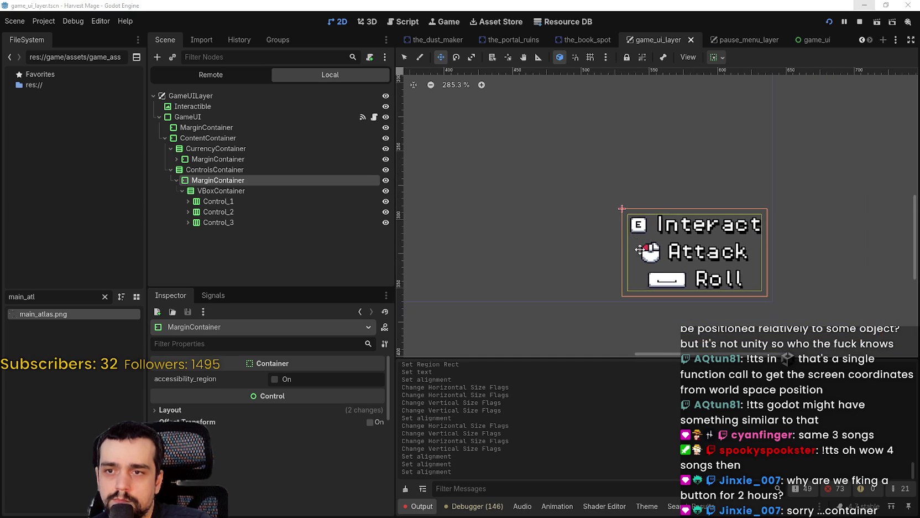
Step: Inspect the ControlsContainer node, then select the Interactible prompt node
left_click(278, 170)
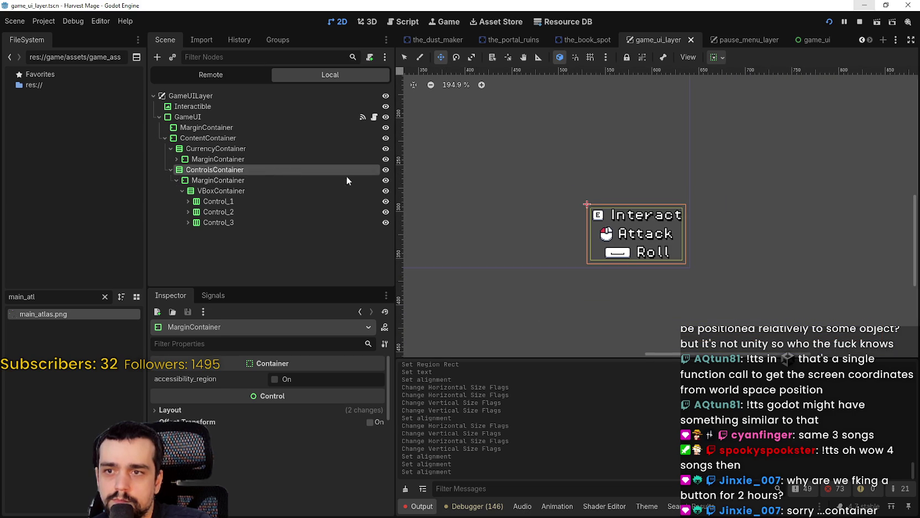
scroll(664, 238, "down", 4)
scroll(612, 185, "up", 3)
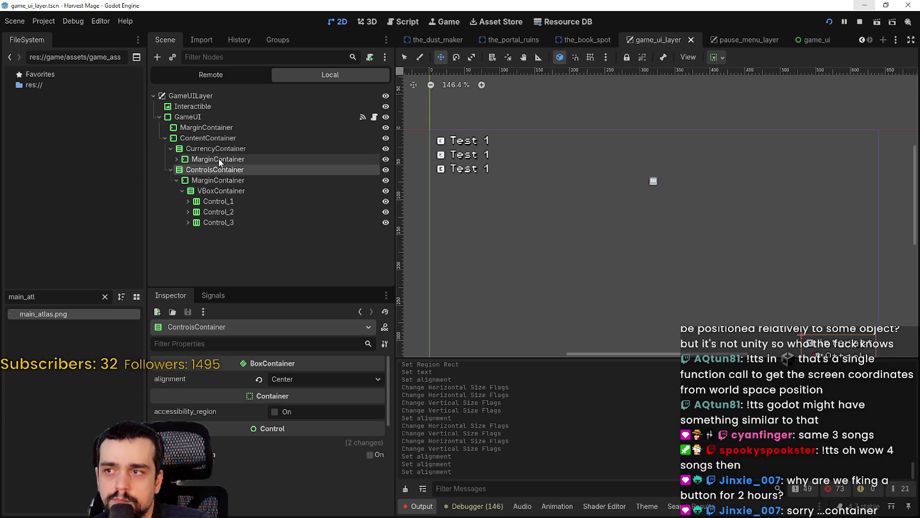
left_click_drag(636, 213, 617, 216)
scroll(626, 193, "up", 3)
left_click(193, 106)
scroll(276, 397, "up", 5)
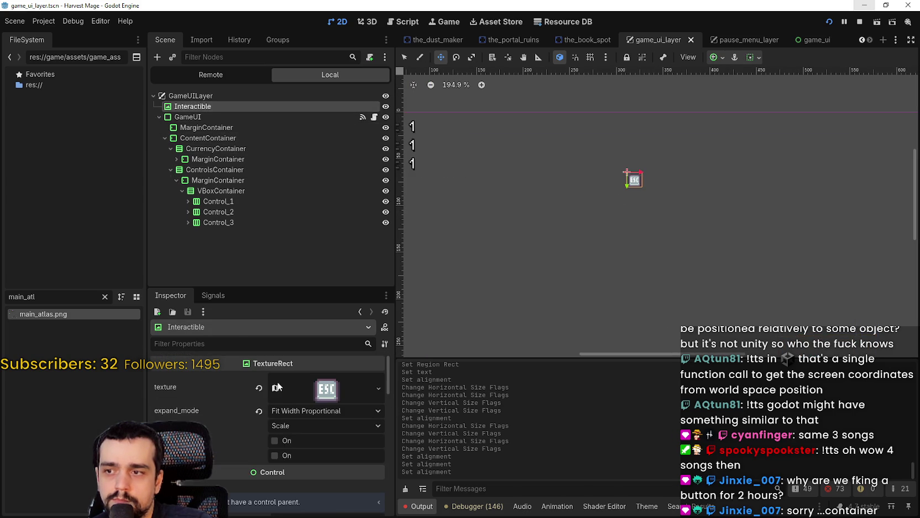
Step: Expand the Interactible's ESC atlas texture details in the Inspector
left_click(280, 391)
left_click(269, 391)
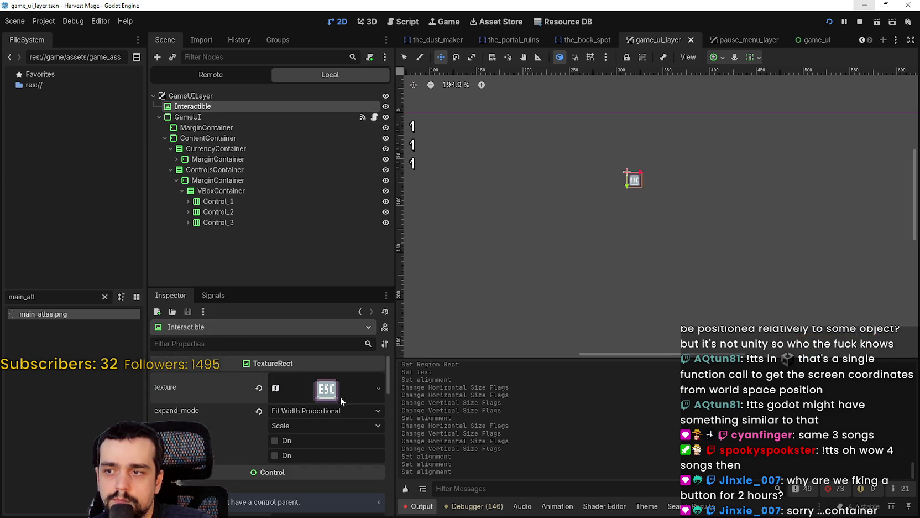
left_click(290, 388)
scroll(284, 435, "down", 3)
Step: Change the Interactible's atlas region to the E key tile and save the scene
left_click(280, 441)
scroll(492, 274, "down", 5)
scroll(548, 267, "up", 5)
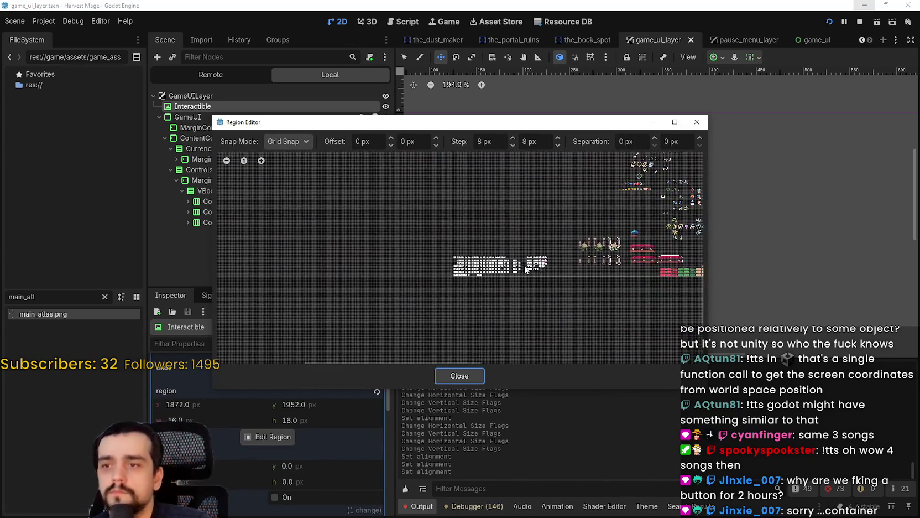
scroll(526, 269, "up", 8)
left_click_drag(471, 270, 425, 212)
scroll(423, 255, "up", 1)
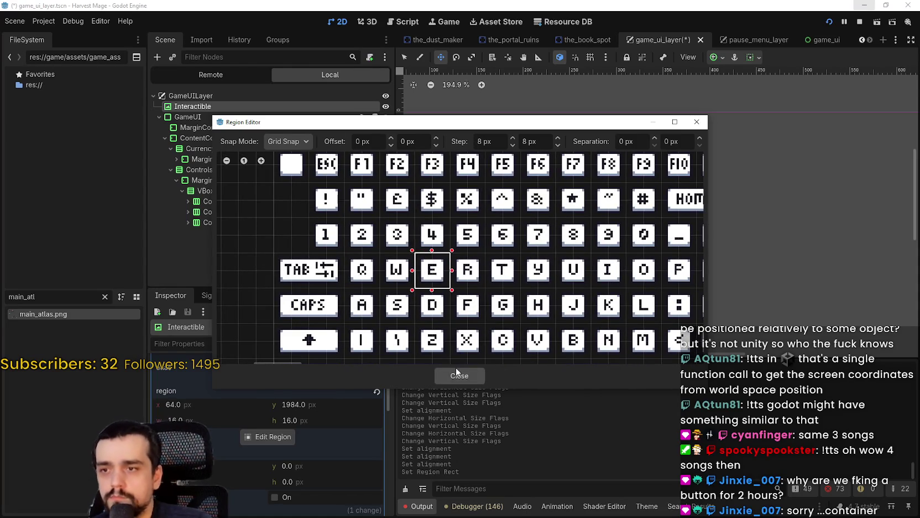
left_click(459, 376)
scroll(348, 397, "up", 3)
key("ctrl+s")
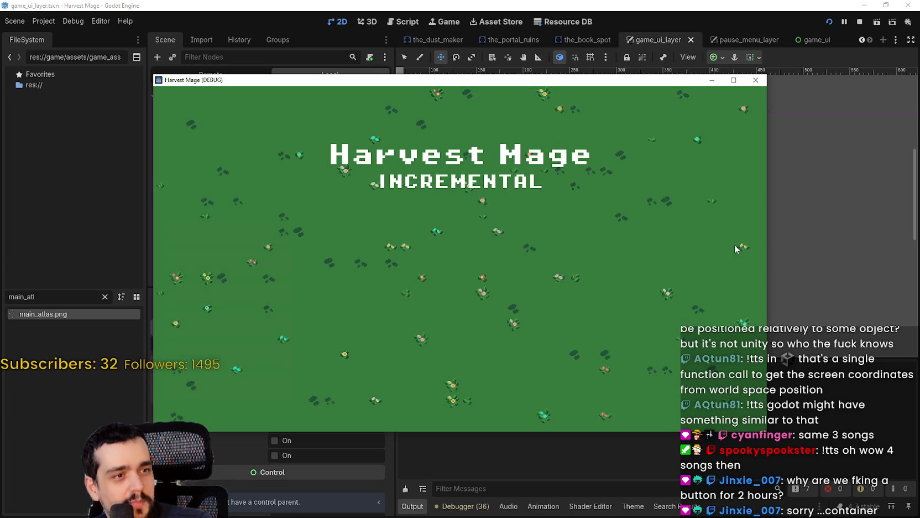
Step: Continue the saved game and walk the player to the brown chest to see the E prompt
left_click(289, 271)
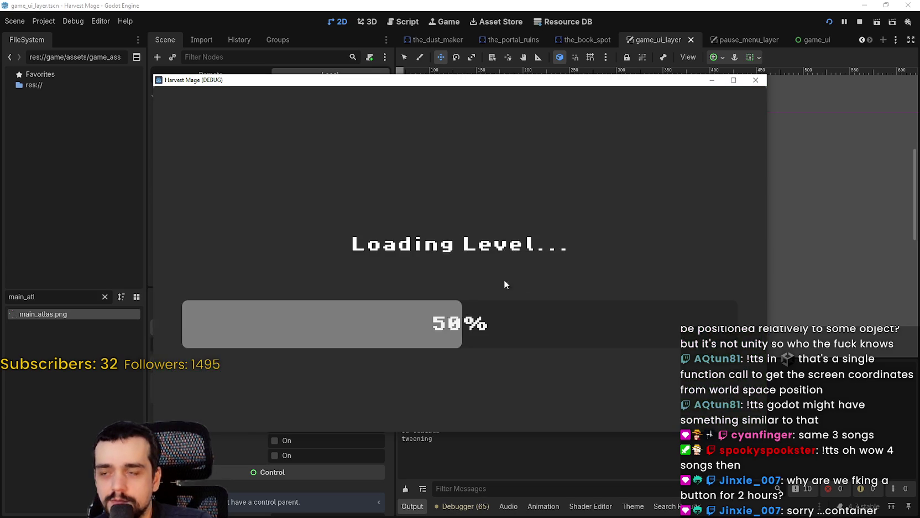
key("s")
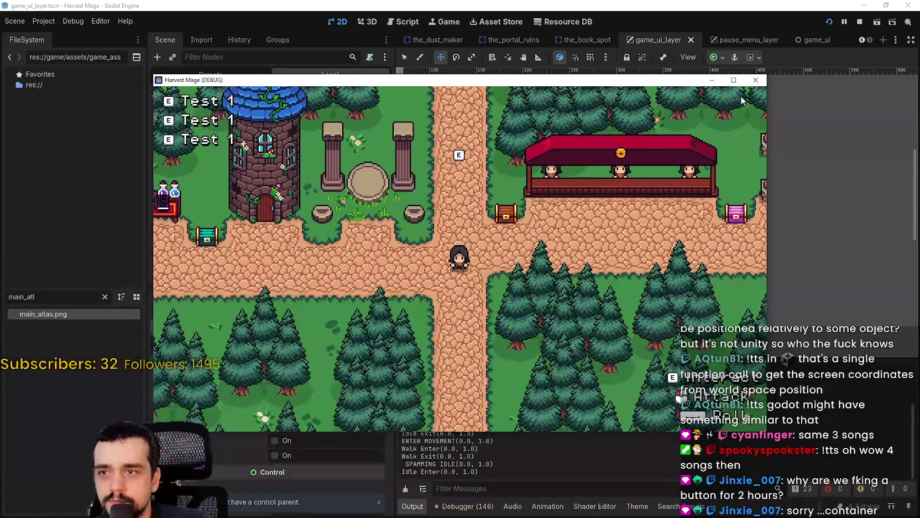
left_click(733, 79)
key("w")
key("d")
key("d")
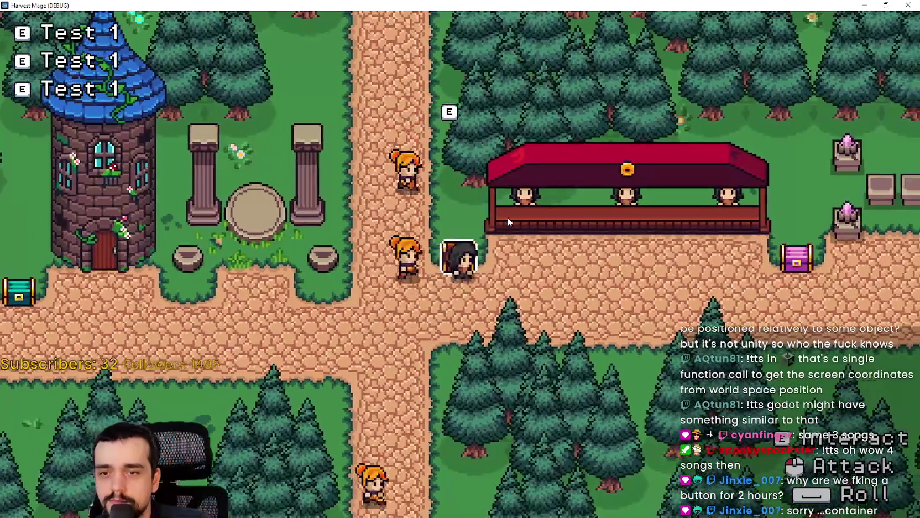
key("d")
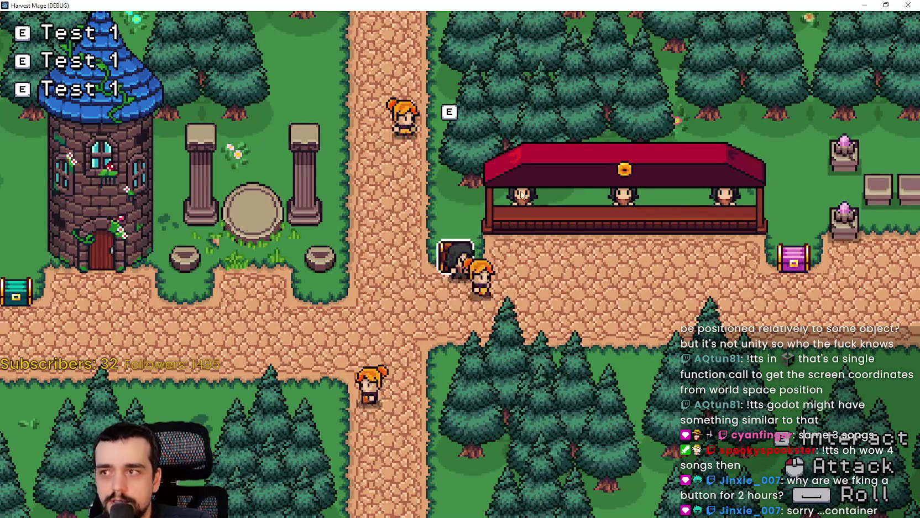
key("w")
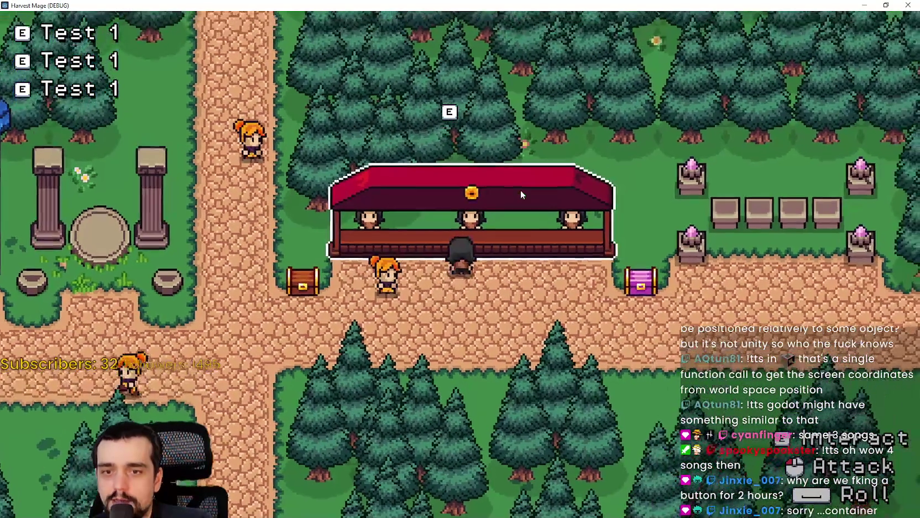
key("a")
key("s")
key("a")
key("w")
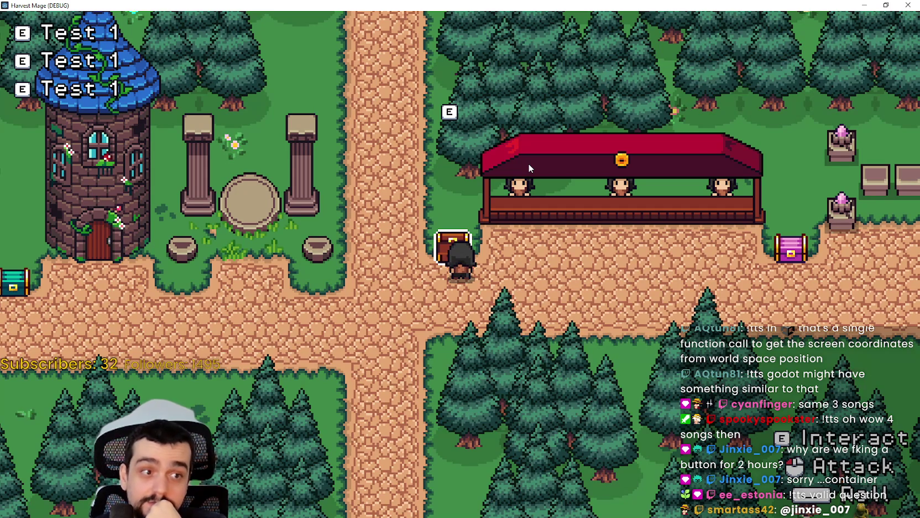
Step: Resize and reposition the game window, then close it to stop debugging
left_click(884, 4)
mouse_move(489, 83)
left_mouse_down()
mouse_move(338, 52)
mouse_move(296, 23)
mouse_move(57, 28)
left_mouse_up()
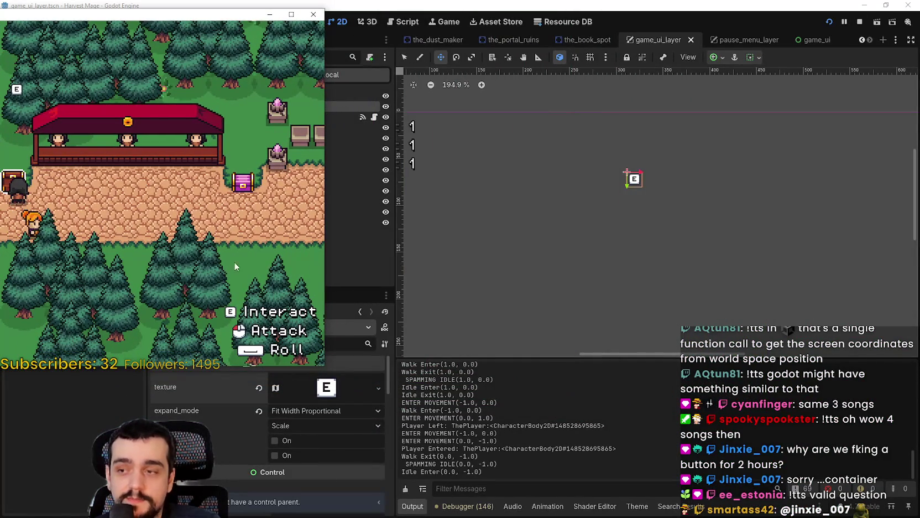
left_click(291, 15)
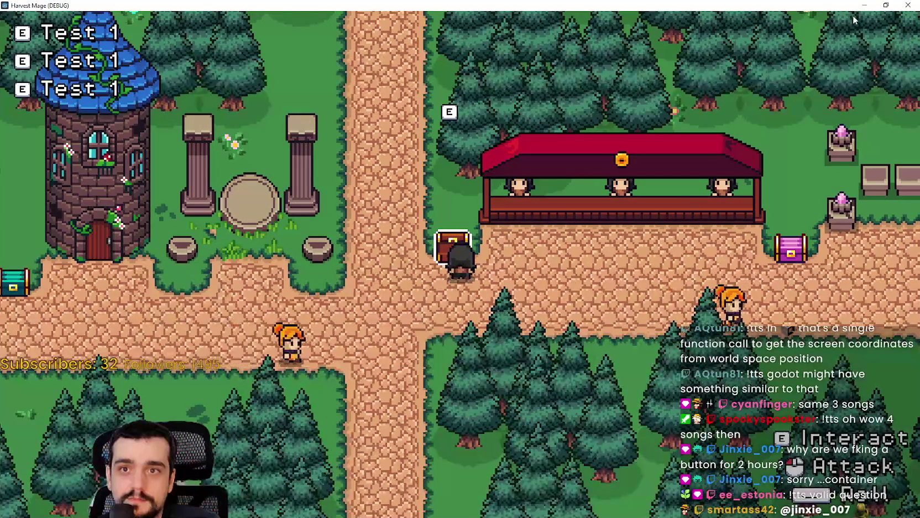
left_click(886, 4)
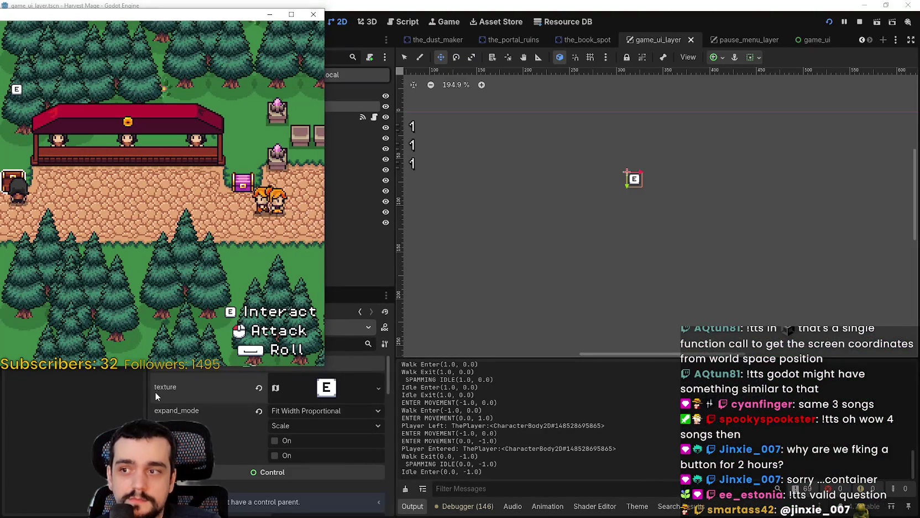
left_click(295, 13)
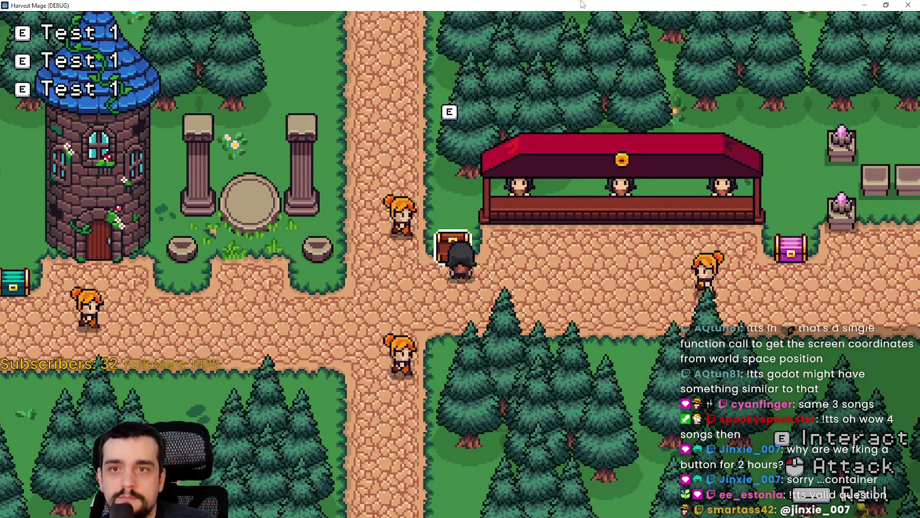
left_click(886, 5)
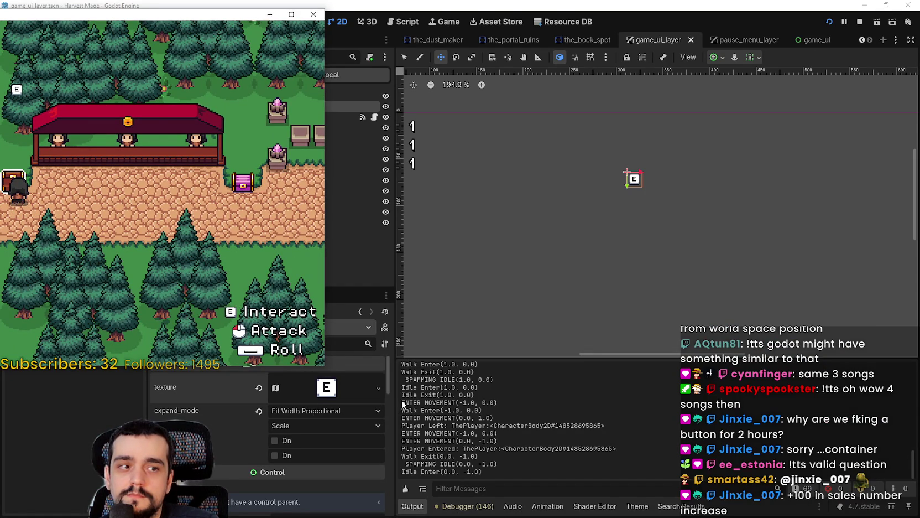
left_click(308, 20)
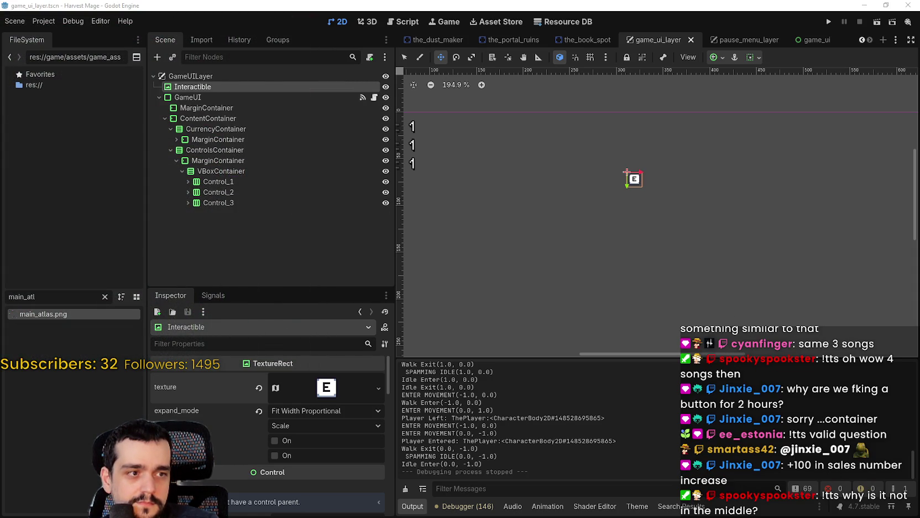
Step: Inspect the E key sprite's pixel edges on main_atlas.png in Aseprite, then return to Godot
key("alt+Tab")
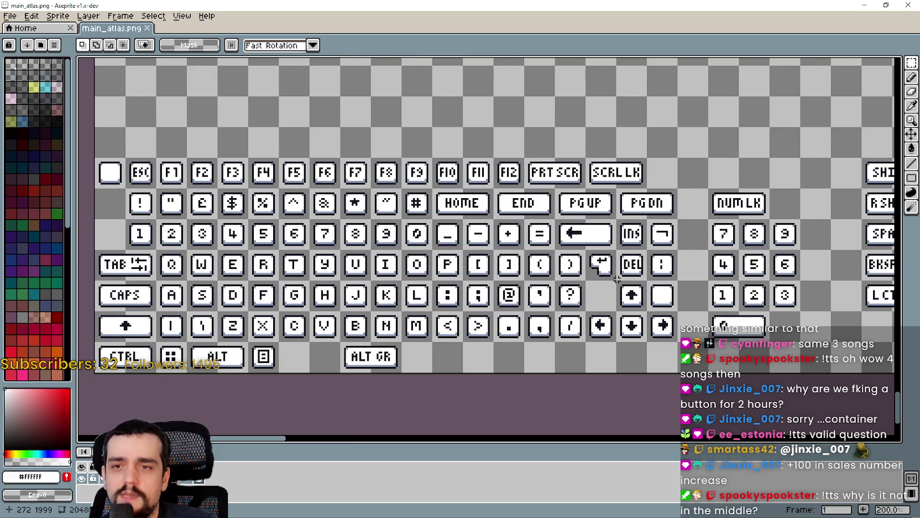
scroll(616, 279, "down", 1)
scroll(641, 302, "up", 2)
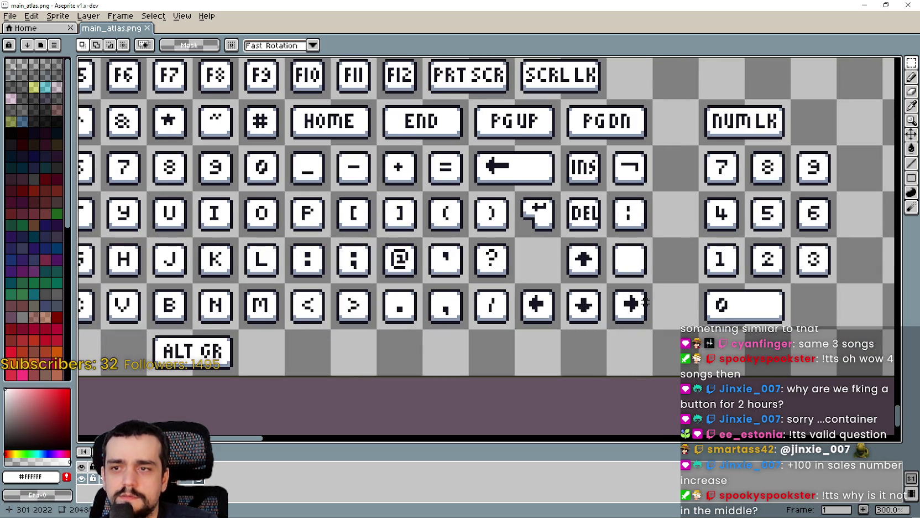
left_click_drag(70, 90, 379, 196)
scroll(214, 163, "up", 3)
scroll(220, 178, "down", 3)
mouse_move(222, 177)
left_mouse_down()
mouse_move(324, 136)
mouse_move(481, 271)
mouse_move(479, 304)
left_mouse_up()
scroll(409, 325, "up", 4)
scroll(315, 127, "up", 3)
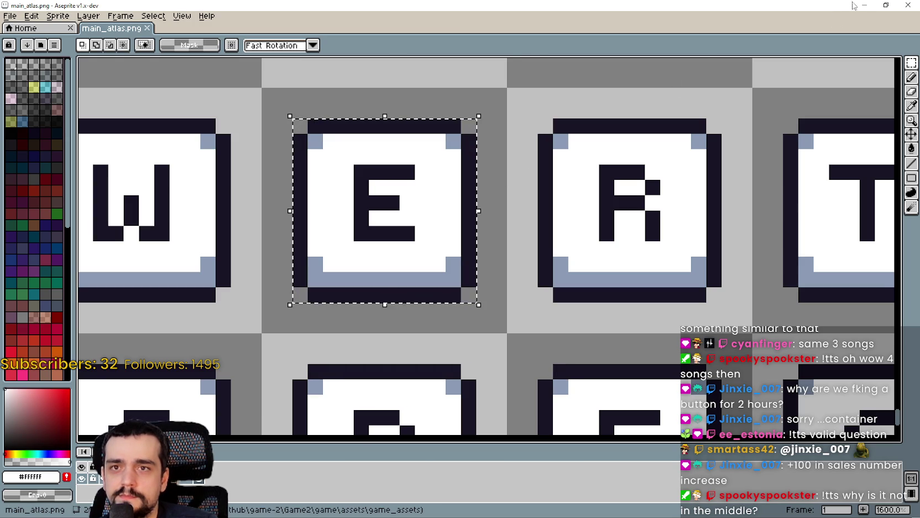
key("alt+Tab")
scroll(691, 180, "down", 2)
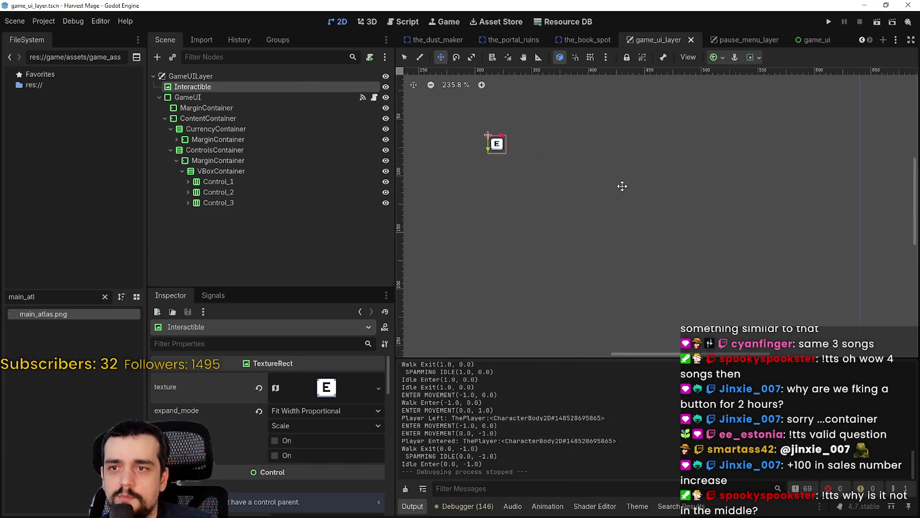
Step: Select Control_1's E icon TextureRect and set its region editor snapping to Pixel Snap
scroll(520, 211, "up", 5)
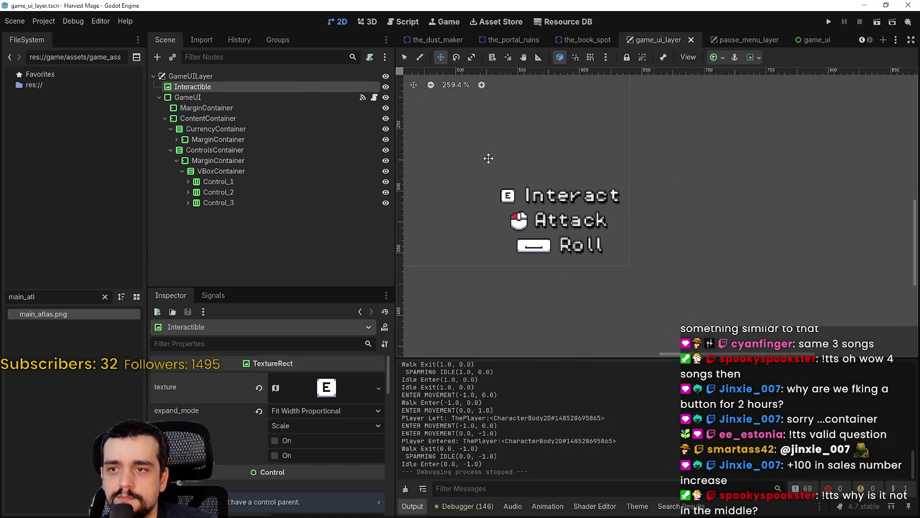
left_click(188, 182)
left_click(199, 202)
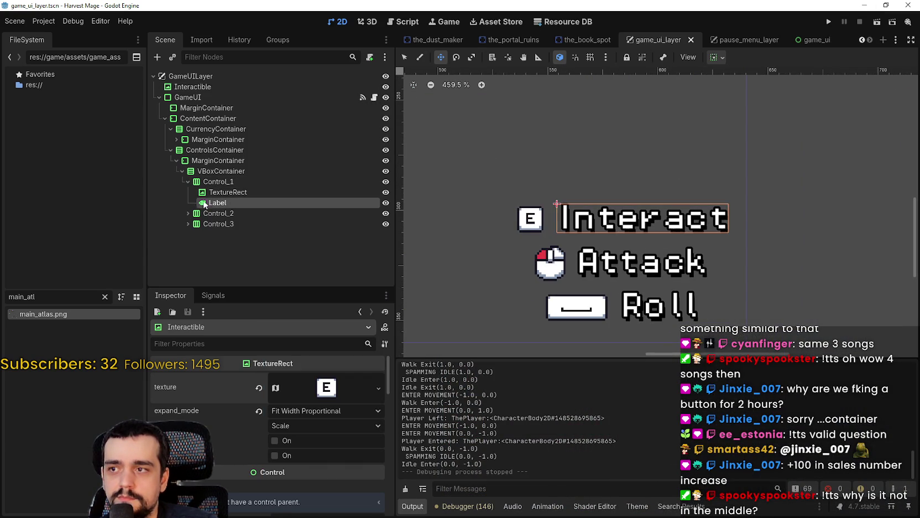
left_click(213, 192)
scroll(327, 466, "down", 3)
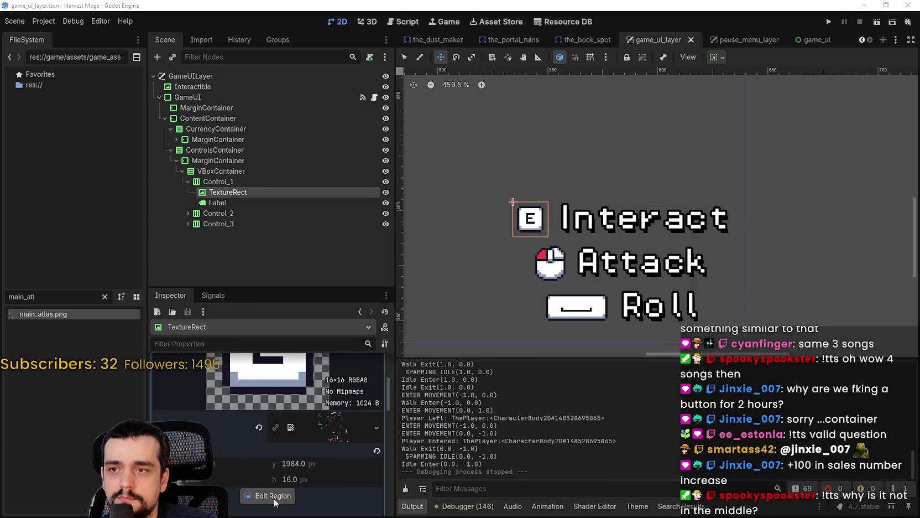
left_click(273, 497)
scroll(446, 241, "down", 5)
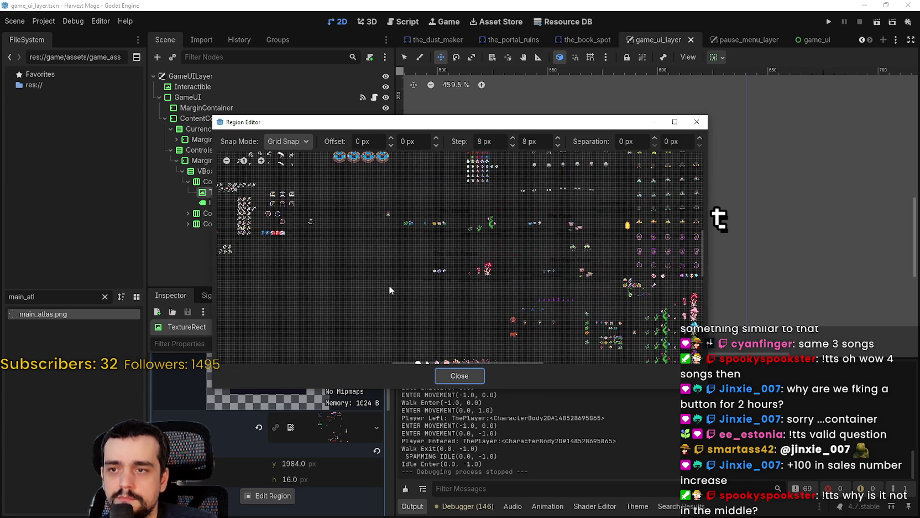
scroll(494, 345, "up", 5)
scroll(495, 343, "up", 6)
left_click(282, 141)
left_click(284, 168)
Step: Trim the E icon's atlas region edges to a tight 12×12 crop around the key
scroll(493, 294, "up", 3)
scroll(492, 294, "up", 1)
left_click_drag(492, 294, 464, 300)
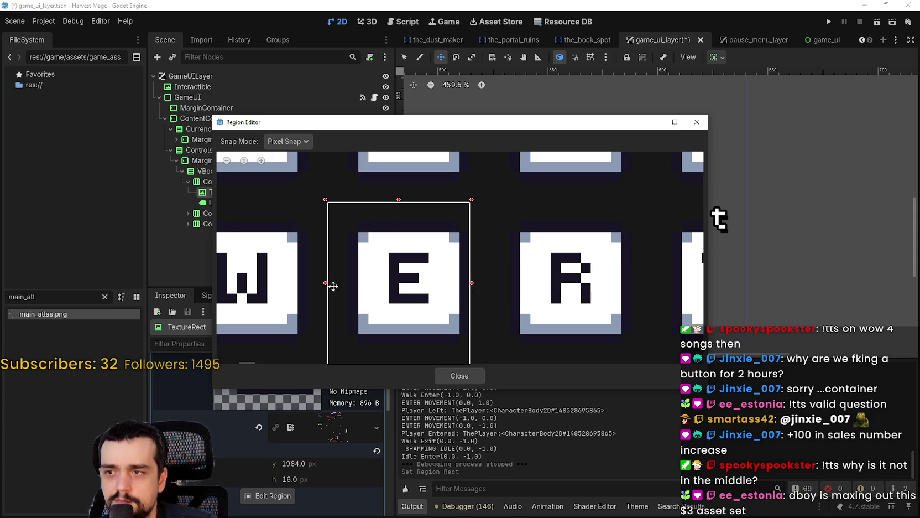
left_click_drag(326, 282, 347, 284)
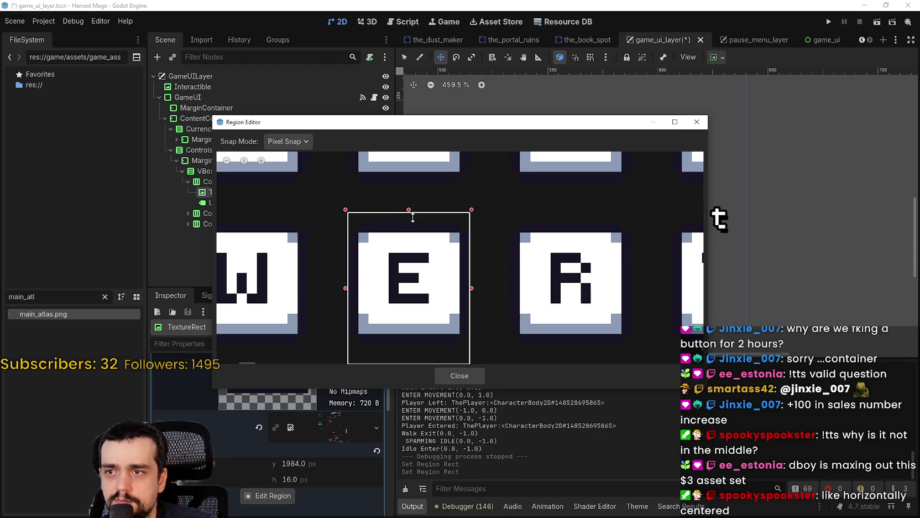
left_click_drag(412, 213, 414, 223)
left_click_drag(417, 346, 414, 306)
left_click(457, 370)
scroll(549, 224, "up", 5)
scroll(549, 224, "down", 6)
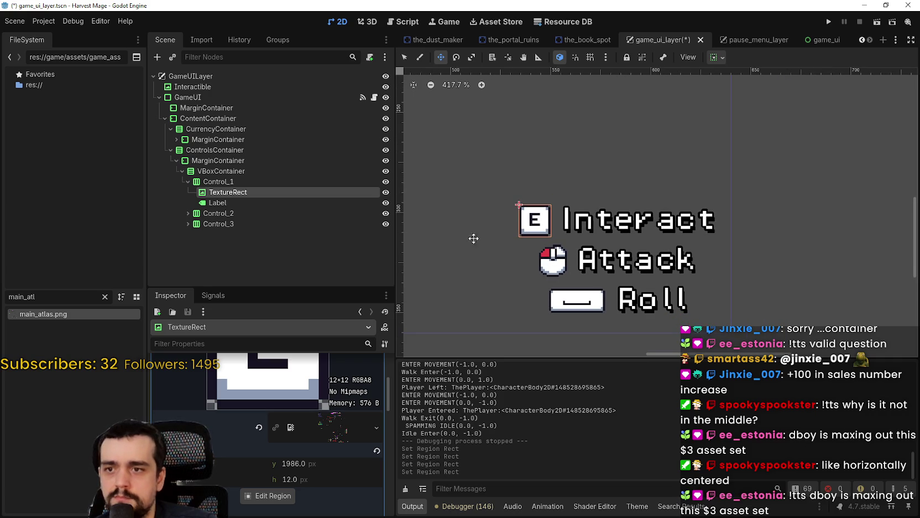
Step: Look over Control_2's mouse icon, then select Control_3's TextureRect holding the Roll key icon
left_click(188, 214)
left_click(209, 224)
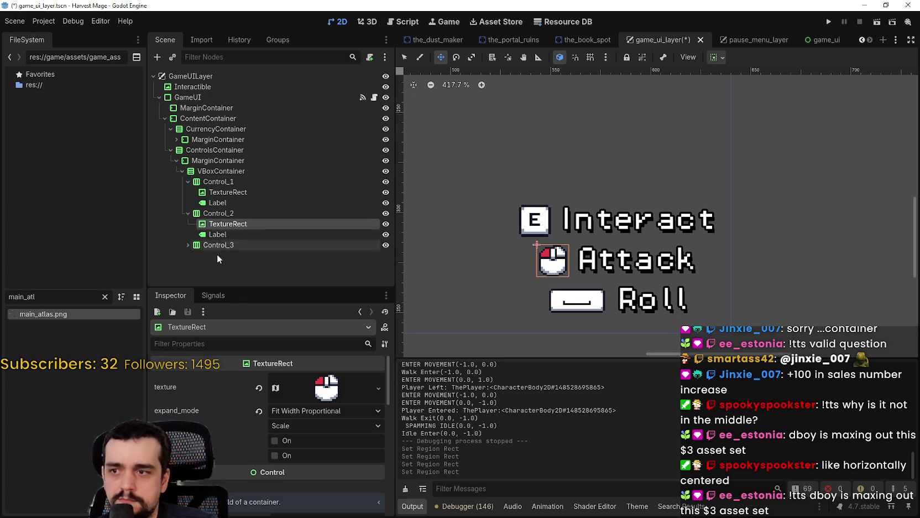
left_click(326, 391)
scroll(326, 394, "down", 2)
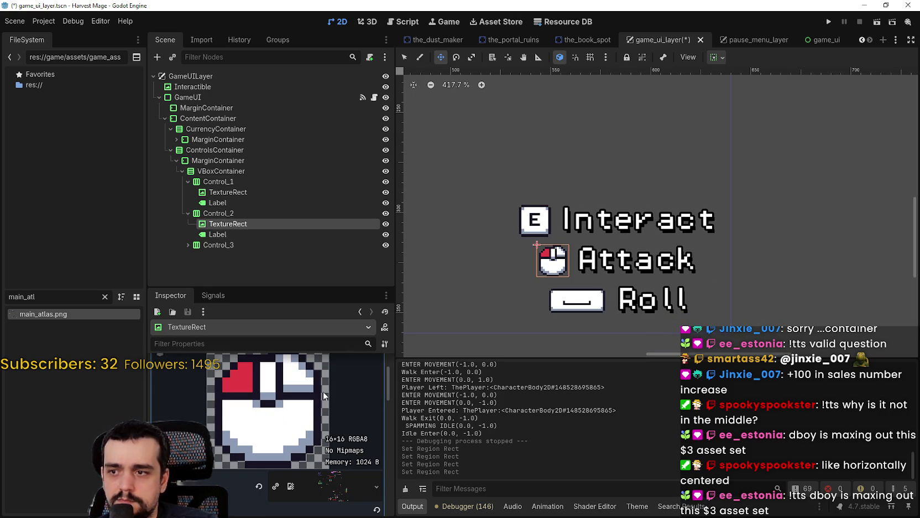
left_click(210, 235)
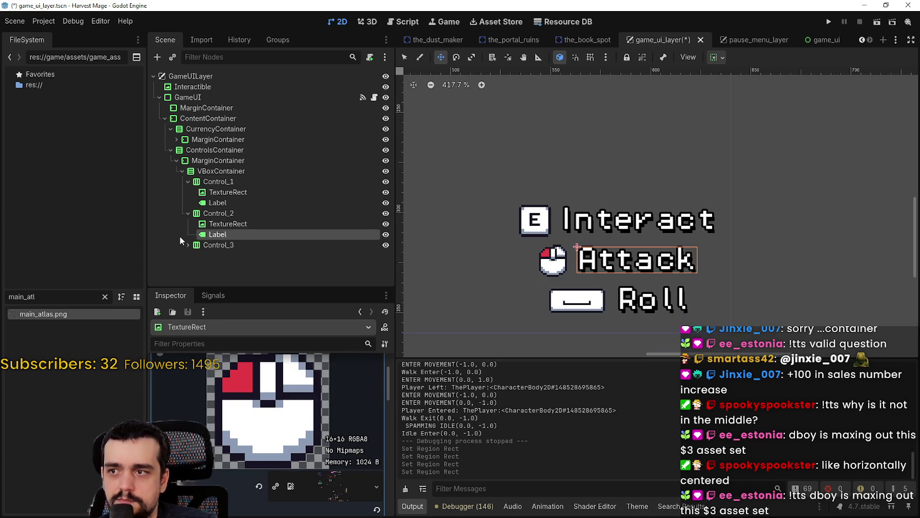
left_click(188, 245)
left_click(231, 256)
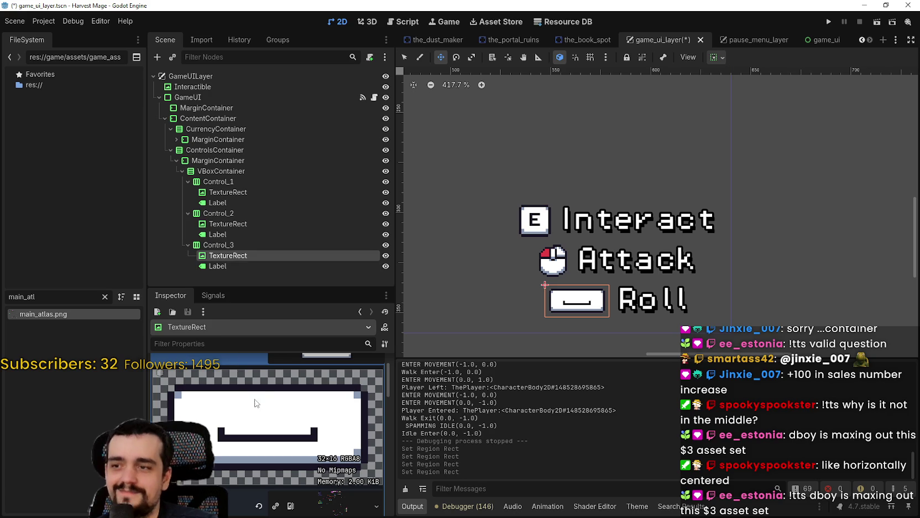
scroll(573, 322, "up", 2)
scroll(538, 249, "up", 3)
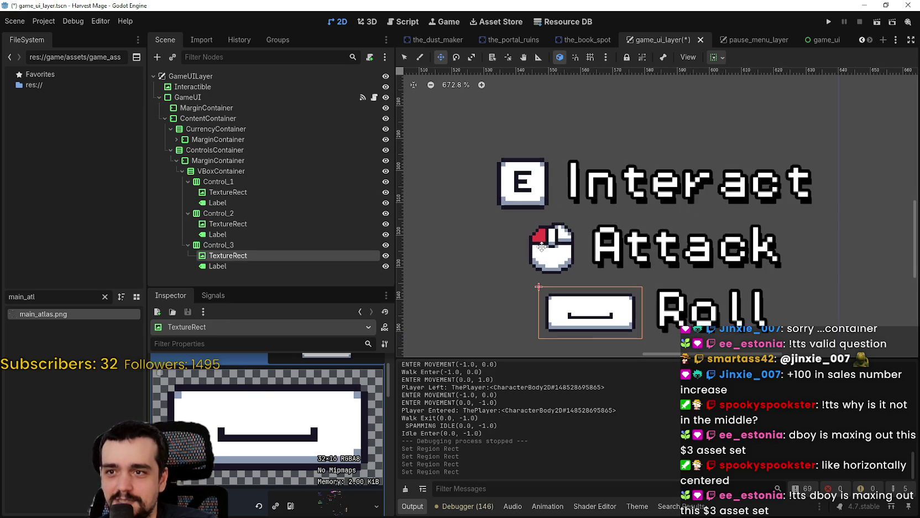
scroll(548, 223, "up", 2)
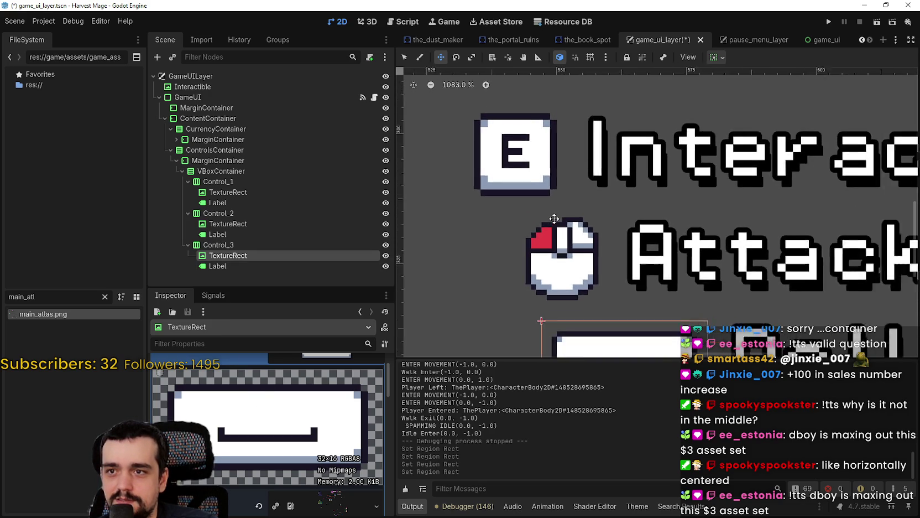
scroll(293, 429, "down", 1)
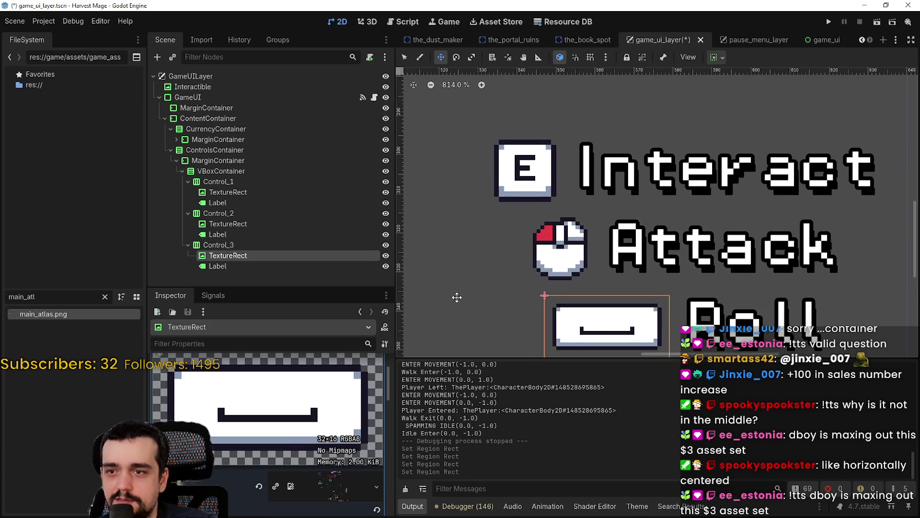
scroll(264, 416, "down", 1)
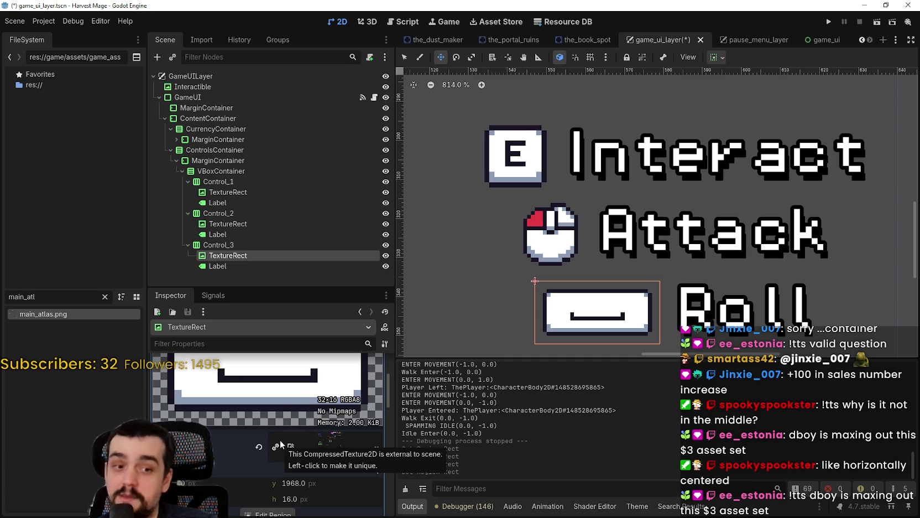
scroll(256, 512, "down", 1)
Step: Open the Roll icon's atlas region editor zoomed onto the space-bar sprite
left_click(271, 477)
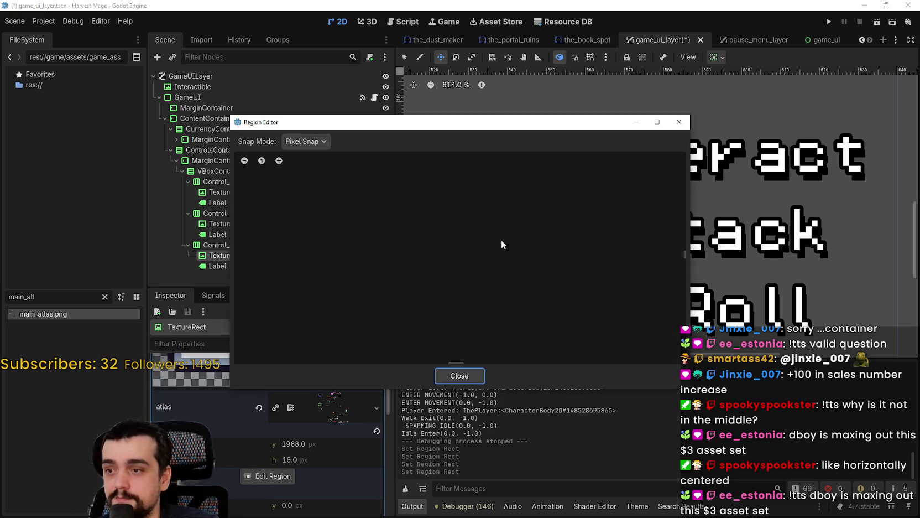
scroll(406, 243, "down", 8)
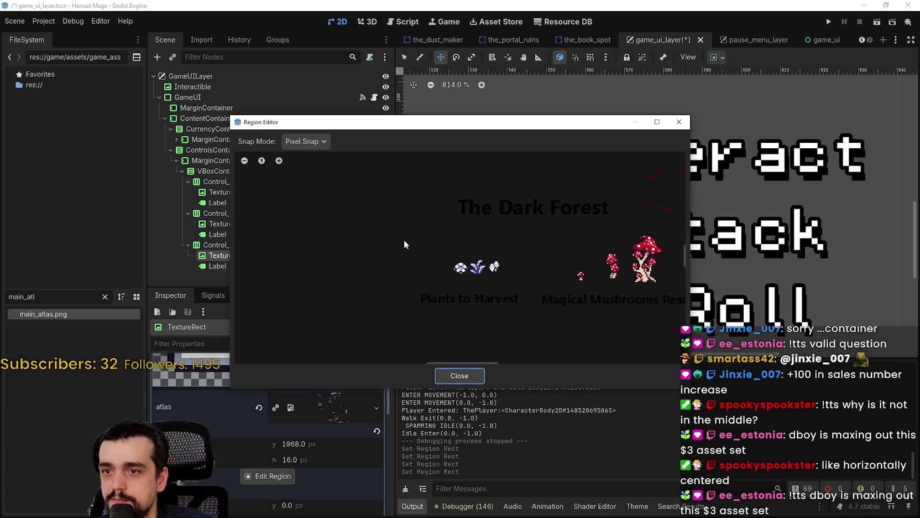
scroll(404, 243, "down", 3)
scroll(400, 270, "up", 3)
scroll(549, 266, "up", 8)
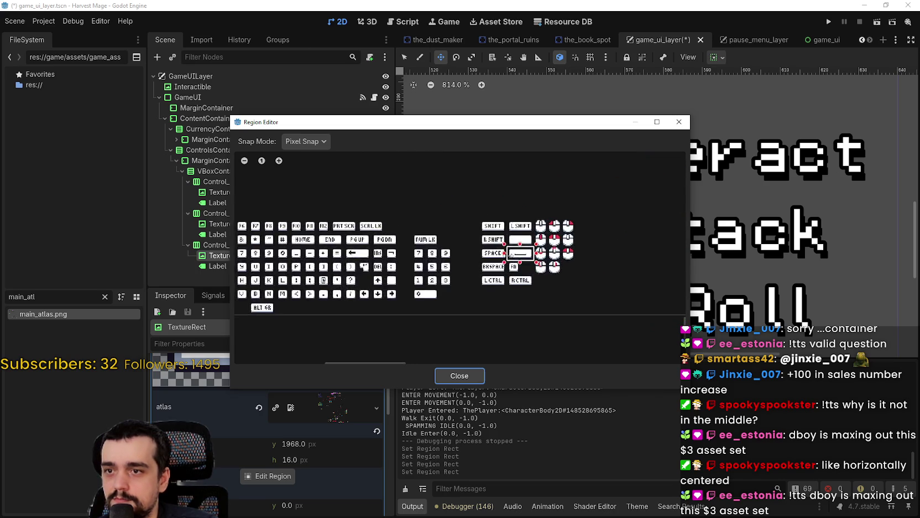
scroll(532, 258, "up", 3)
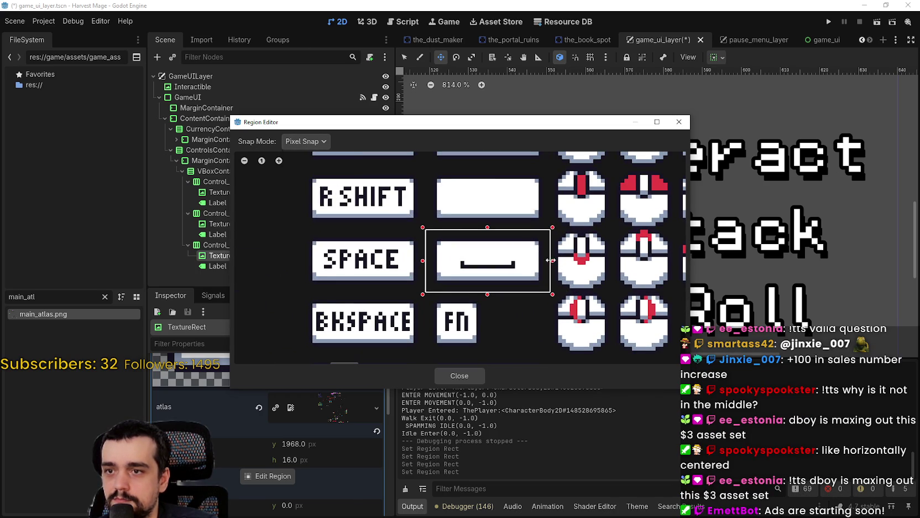
scroll(544, 261, "up", 5)
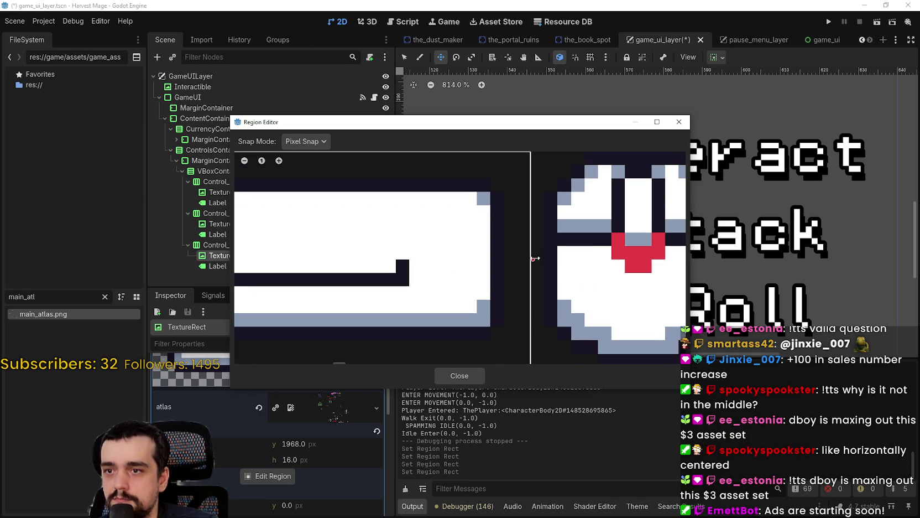
Step: Pull the region edges in to hug the space bar, 14 pixels tall from y 1970
left_click_drag(536, 258, 509, 259)
scroll(359, 238, "left", 5)
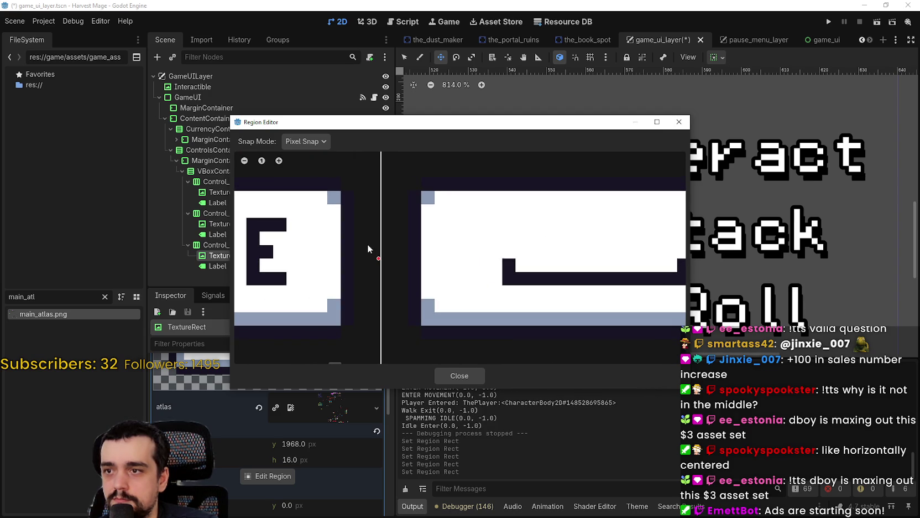
left_click_drag(378, 257, 406, 257)
scroll(407, 257, "right", 5)
left_click_drag(497, 175, 490, 202)
scroll(459, 304, "down", 3)
mouse_move(484, 350)
left_mouse_down()
mouse_move(486, 308)
mouse_move(489, 320)
left_mouse_up()
mouse_move(517, 131)
left_mouse_down()
mouse_move(522, 432)
mouse_move(501, 227)
left_mouse_up()
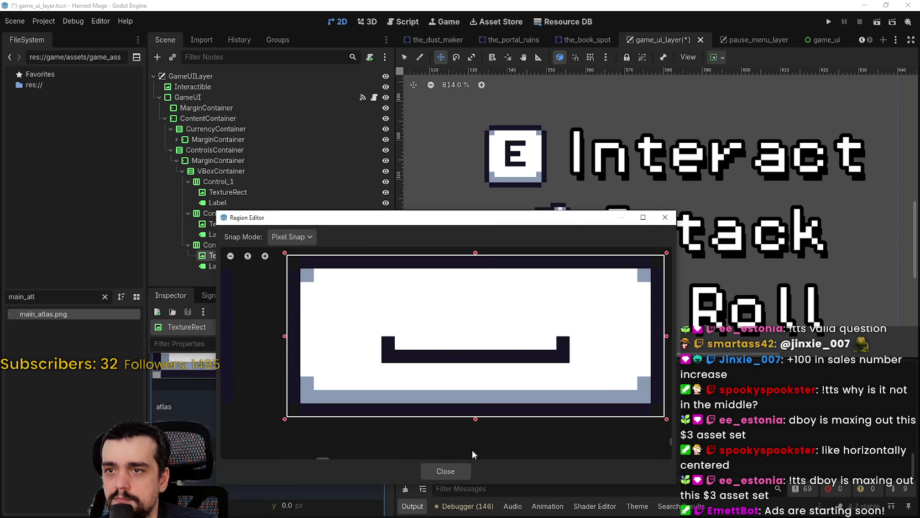
left_click(446, 471)
left_click(268, 234)
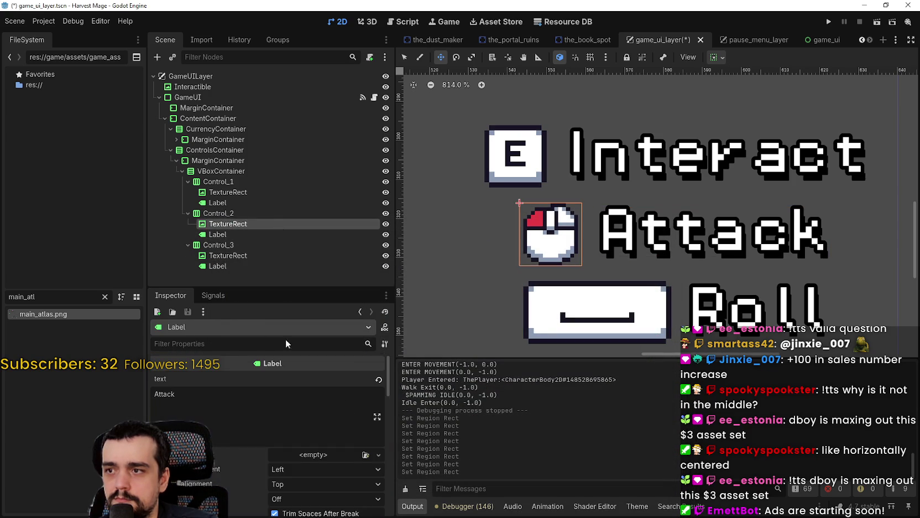
Step: Inspect the Attack icon's atlas region around the left-click mouse sprite
scroll(262, 463, "down", 3)
left_click(262, 475)
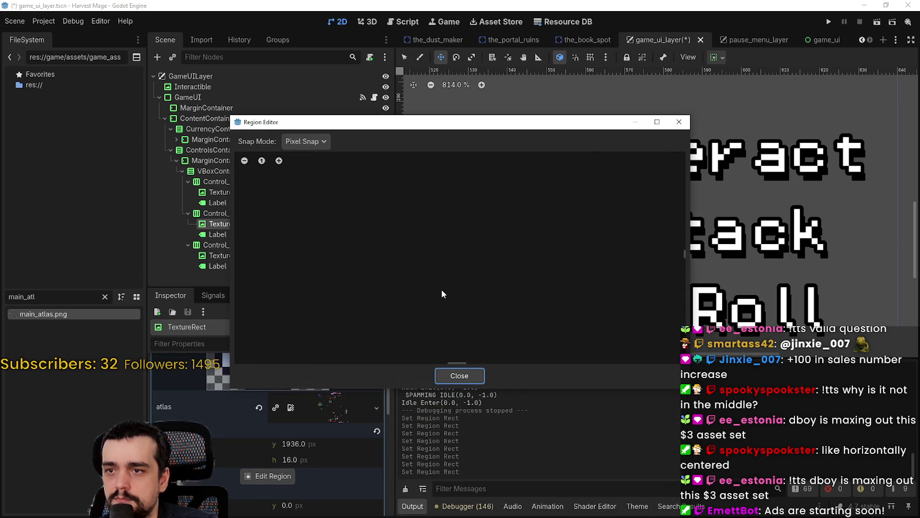
scroll(445, 275, "down", 8)
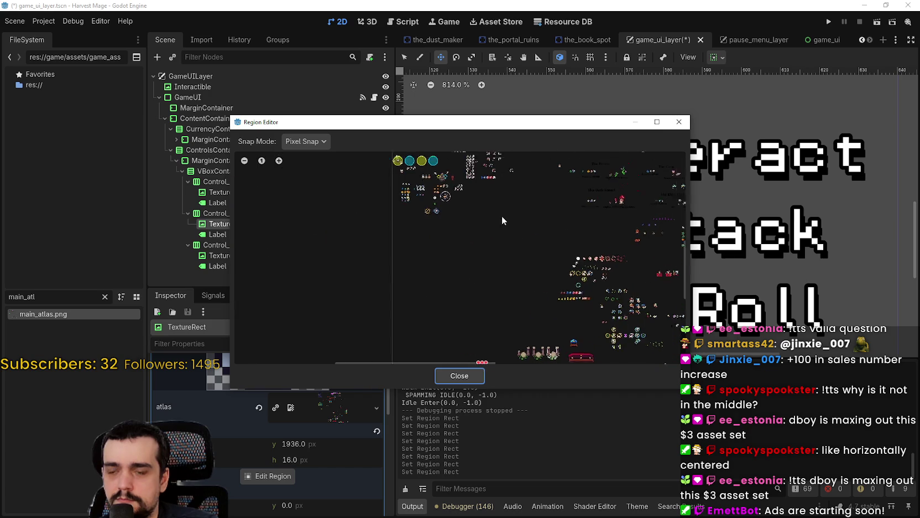
left_click_drag(502, 220, 449, 220)
scroll(465, 261, "up", 5)
scroll(466, 261, "up", 2)
scroll(542, 238, "right", 3)
scroll(507, 239, "up", 2)
scroll(531, 243, "up", 5)
scroll(543, 254, "up", 1)
scroll(539, 221, "up", 4)
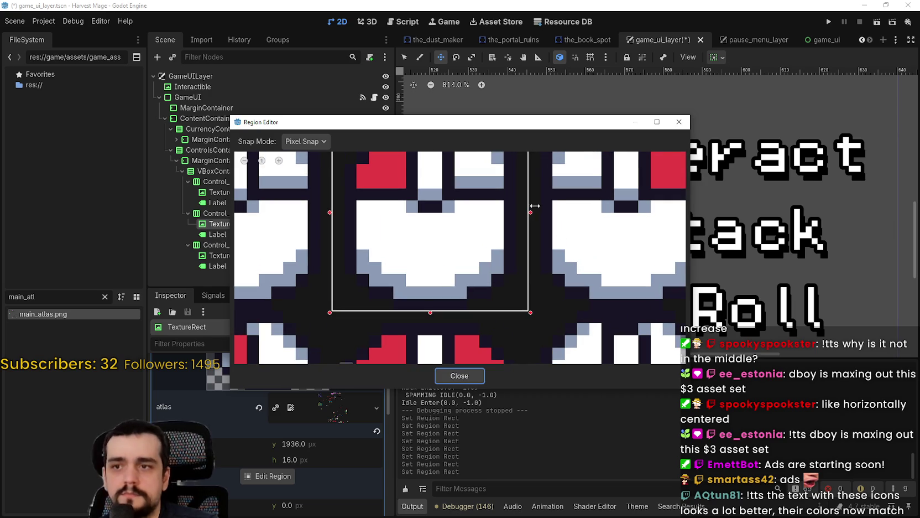
scroll(522, 215, "left", 3)
scroll(545, 321, "up", 2)
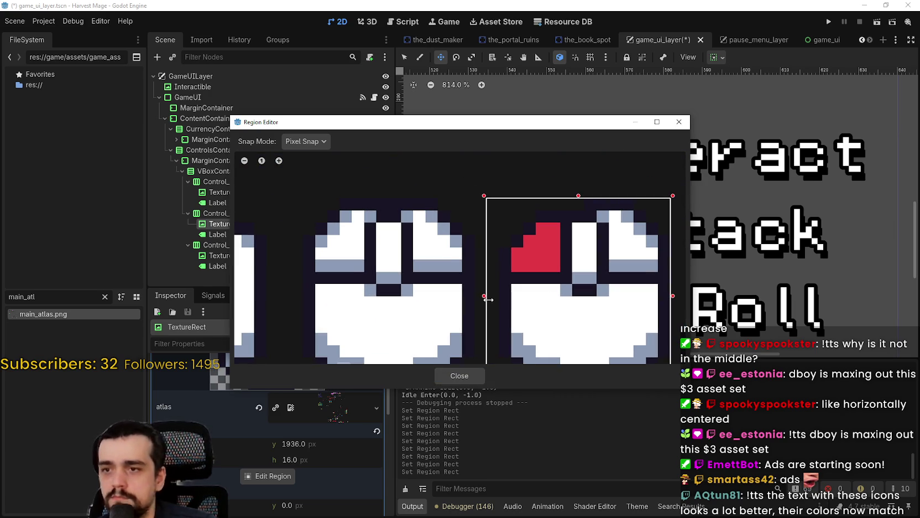
scroll(569, 233, "up", 3)
scroll(612, 225, "down", 4)
scroll(568, 260, "down", 3)
scroll(568, 259, "down", 2)
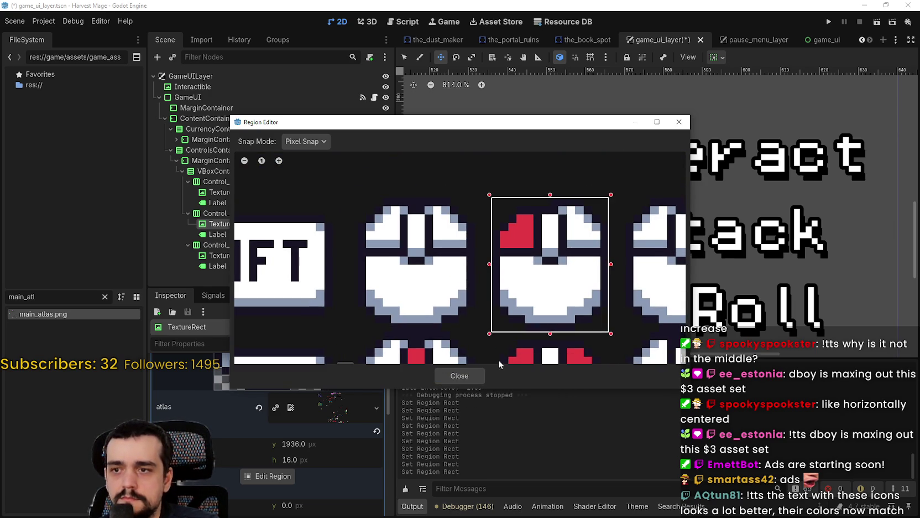
Step: Keep the 14×16 mouse region and save the game_ui_layer scene
left_click(460, 375)
scroll(590, 248, "up", 2)
scroll(593, 245, "up", 1)
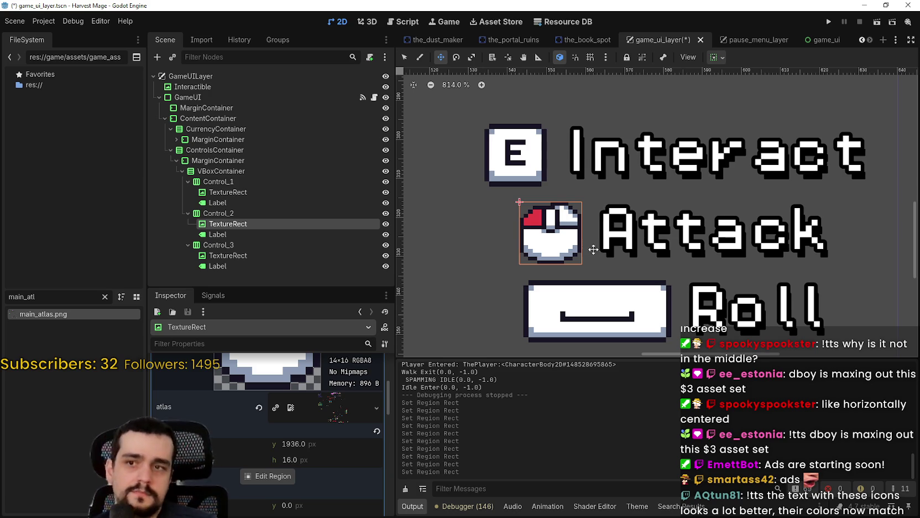
scroll(599, 243, "down", 9)
key("ctrl+s")
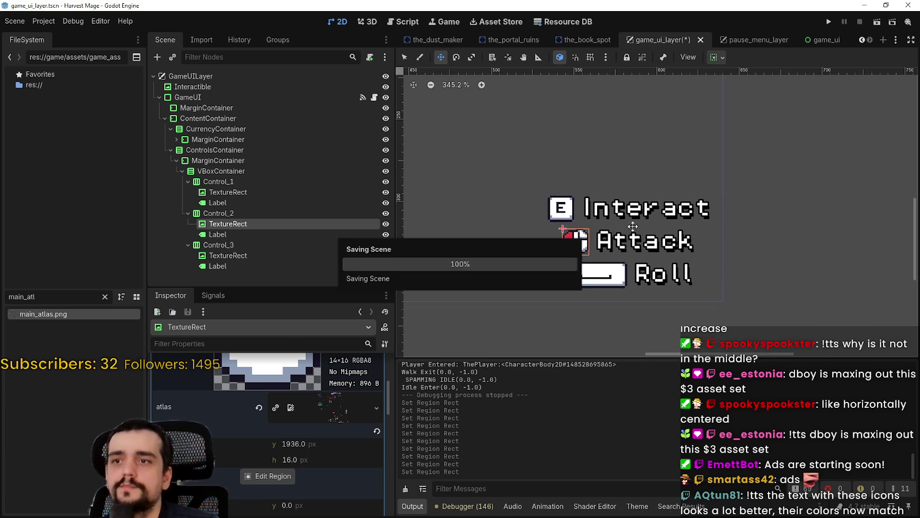
Step: Select the Interactible prompt node and expand its AtlasTexture settings
scroll(590, 231, "down", 2)
left_click(193, 86)
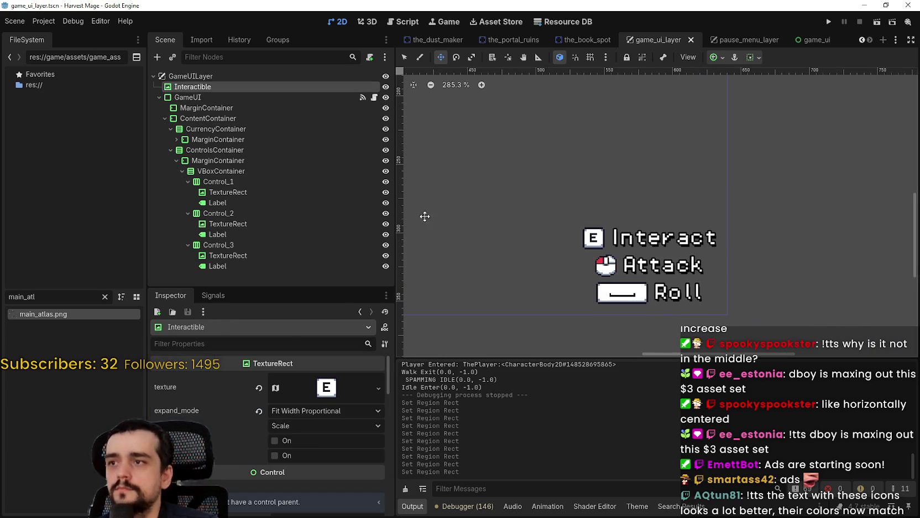
left_click(326, 387)
scroll(264, 475, "down", 5)
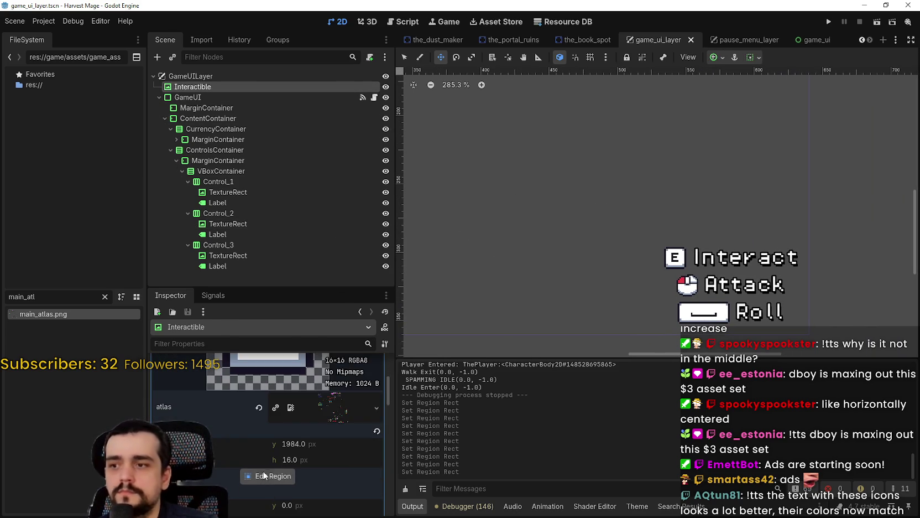
Step: Trim the E key's atlas region to a tight 12×12 square starting at y 1986
left_click(265, 474)
scroll(409, 286, "down", 6)
scroll(435, 249, "up", 5)
scroll(478, 210, "up", 8)
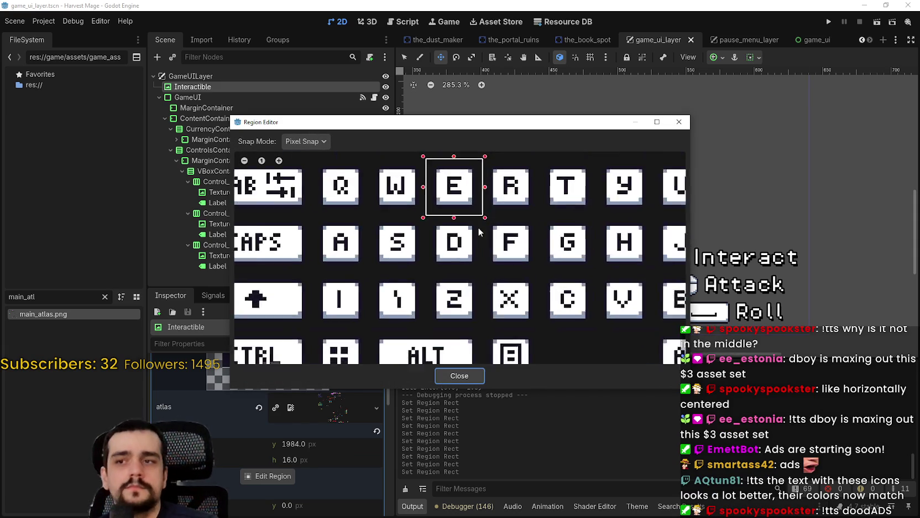
scroll(480, 228, "up", 4)
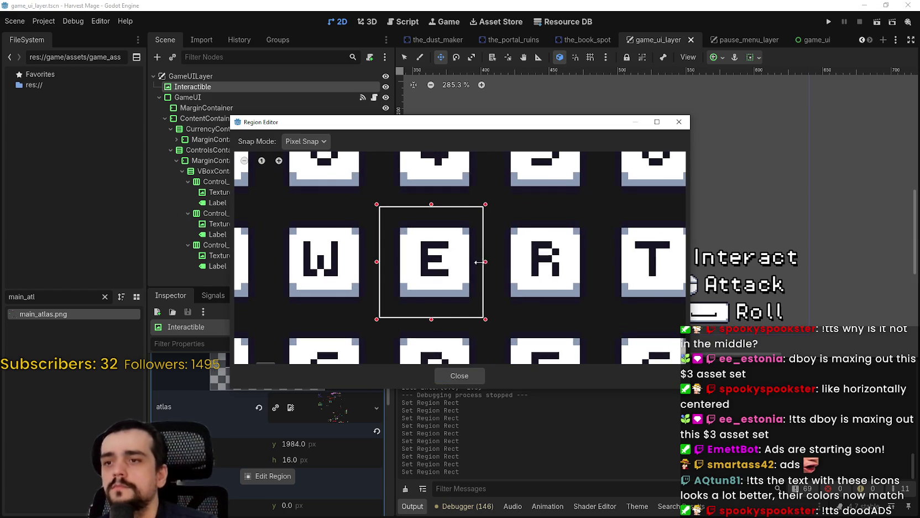
left_click_drag(480, 262, 474, 261)
scroll(454, 243, "up", 3)
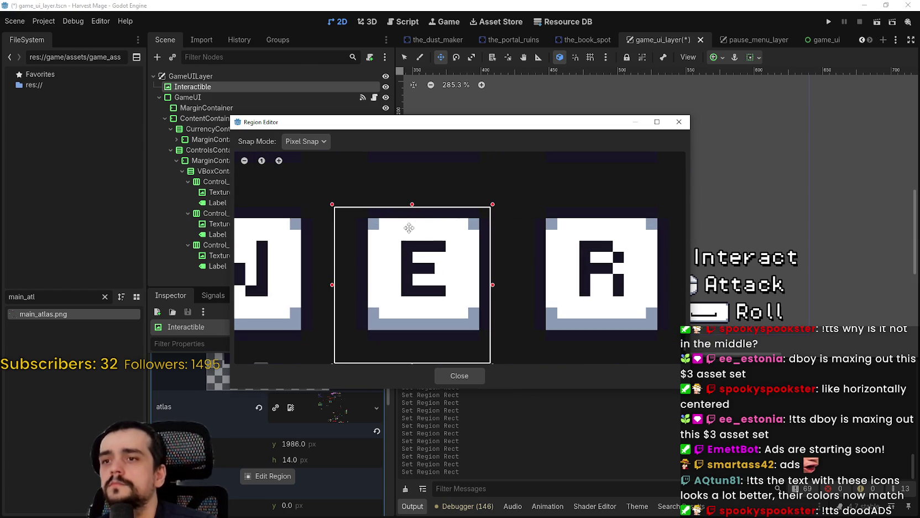
scroll(406, 329, "down", 2)
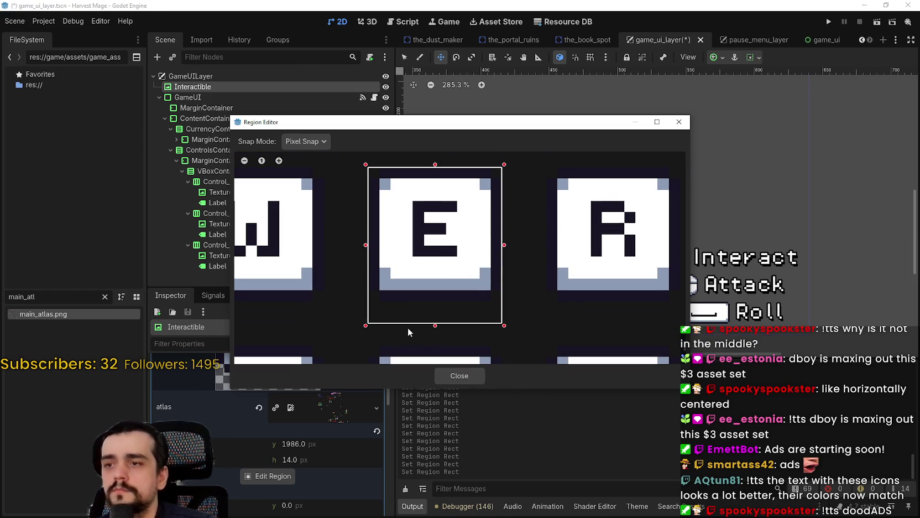
left_click(459, 375)
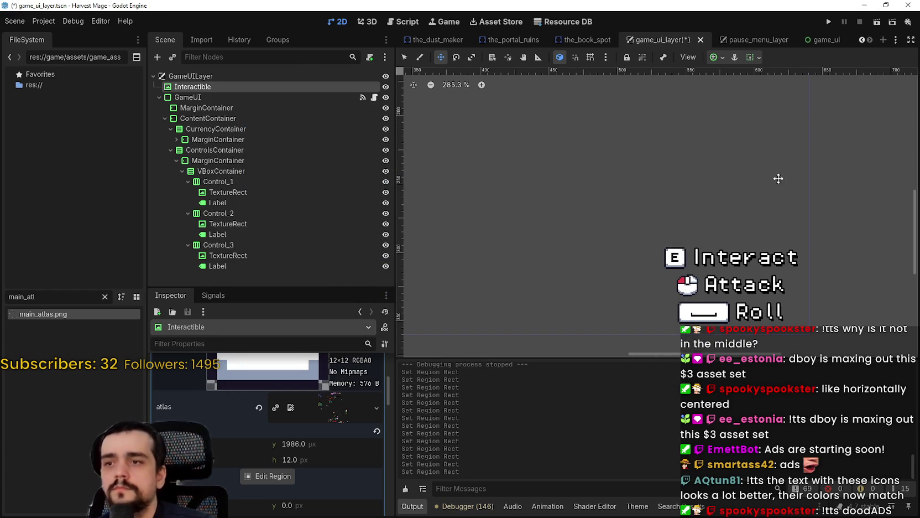
scroll(664, 196, "down", 5)
scroll(663, 196, "down", 3)
Step: Run the Harvest Mage project and start a new game from the main menu
scroll(585, 164, "up", 4)
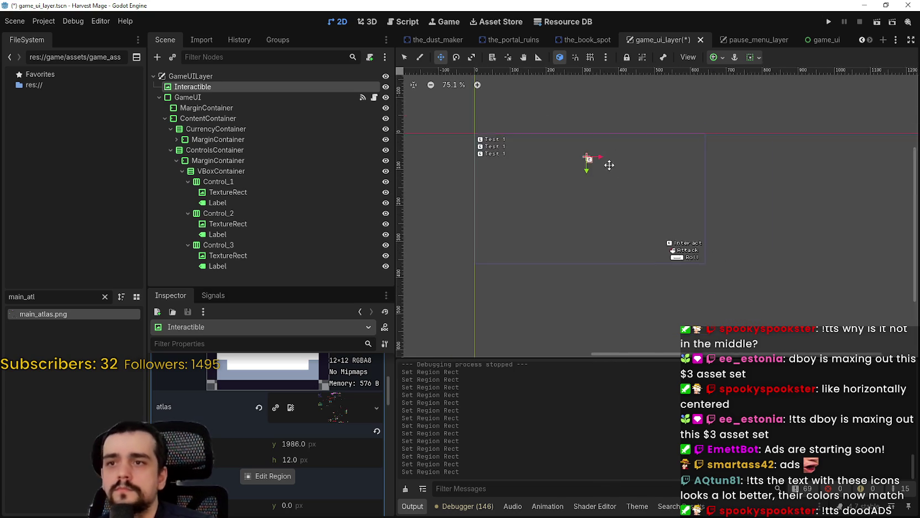
left_click(826, 21)
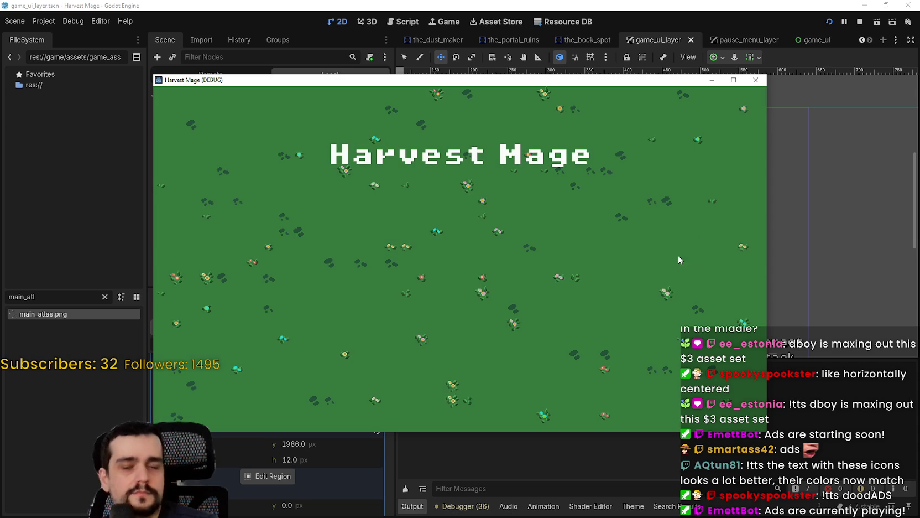
key("Return")
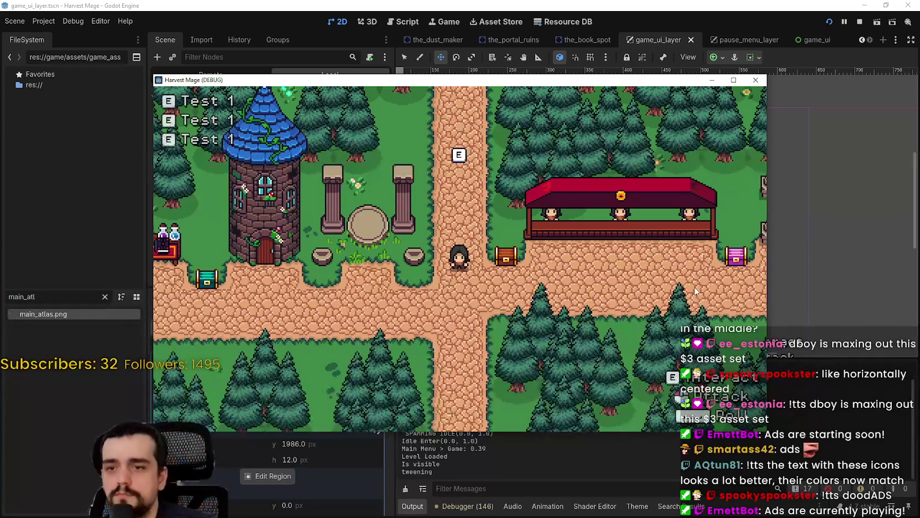
Step: Maximize the game window and enable Fullscreen in the pause menu's Options > Video
left_click(733, 80)
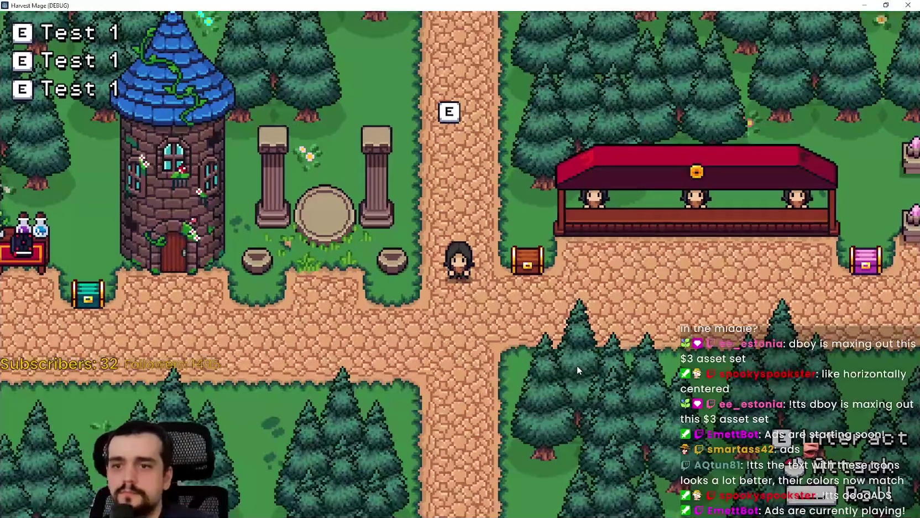
key("Escape")
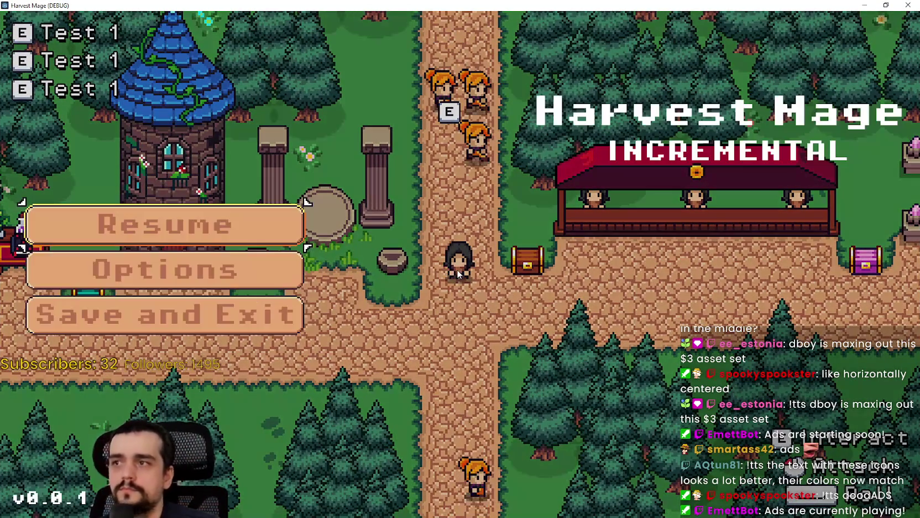
left_click(195, 270)
left_click(645, 51)
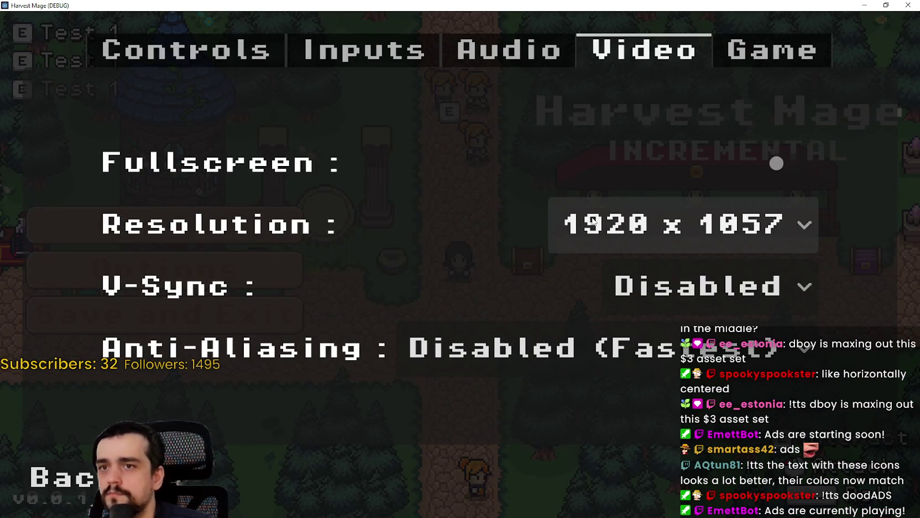
left_click(789, 169)
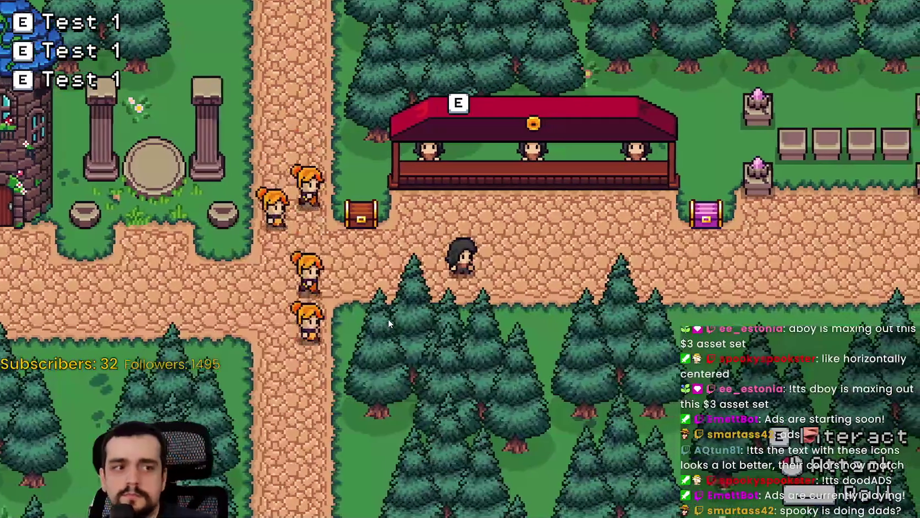
Step: Walk the player right, down, then left until beside the highlighted brown chest
key("d")
key("s")
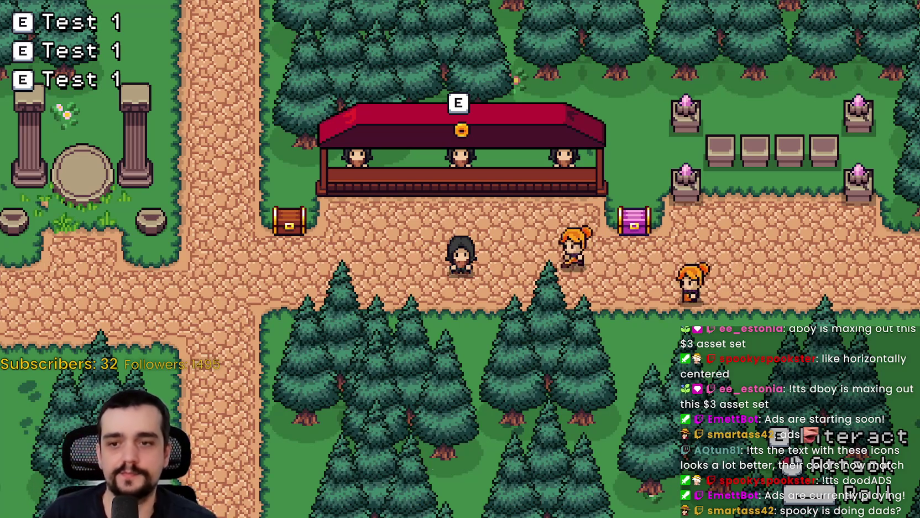
key("a")
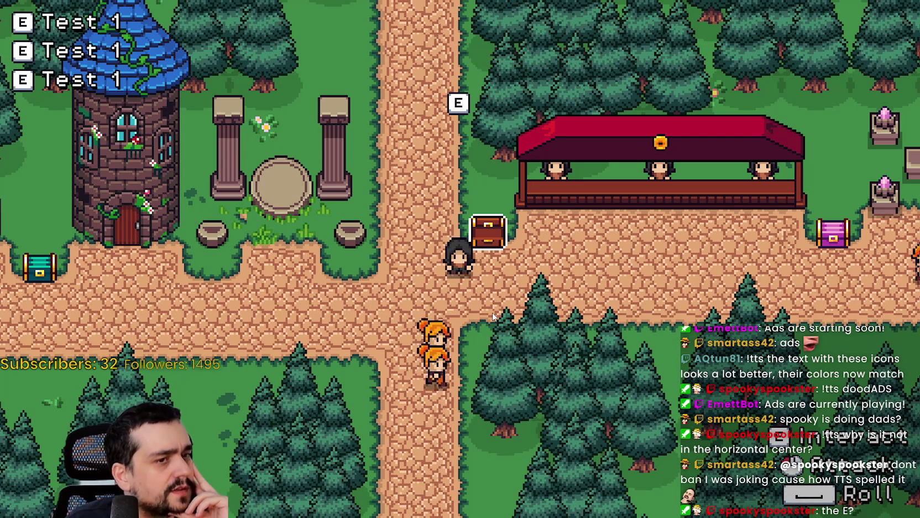
key("d")
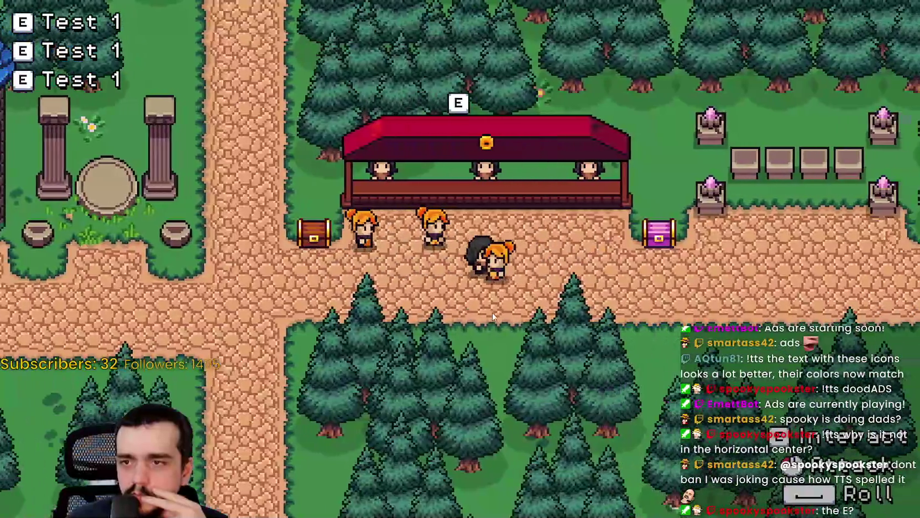
key("s")
key("a")
key("w")
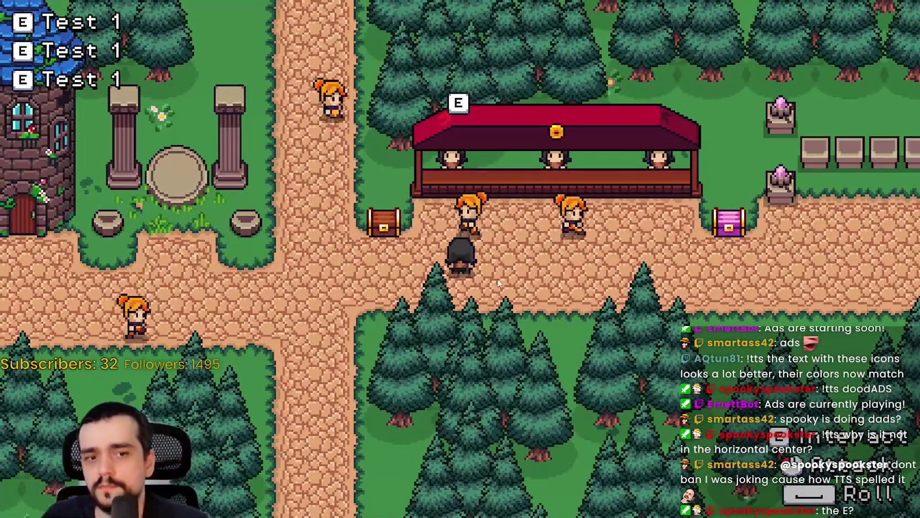
key("a")
key("a")
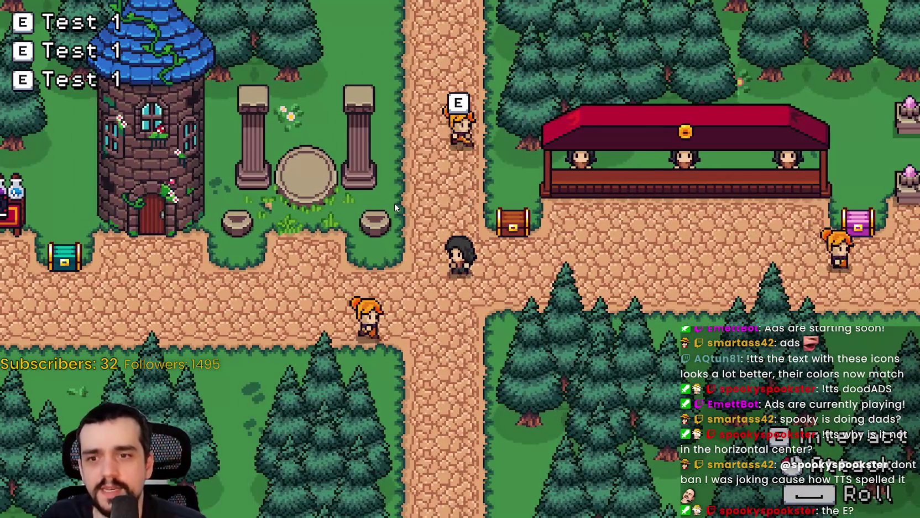
key("d")
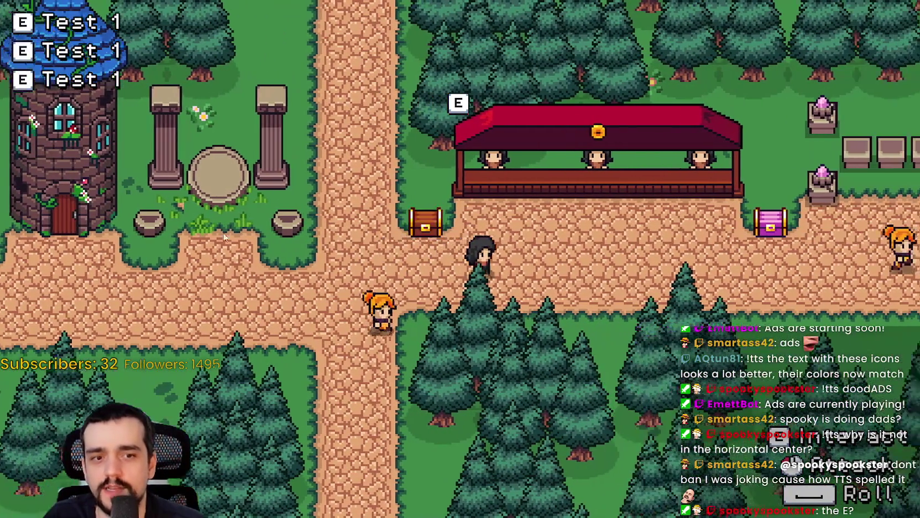
key("s")
key("a")
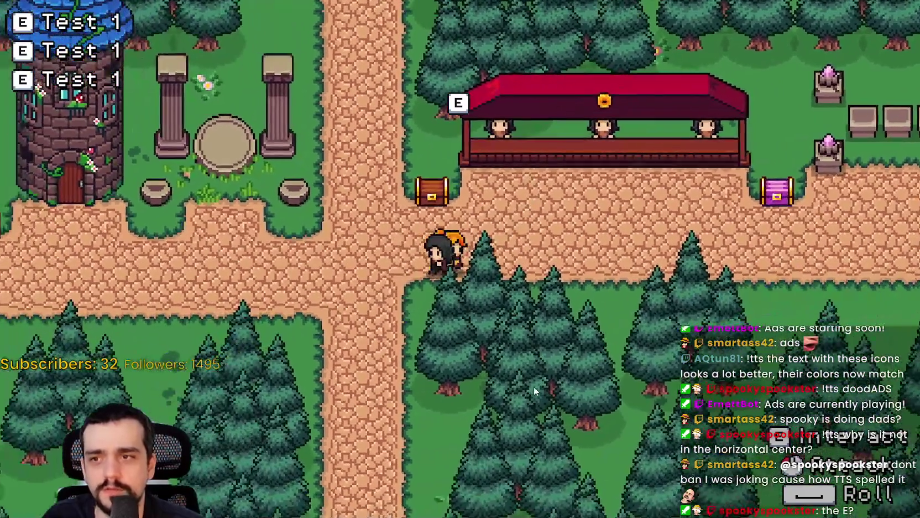
key("a")
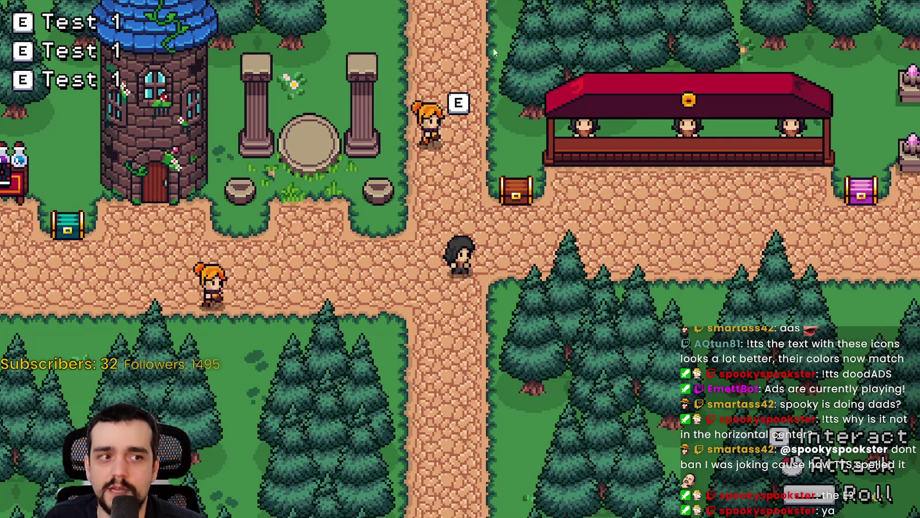
key("d")
key("w")
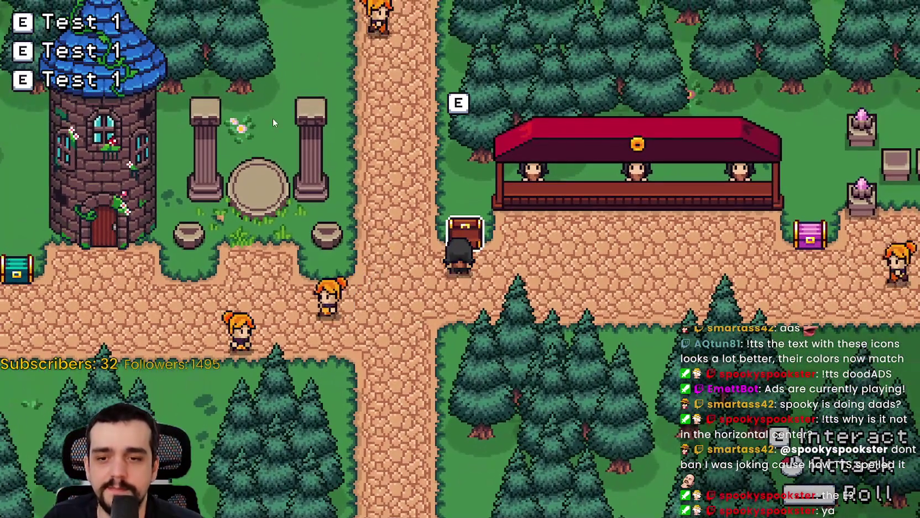
key("d")
key("a")
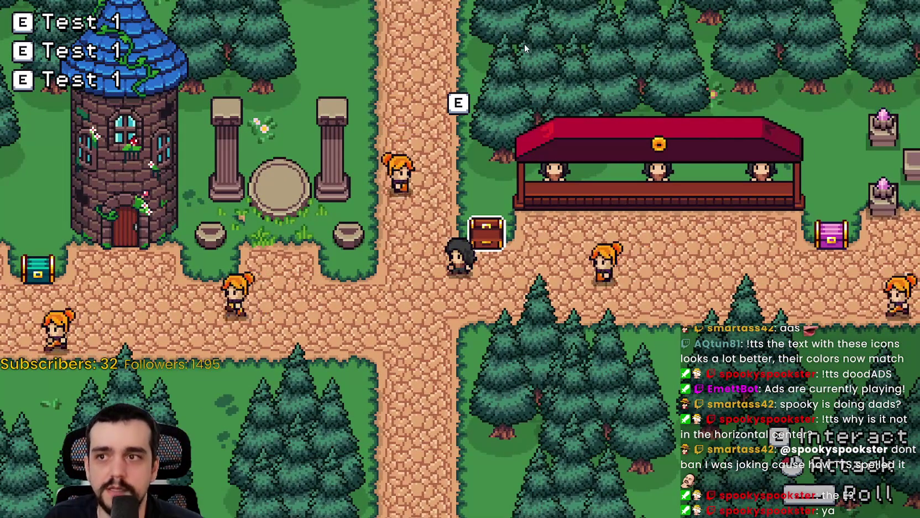
key("d")
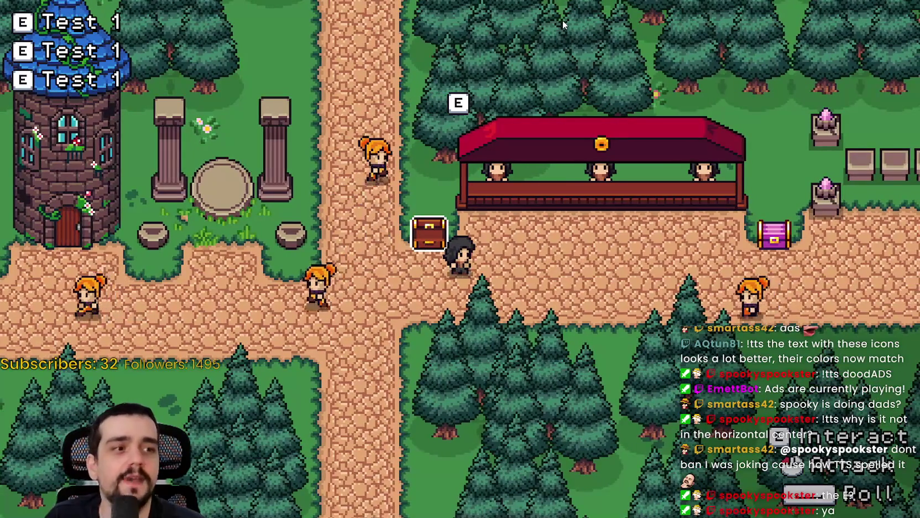
key("d")
key("w")
key("d")
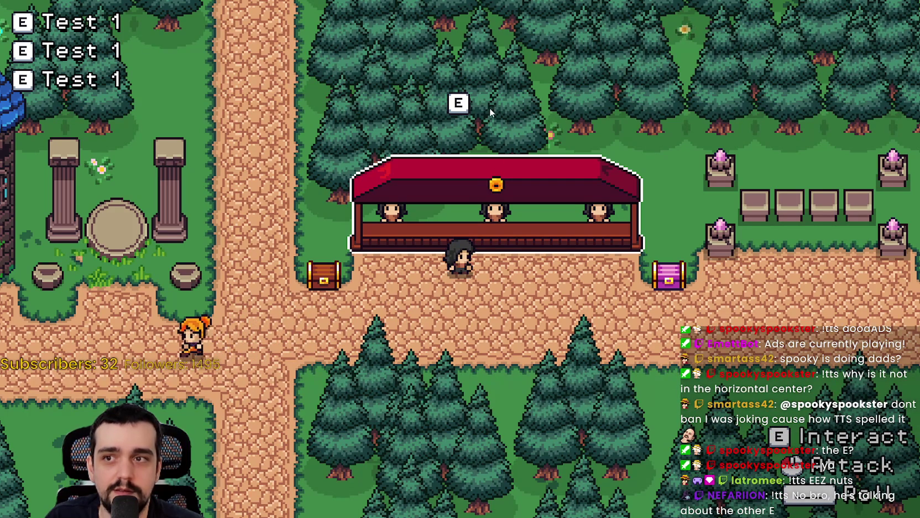
key("d")
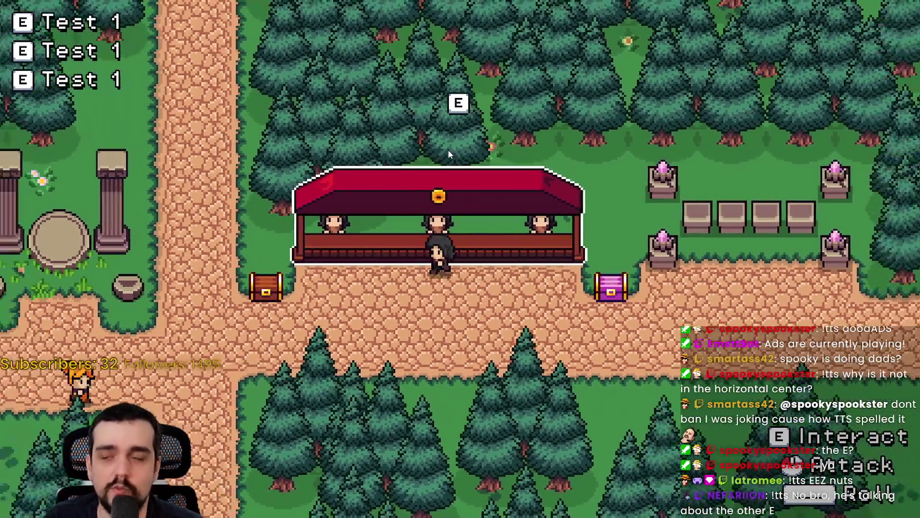
key("d")
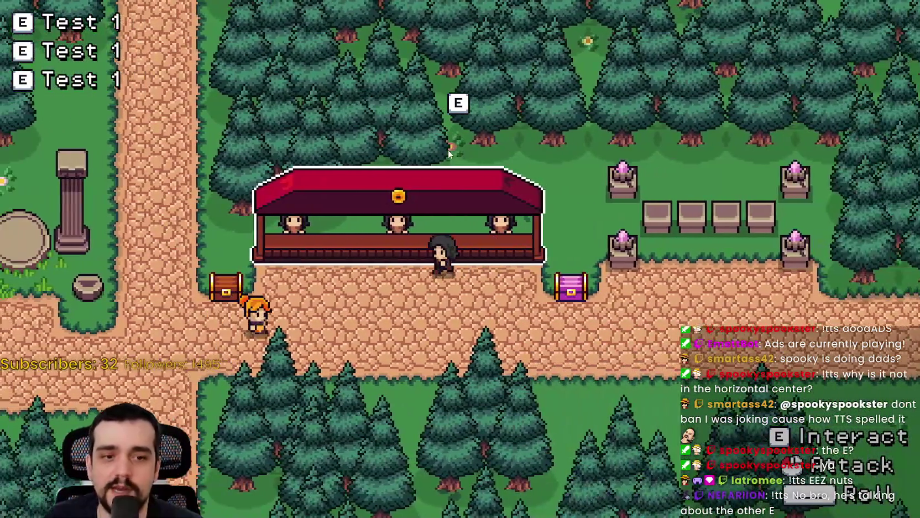
key("d")
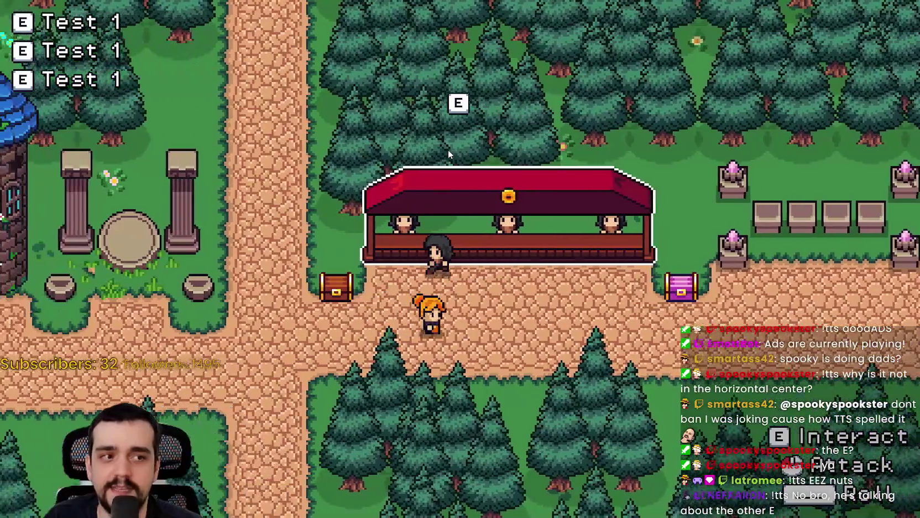
key("d")
key("w")
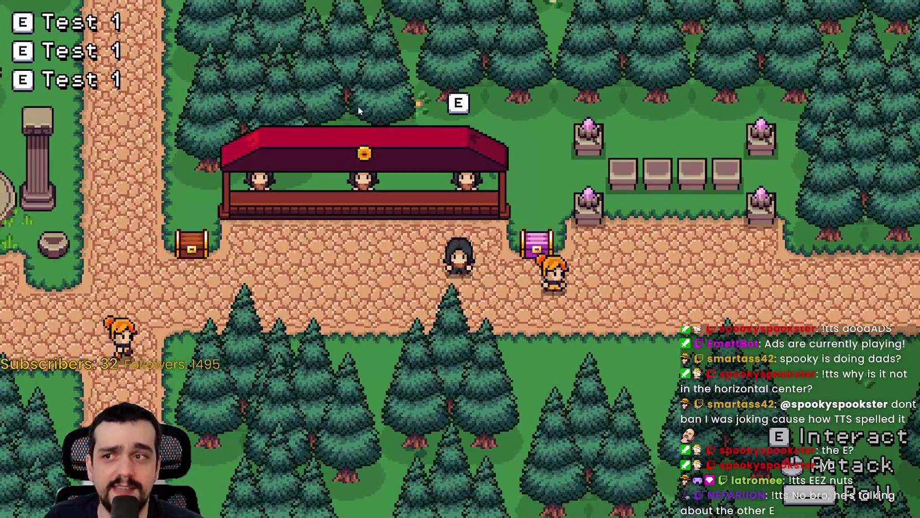
key("s")
key("d")
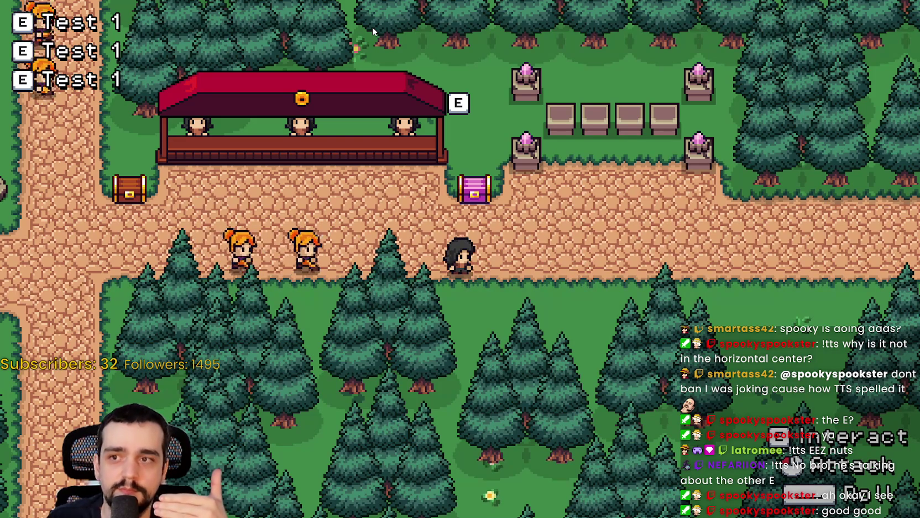
key("s")
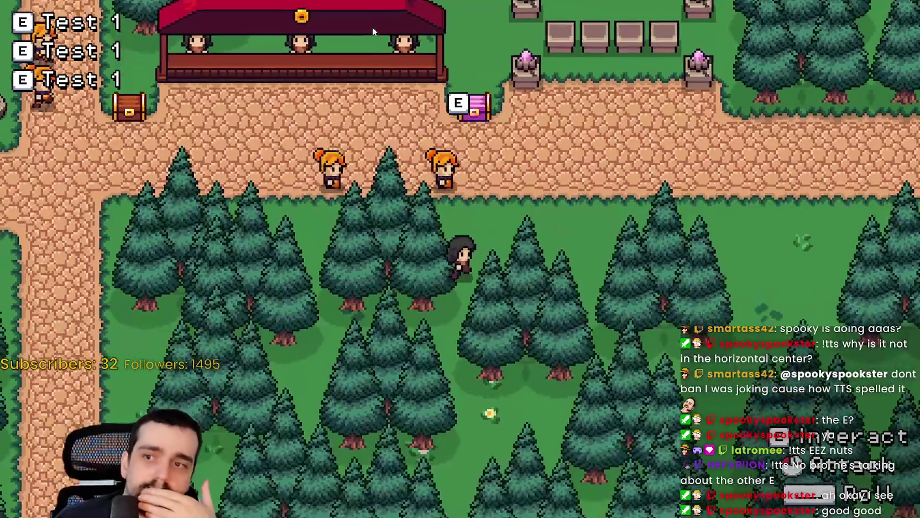
key("d")
key("w")
key("a")
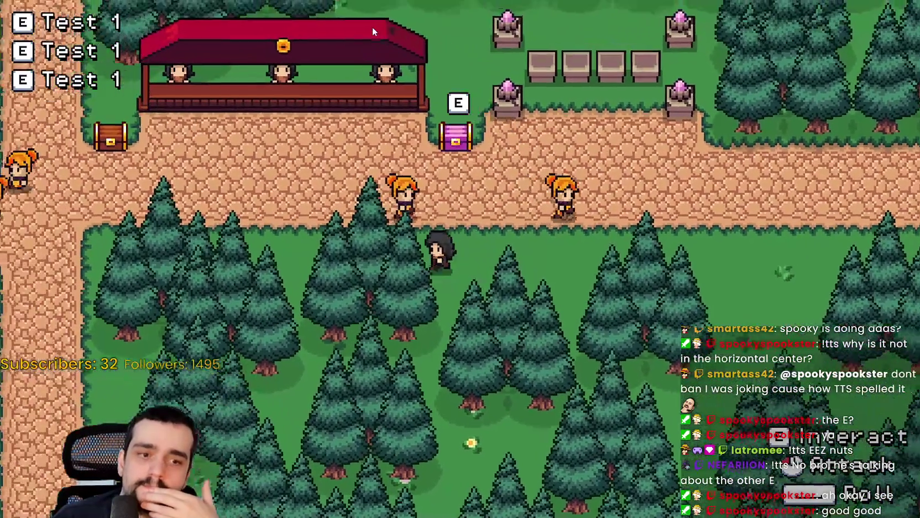
key("w")
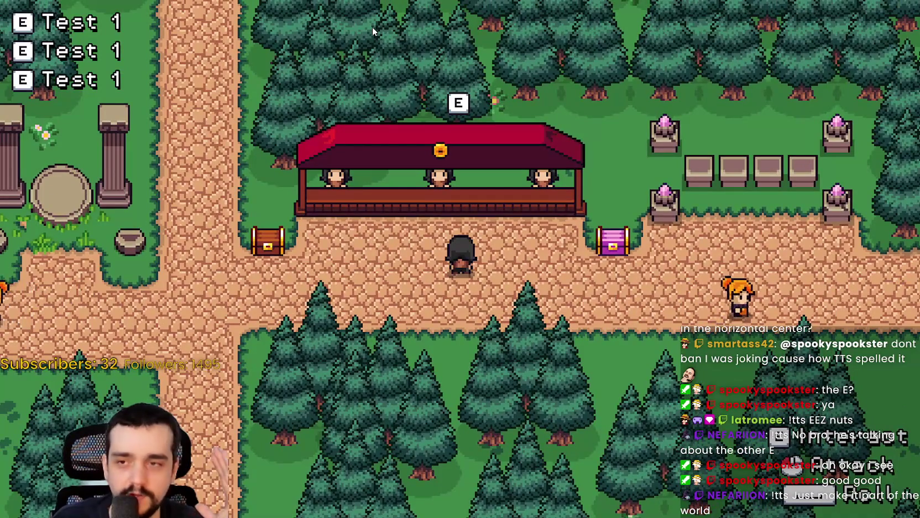
key("w")
key("a")
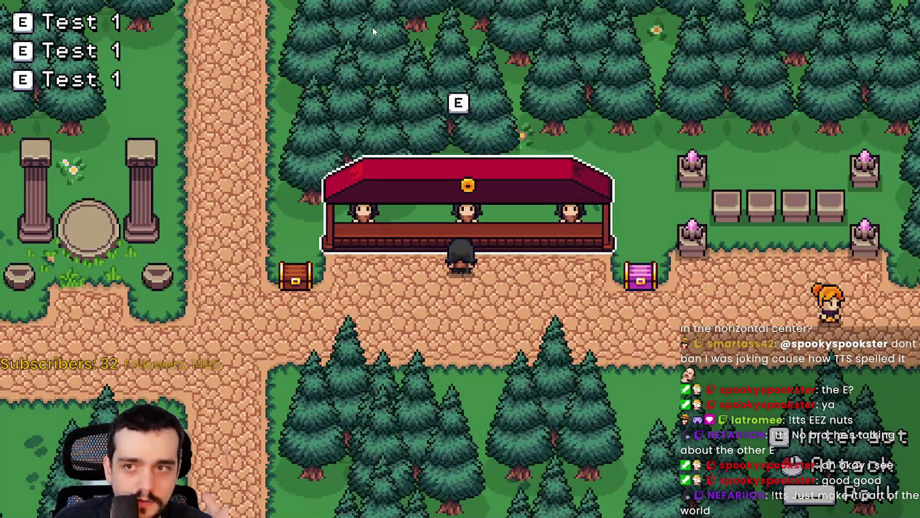
key("s")
key("d")
key("w")
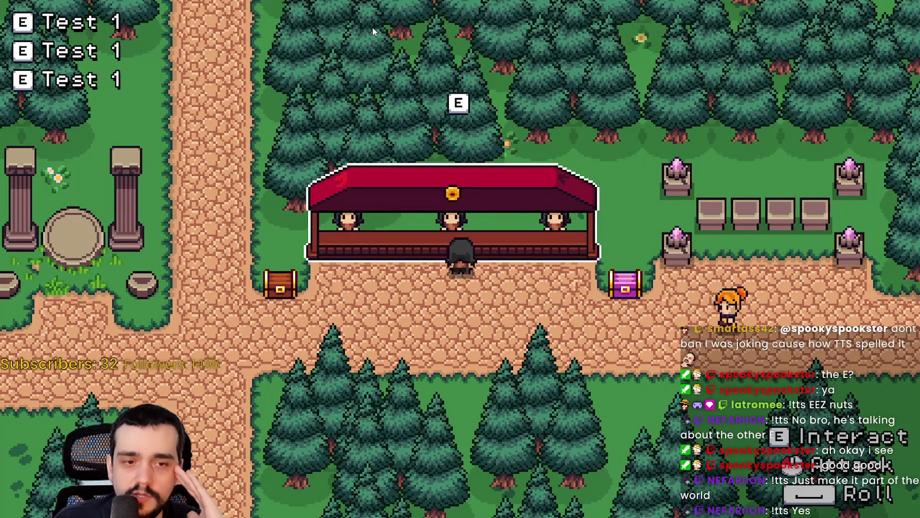
key("s")
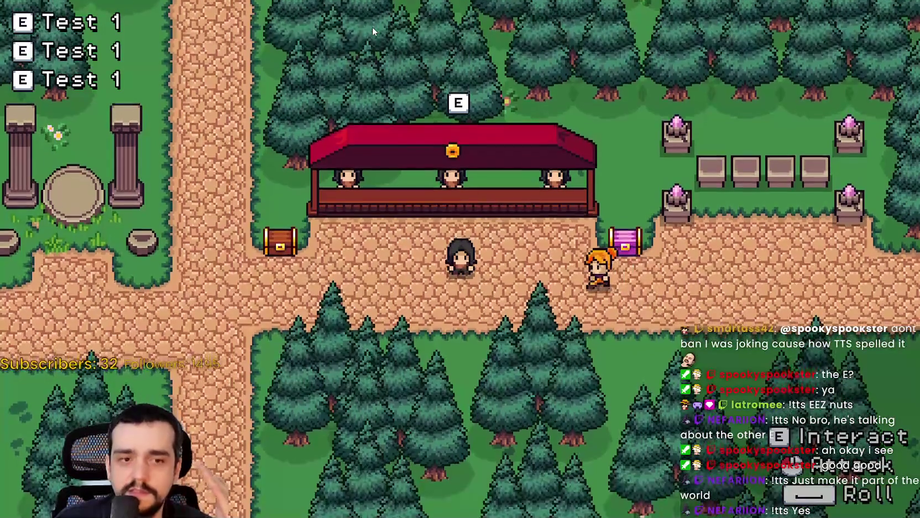
key("w")
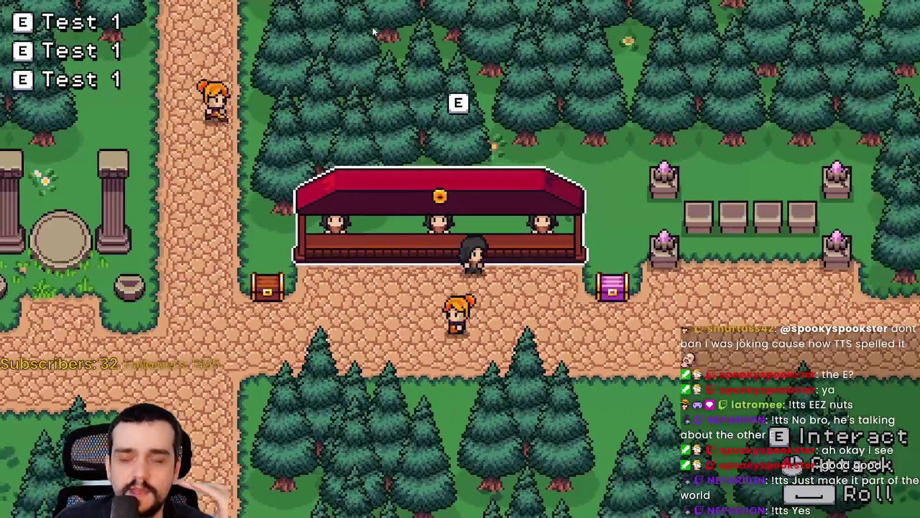
key("a")
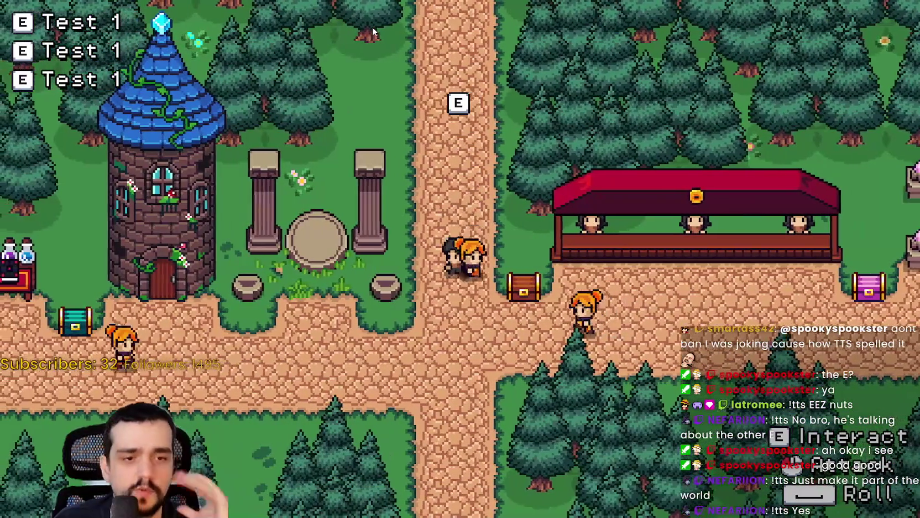
key("d")
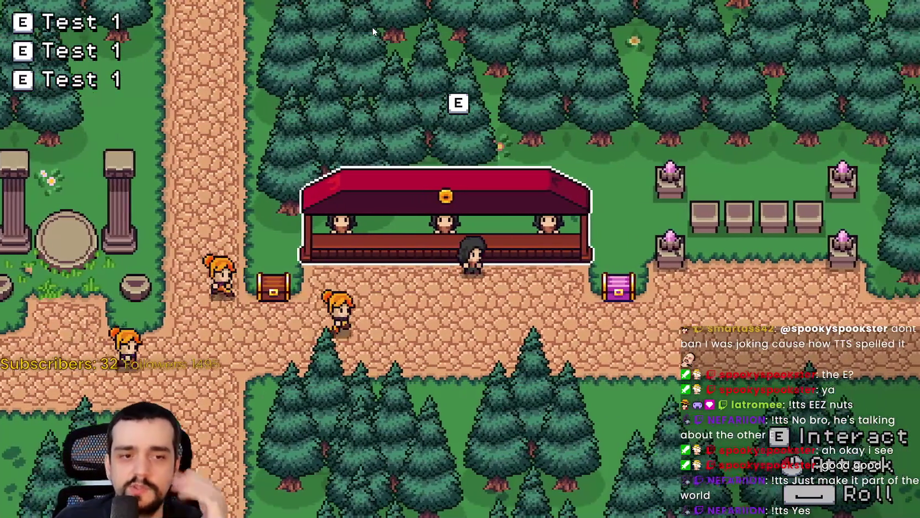
key("a")
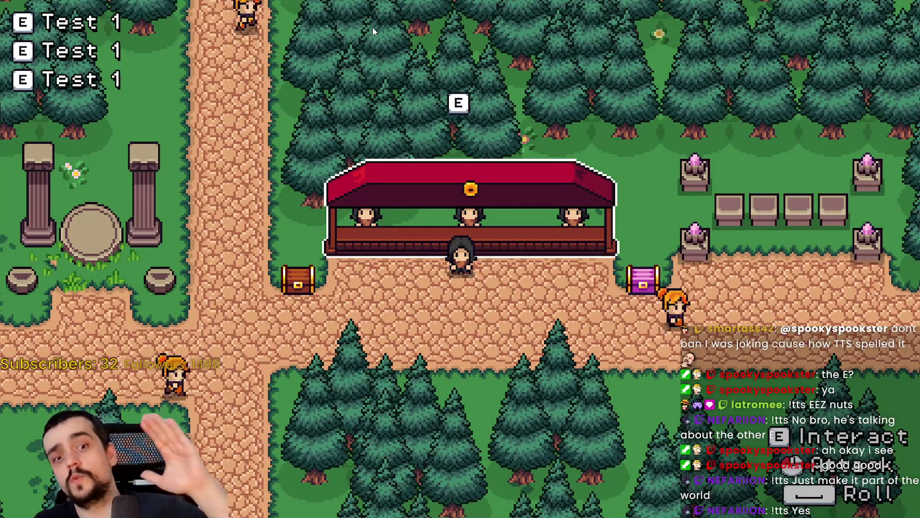
key("d")
key("w")
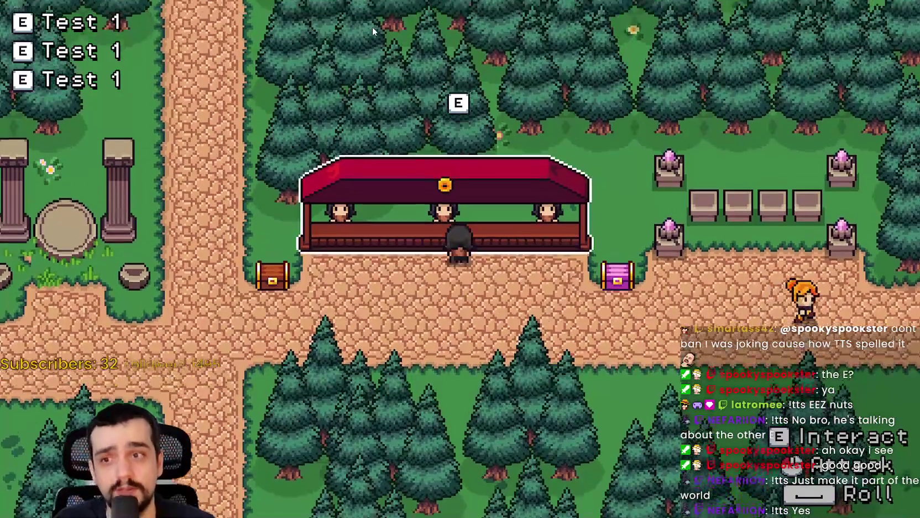
key("s")
key("a")
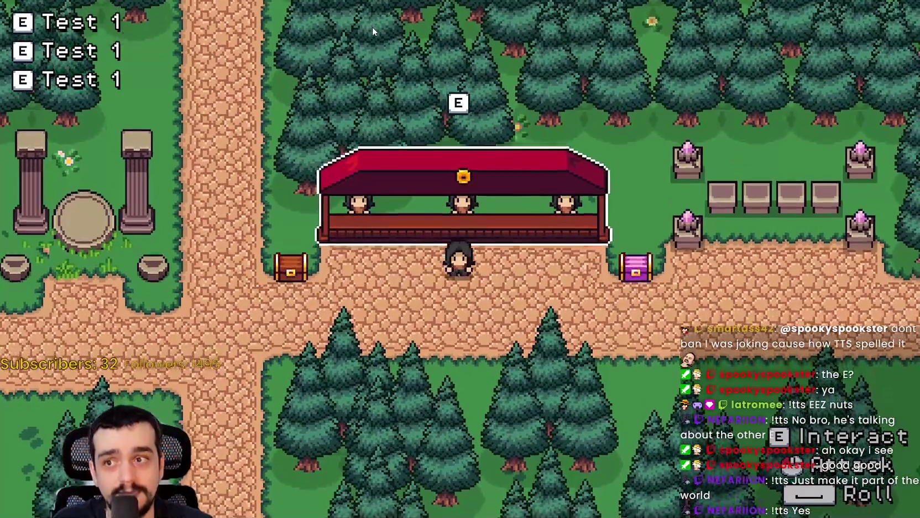
key("w")
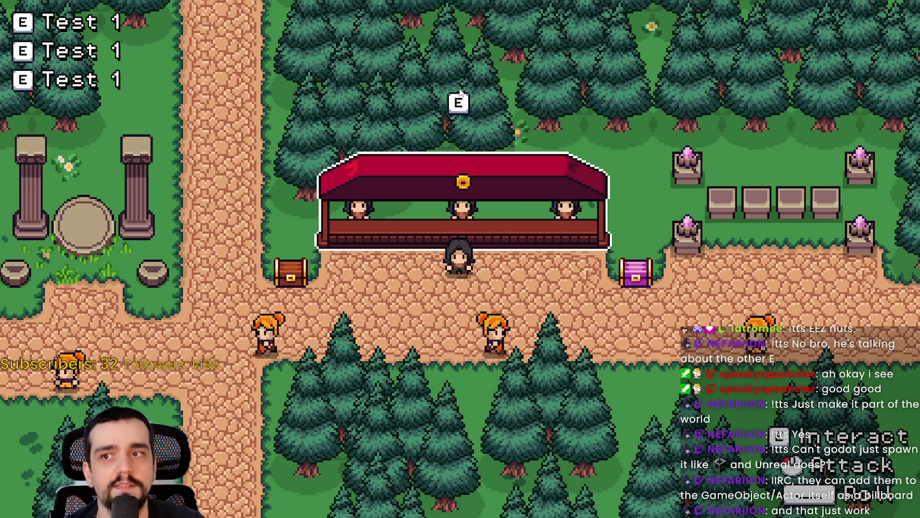
Step: Expand GameUI, GameContainer and the_village in the Remote scene tree
key("F8")
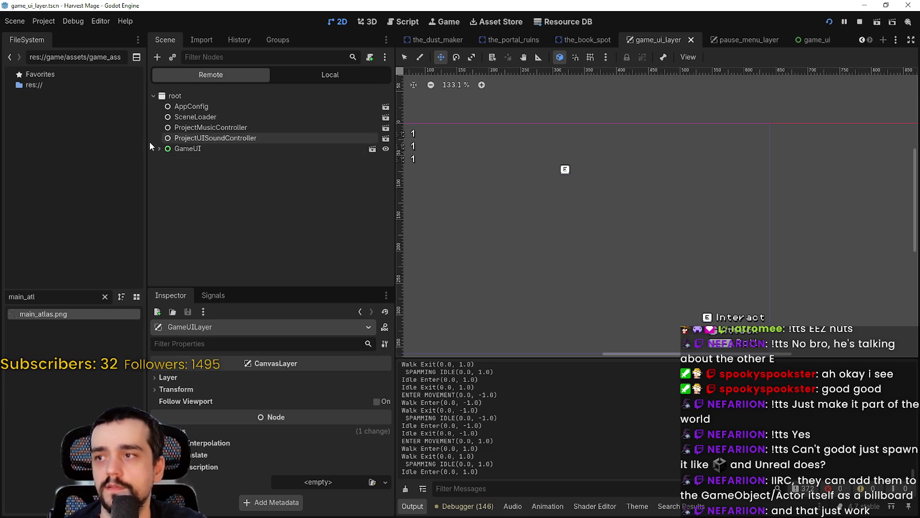
left_click(160, 148)
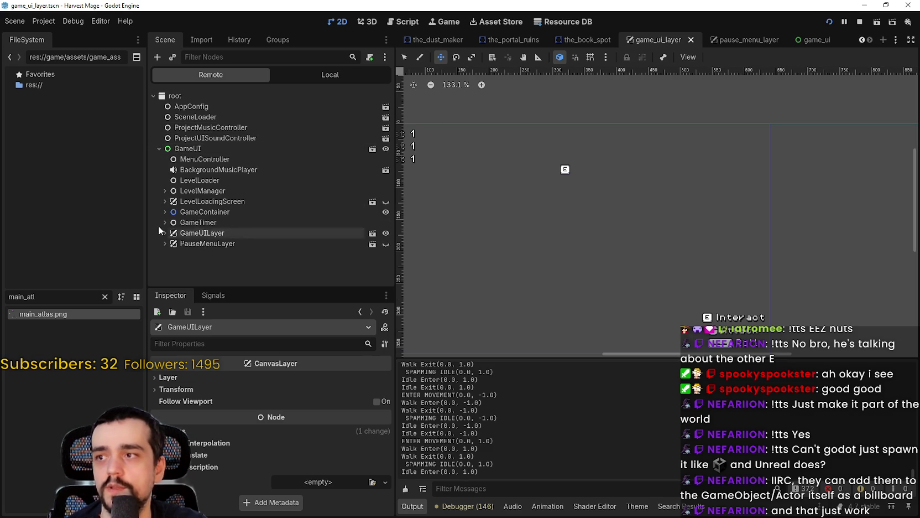
left_click(165, 212)
left_click(171, 222)
scroll(178, 259, "down", 1)
scroll(178, 258, "down", 2)
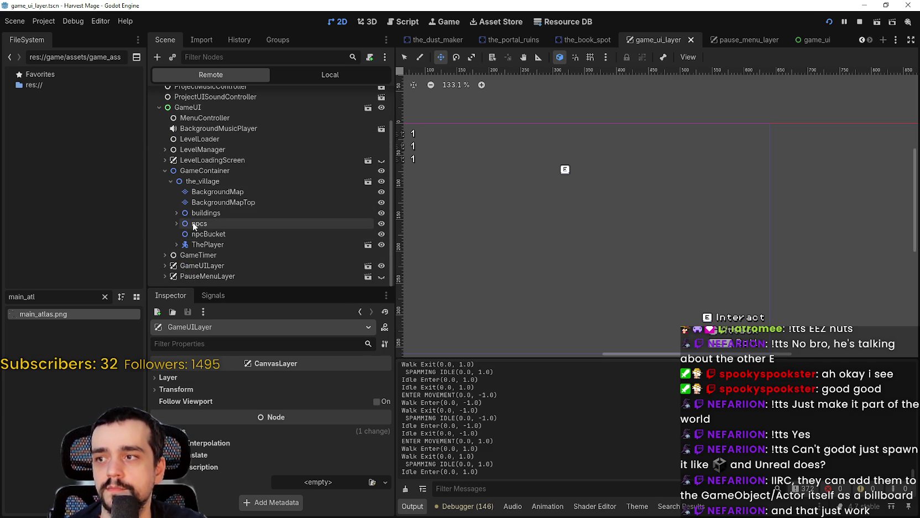
Step: Select the player's camera2 and drag its zoom up from 1.5 to 4.915
left_click(176, 244)
scroll(176, 240, "down", 2)
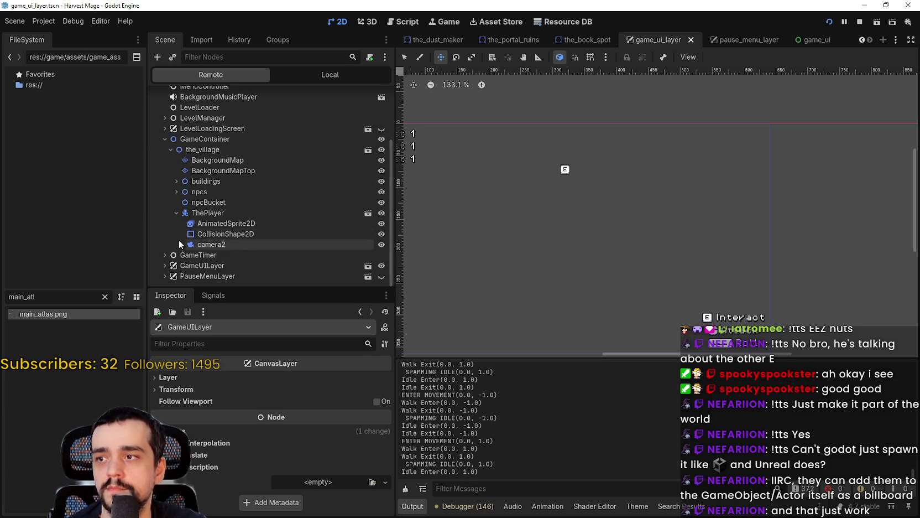
left_click(195, 246)
scroll(224, 481, "down", 4)
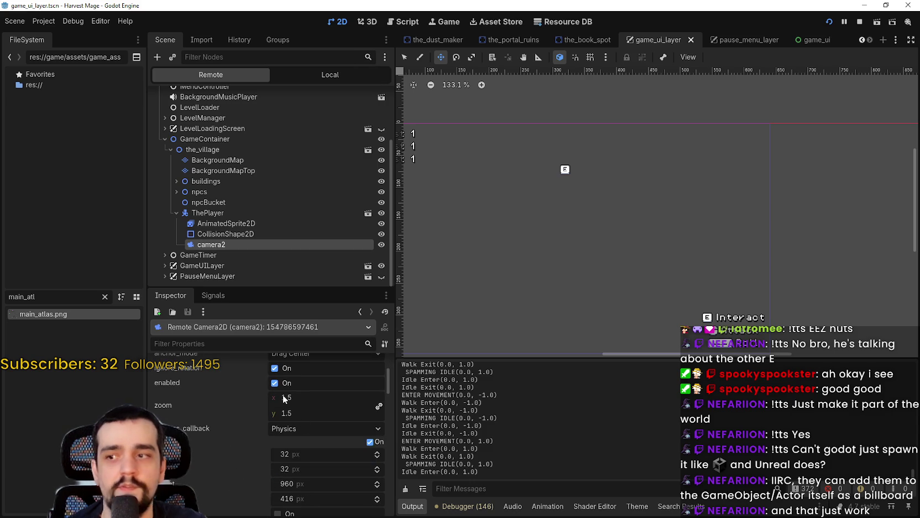
left_click_drag(284, 394, 321, 394)
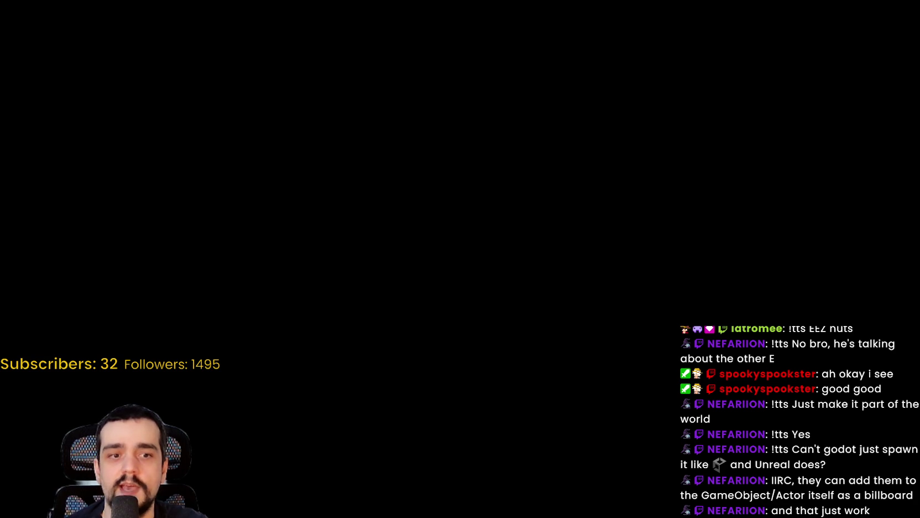
Step: Walk the player around the chest and red-roofed house to test the zoomed camera
key("Left")
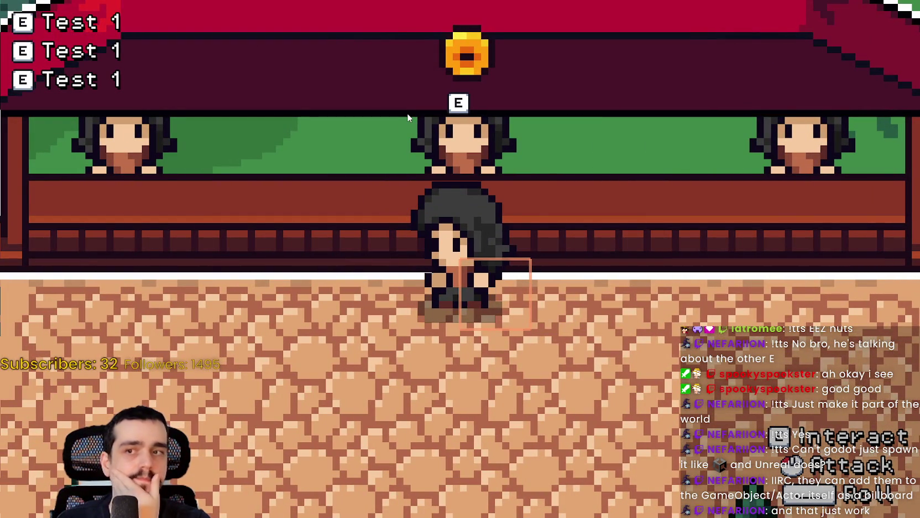
key("Right")
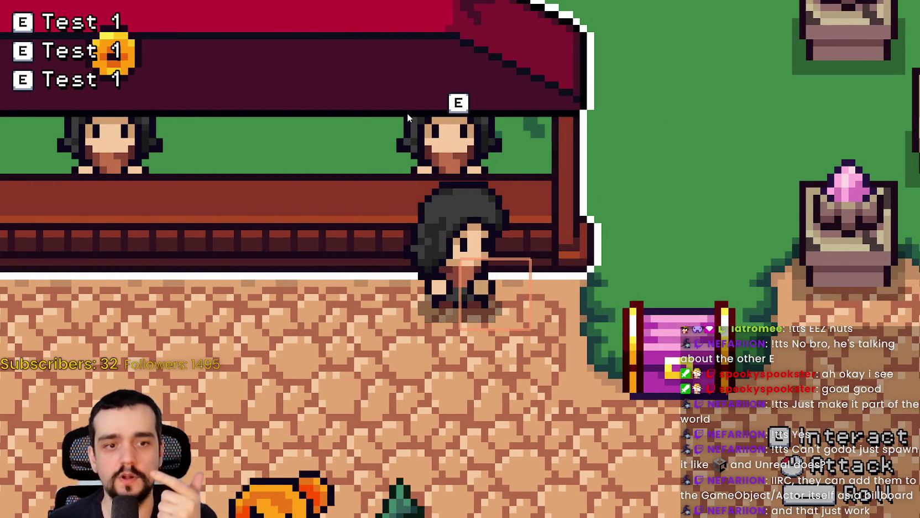
key("Right")
key("Up")
key("Left")
key("Down")
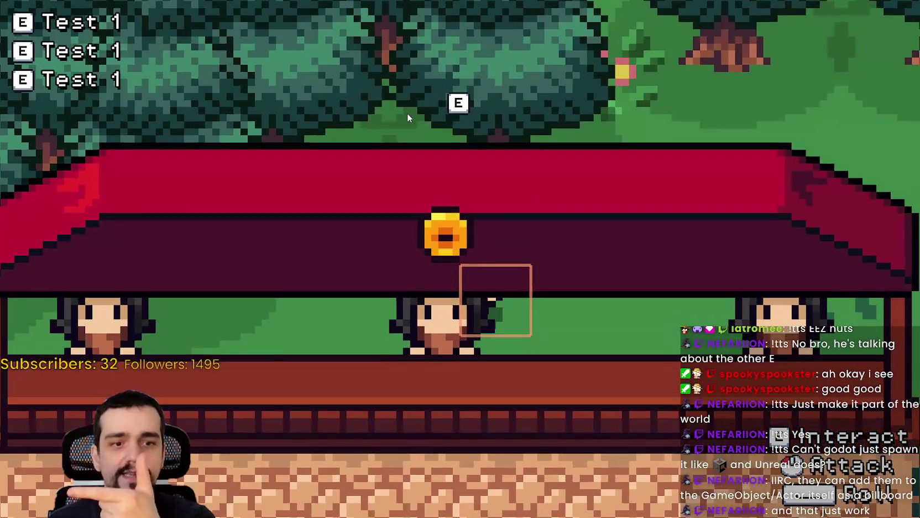
key("Up")
key("Right")
key("Down")
key("Left")
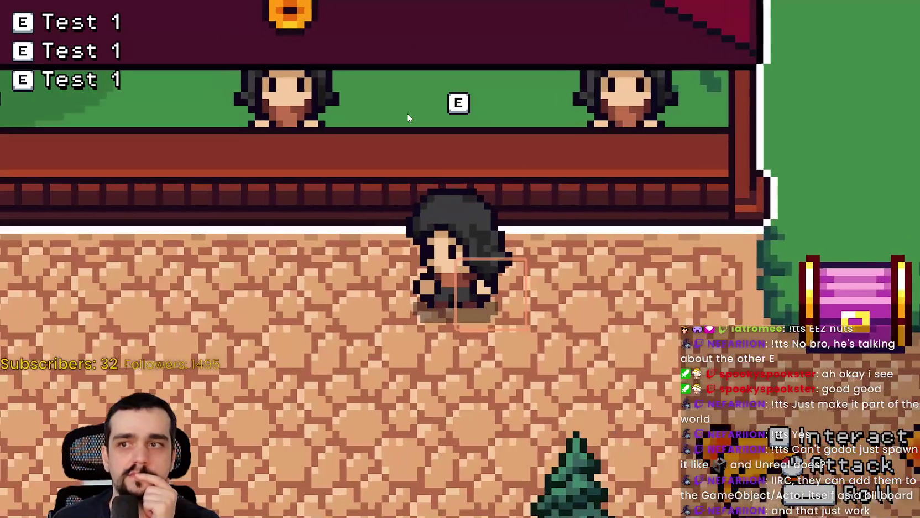
key("Left")
key("Up")
key("Right")
key("Up")
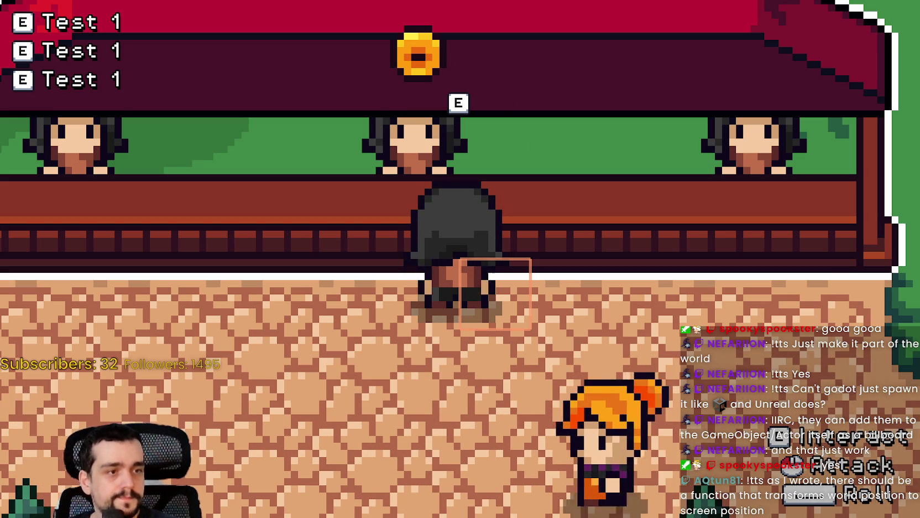
Step: Turn off Fullscreen in the game's Options > Video settings and close the menu
key("F8")
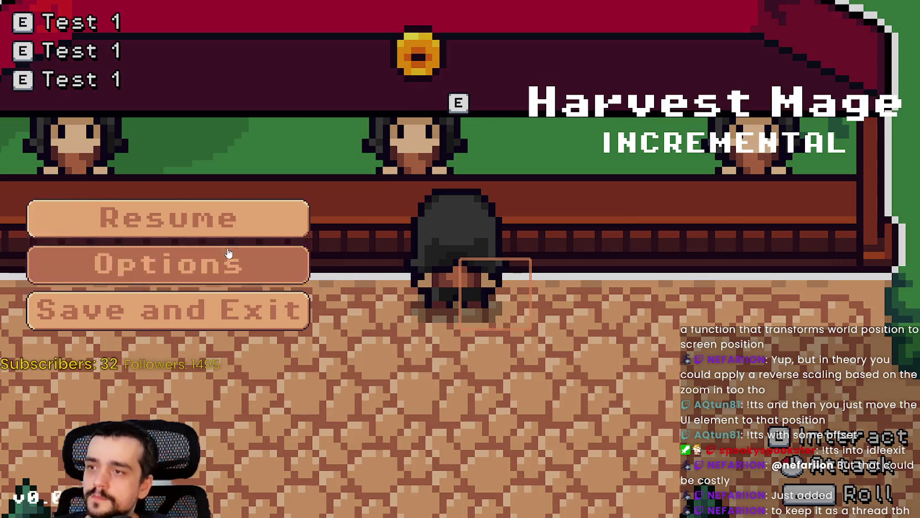
left_click(232, 263)
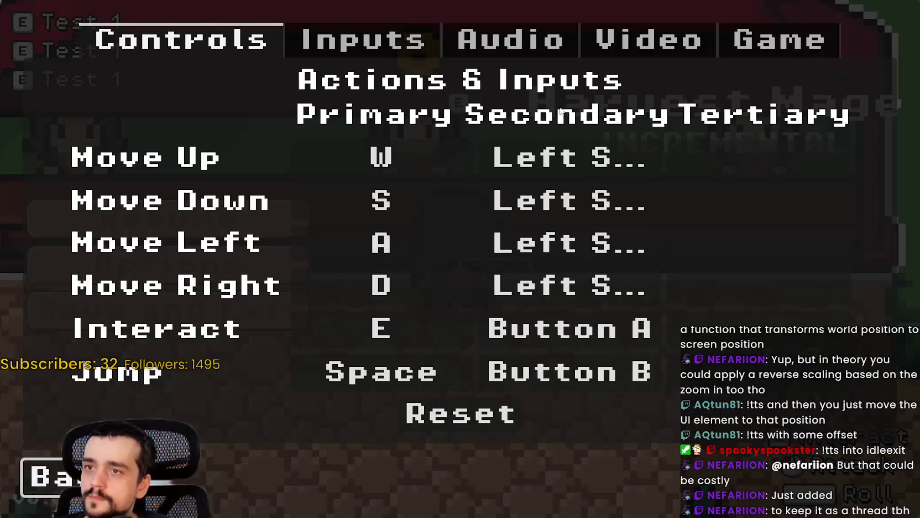
left_click(600, 41)
left_click(780, 155)
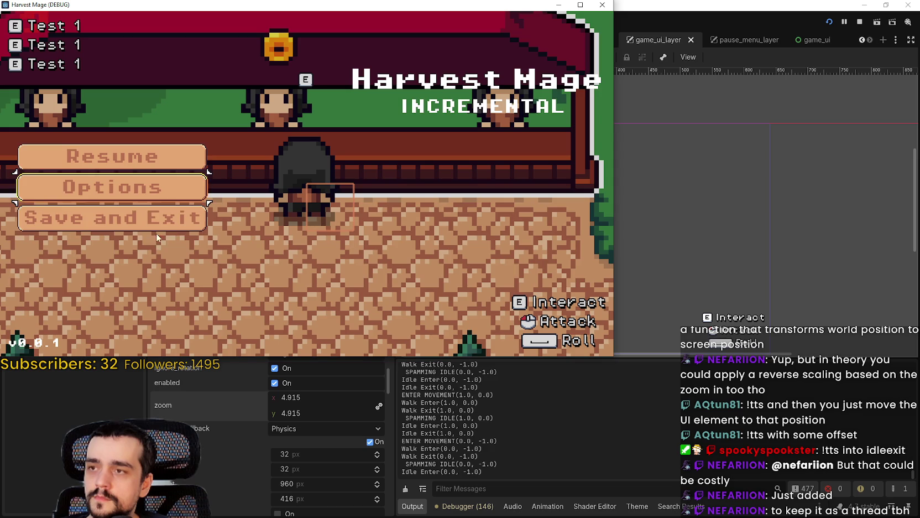
left_click(136, 154)
Step: Move and maximize the game window, restore it, then bring the editor forward
left_click_drag(239, 11, 396, 83)
double_click(397, 83)
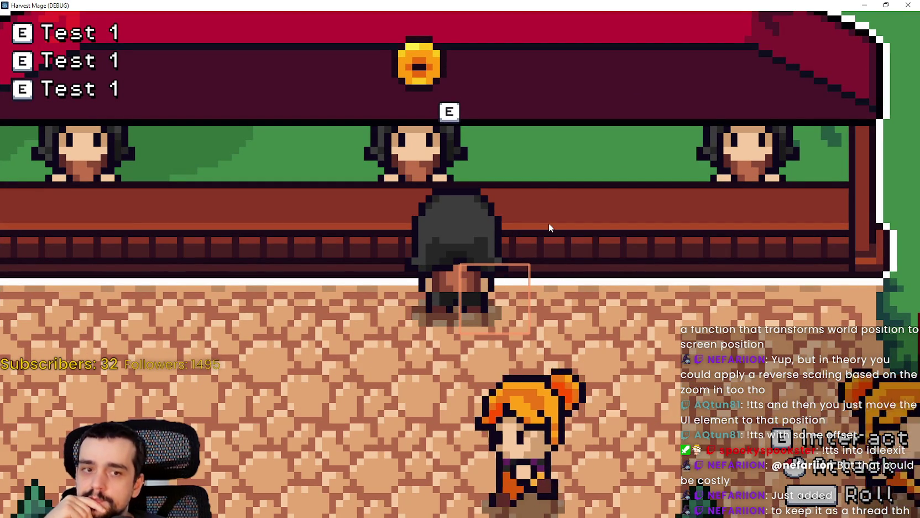
left_click(886, 5)
left_click(818, 21)
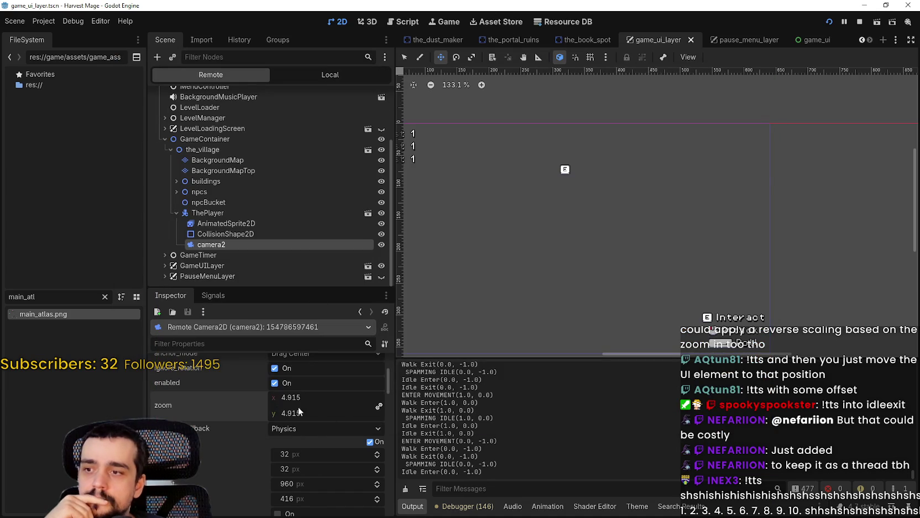
Step: Set camera2's live zoom back to 1.5 and save the scene
type("1.5")
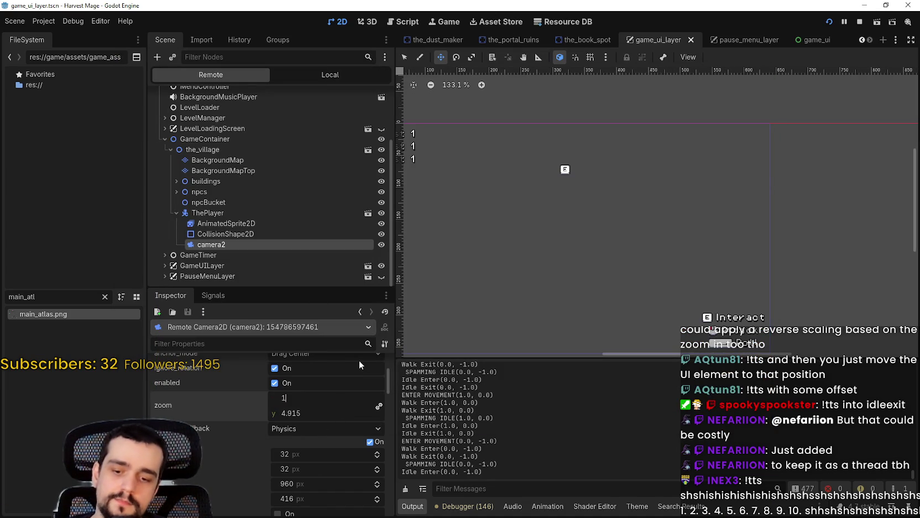
key("Return")
key("ctrl+s")
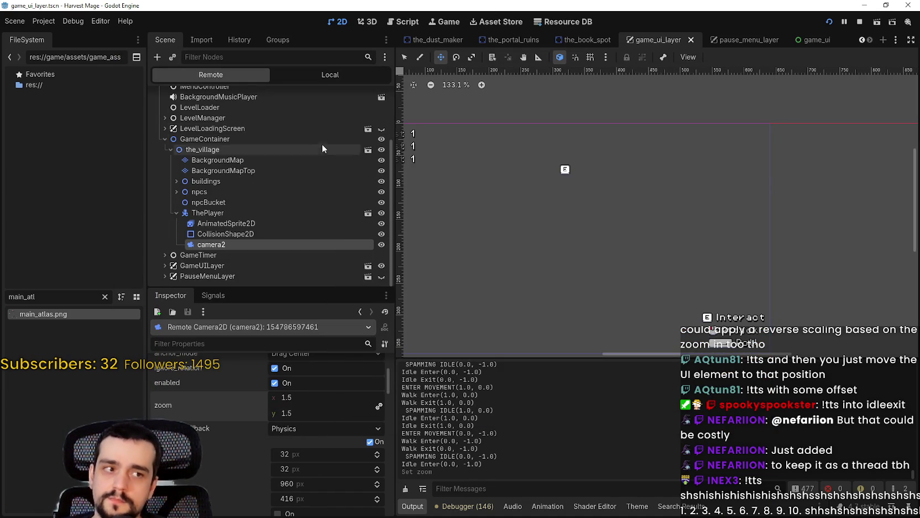
Step: Switch the Scene dock to Local, select and expand GameUILayer, then maximize the game window
left_click(299, 78)
left_click(211, 96)
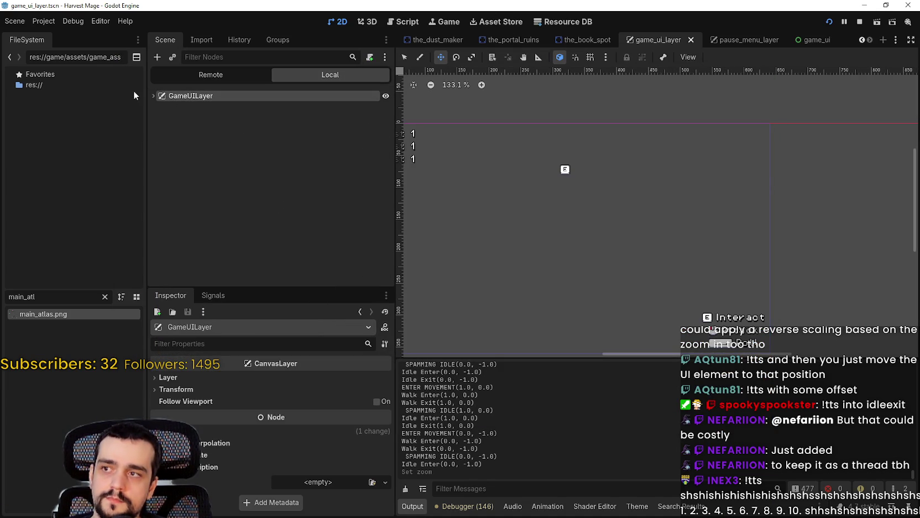
left_click(152, 95)
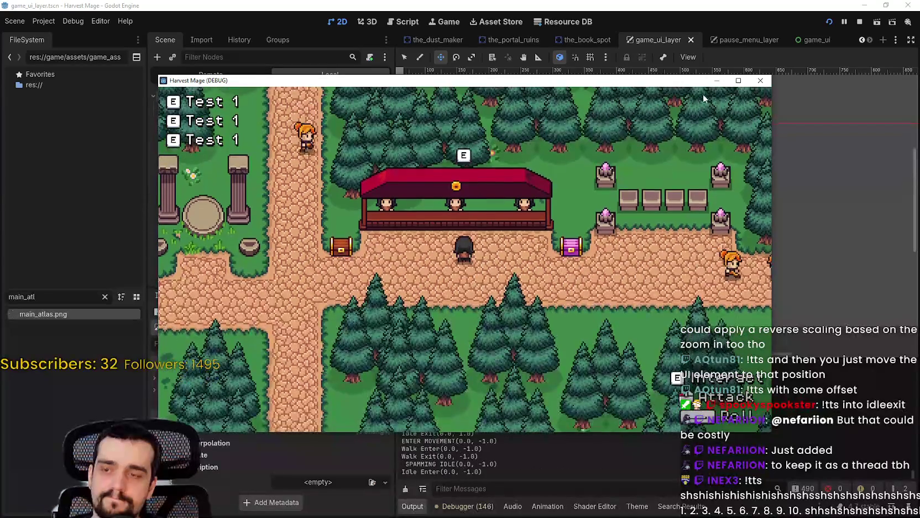
left_click(737, 80)
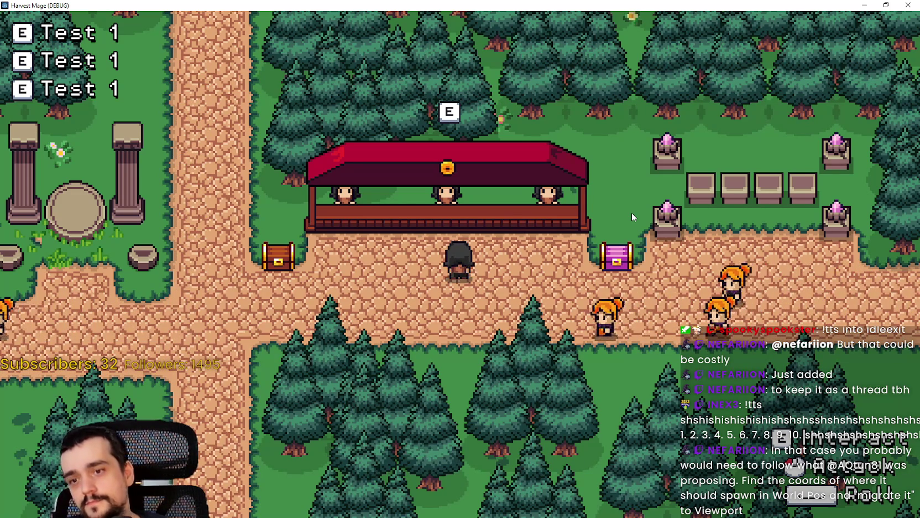
Step: Walk the player up past the stall and down to the purple chest, then restore the window
key("w")
key("d")
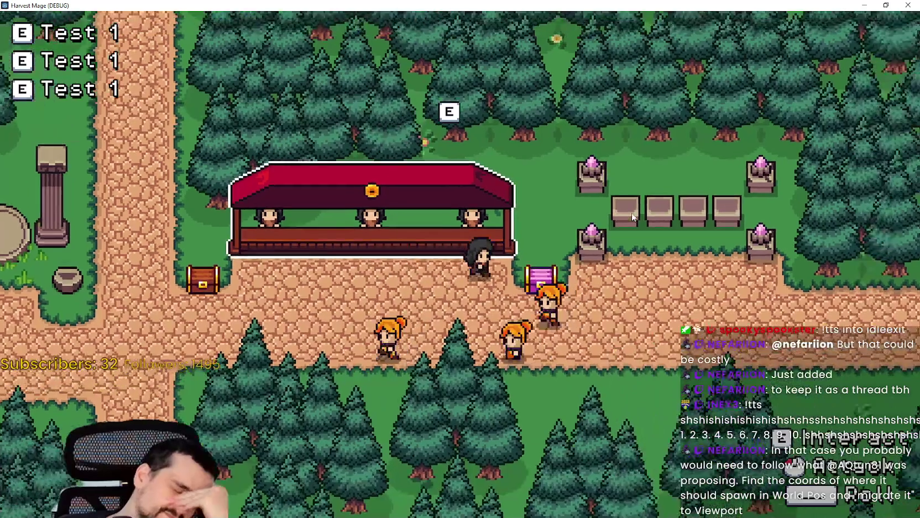
key("d")
key("s")
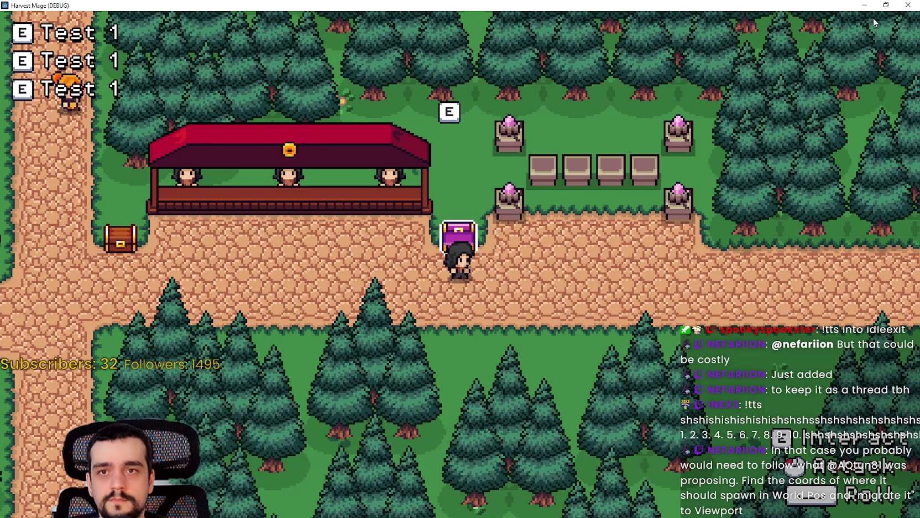
left_click(886, 5)
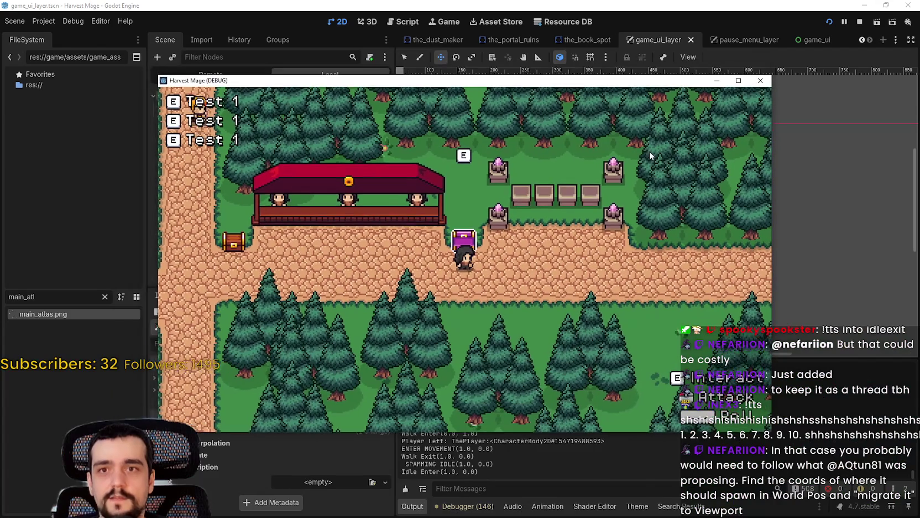
Step: Bring the editor forward and select the Interactible prompt node in game_ui_layer
left_click(669, 11)
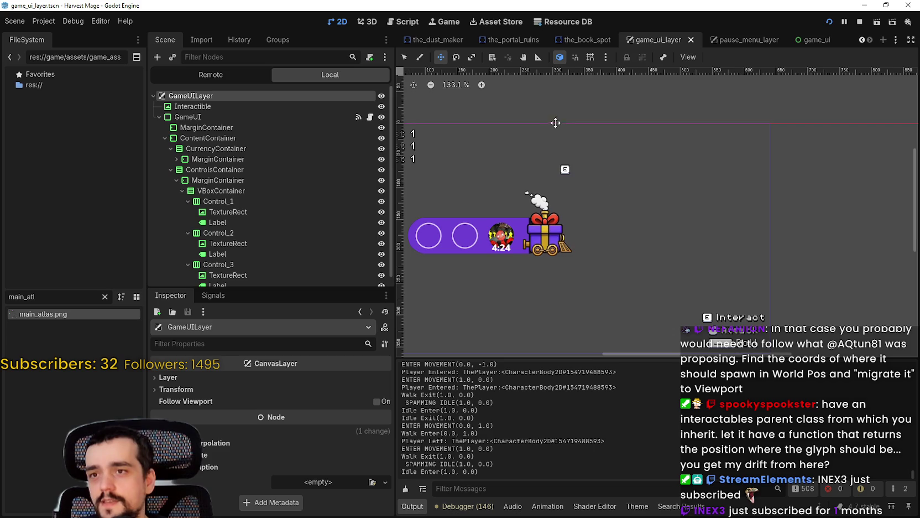
scroll(641, 190, "down", 3)
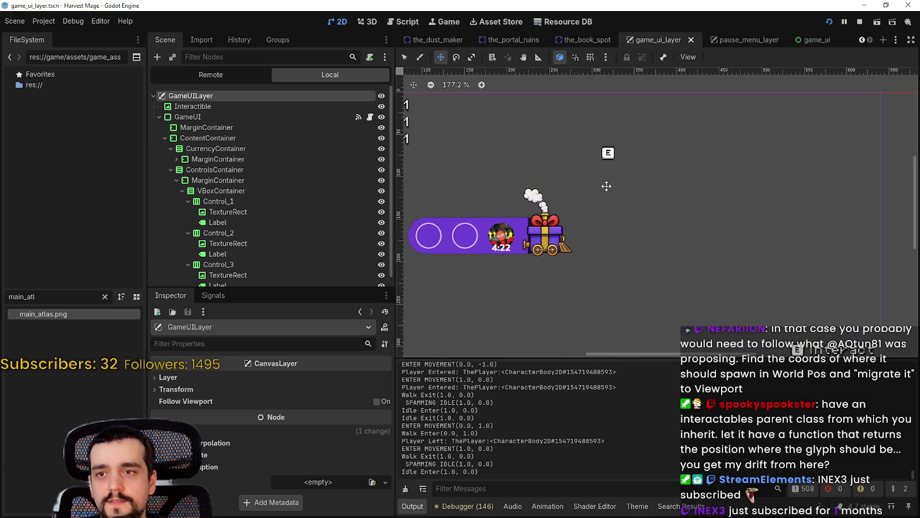
left_click(193, 106)
scroll(577, 215, "down", 2)
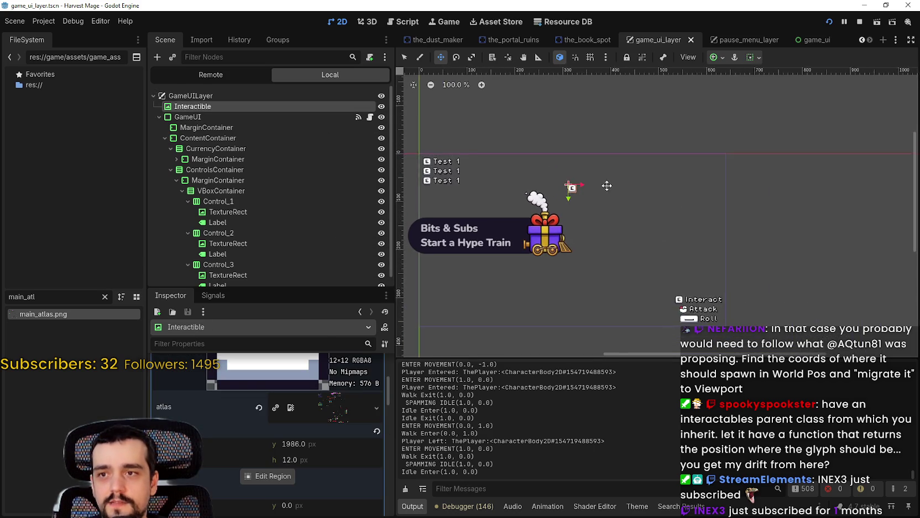
Step: Move the Interactible E prompt to (177, -104) and save the scene
left_click_drag(573, 188, 567, 137)
left_click_drag(599, 174, 643, 185)
key("ctrl+s")
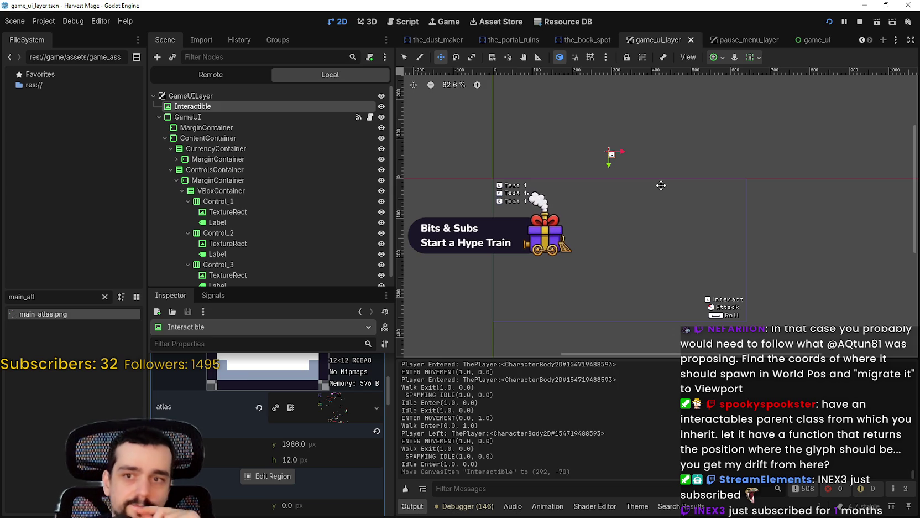
key("ctrl+s")
scroll(664, 182, "down", 2)
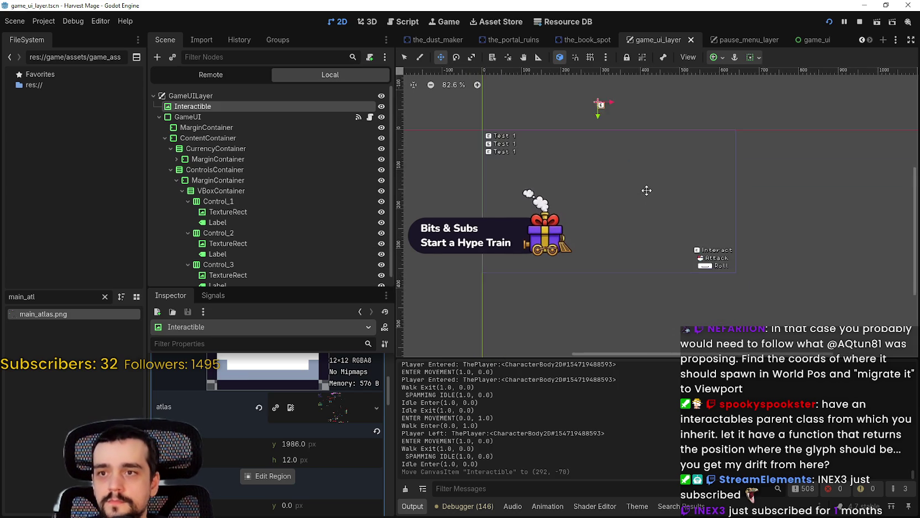
left_click_drag(646, 190, 594, 175)
scroll(636, 196, "down", 1)
key("ctrl+s")
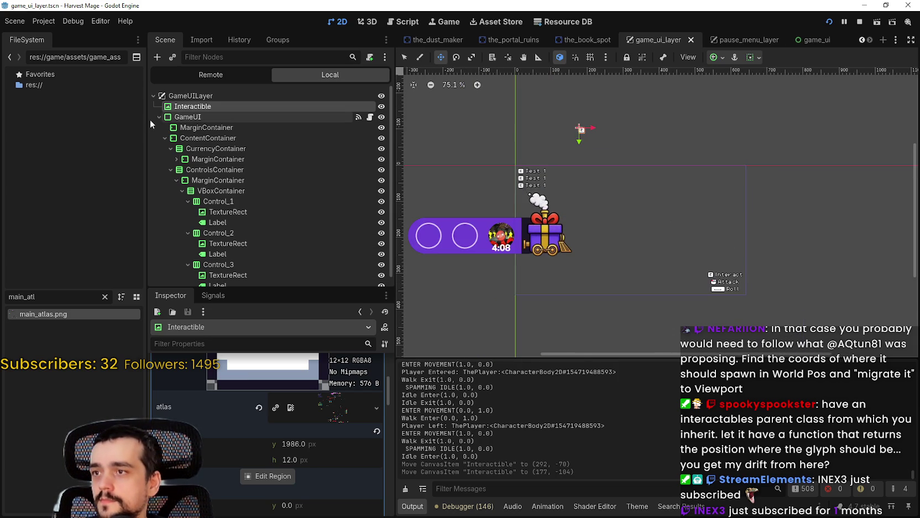
Step: Collapse the GameUI branch and switch to the Select tool
left_click(159, 117)
left_click(404, 57)
scroll(584, 104, "up", 6)
scroll(570, 112, "up", 1)
scroll(608, 154, "up", 1)
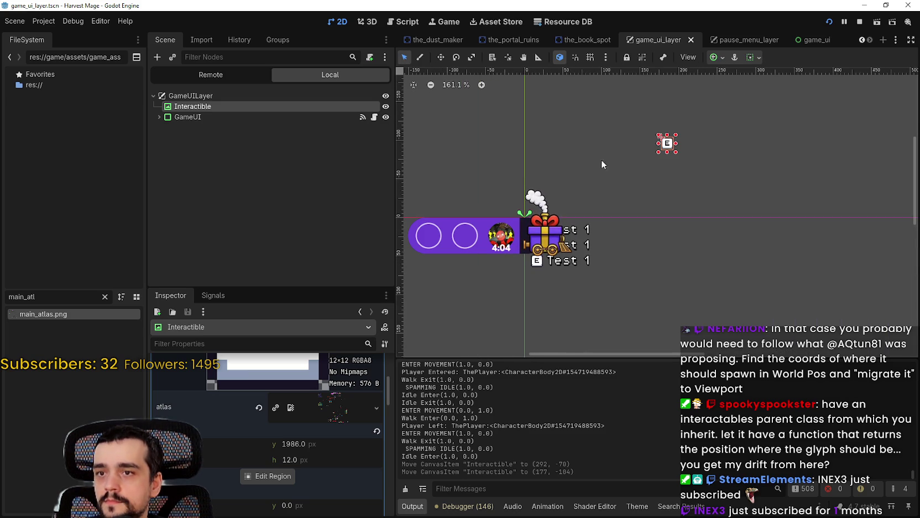
scroll(619, 166, "up", 5)
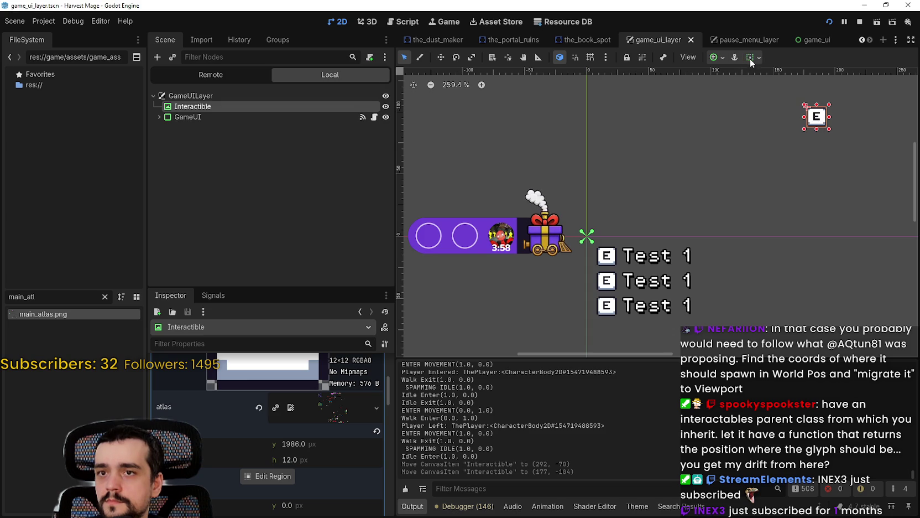
Step: Anchor the Interactible node to Top Left after trying the Full Rect and Center Left presets
left_click(723, 58)
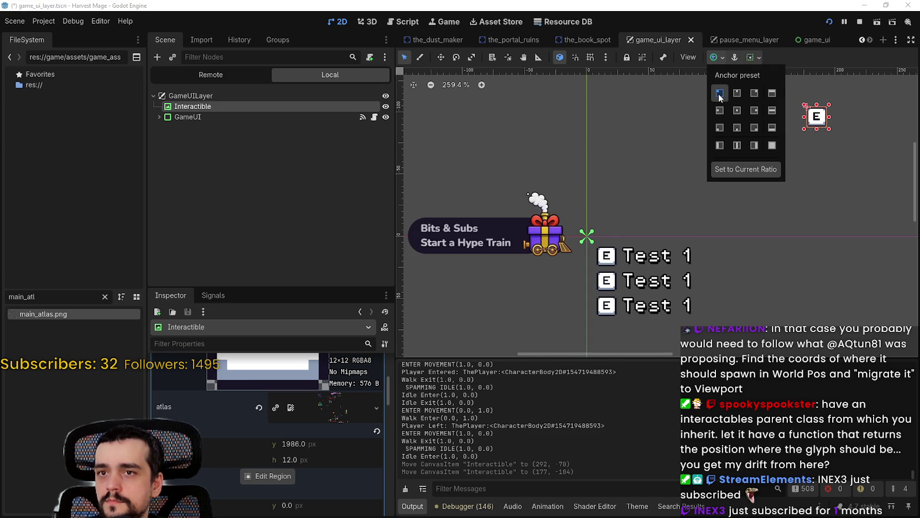
left_click(720, 93)
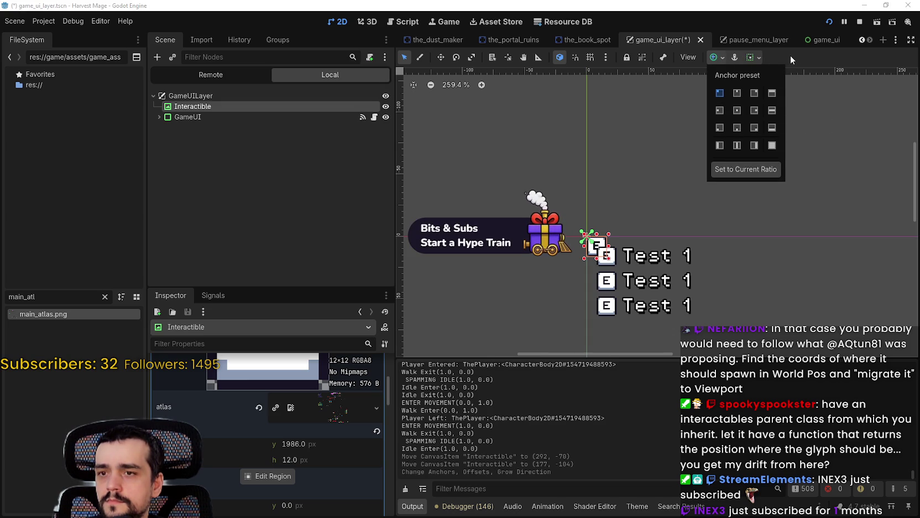
left_click(719, 94)
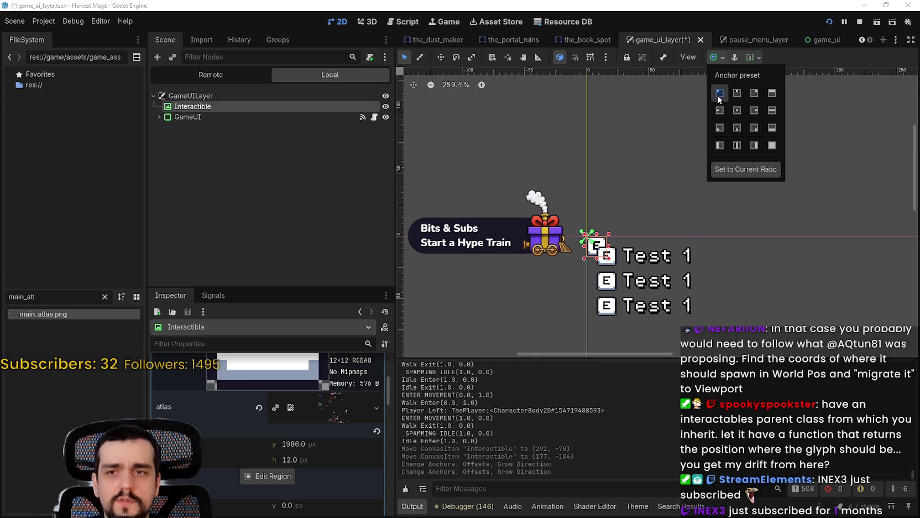
left_click(777, 141)
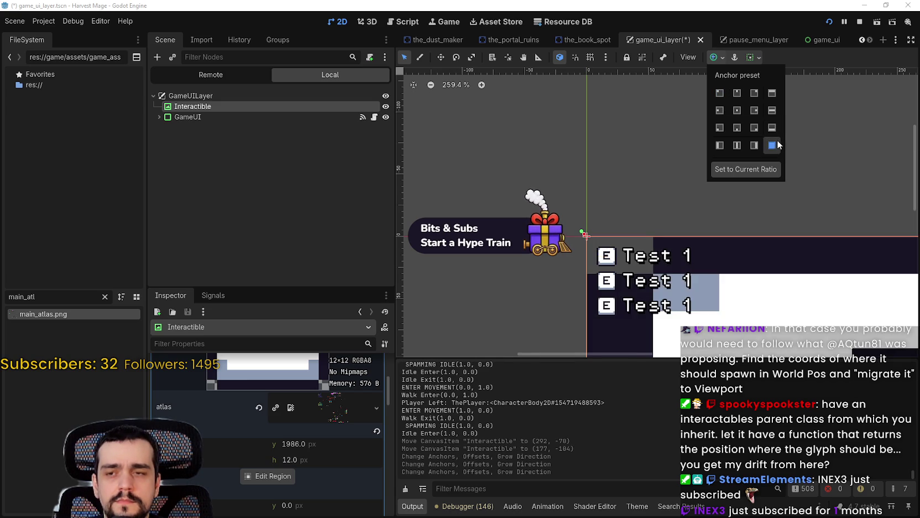
scroll(600, 200, "down", 4)
scroll(603, 197, "down", 2)
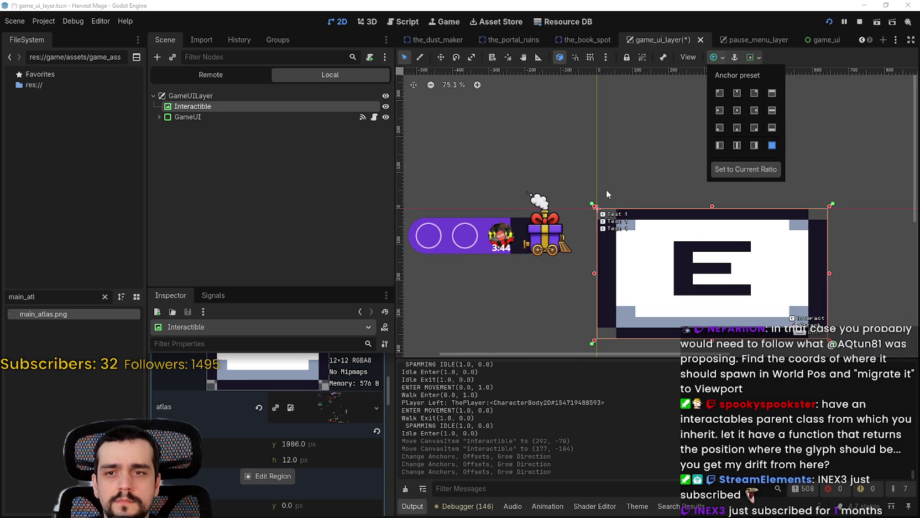
left_click(721, 95)
scroll(634, 190, "up", 1)
left_click(721, 110)
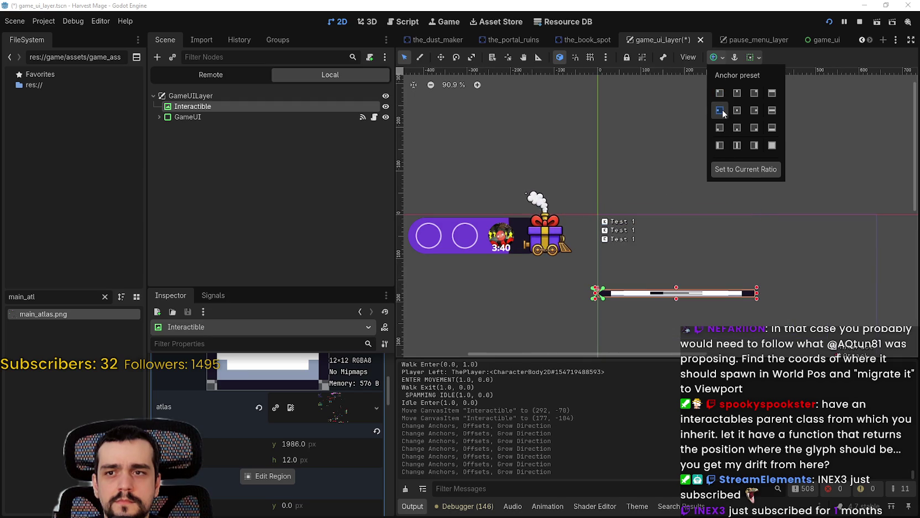
left_click(720, 96)
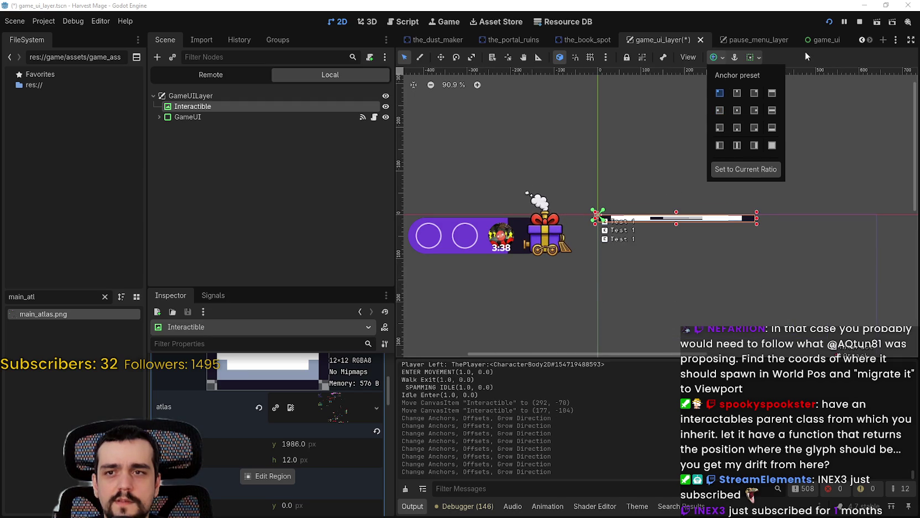
left_click(780, 56)
scroll(730, 222, "up", 5)
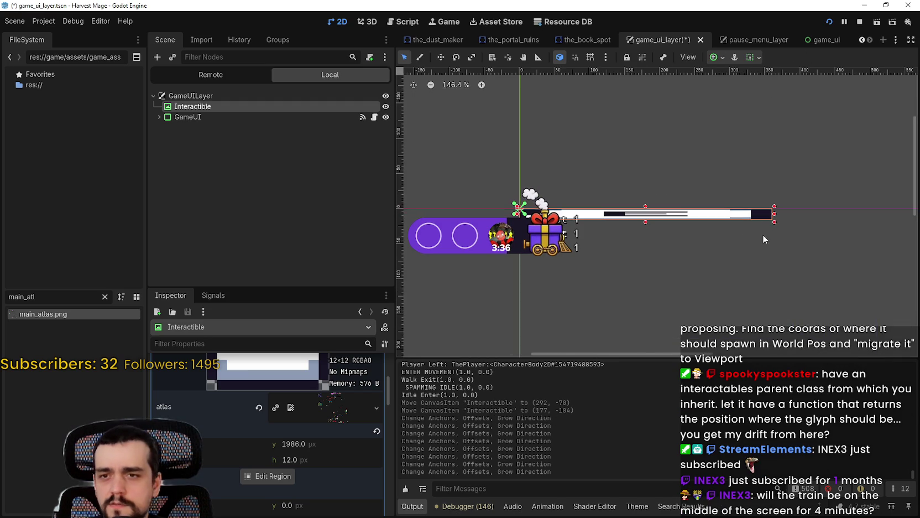
Step: Resize the Interactible box down to 16×16 by dragging its corner
left_click_drag(775, 224, 533, 222)
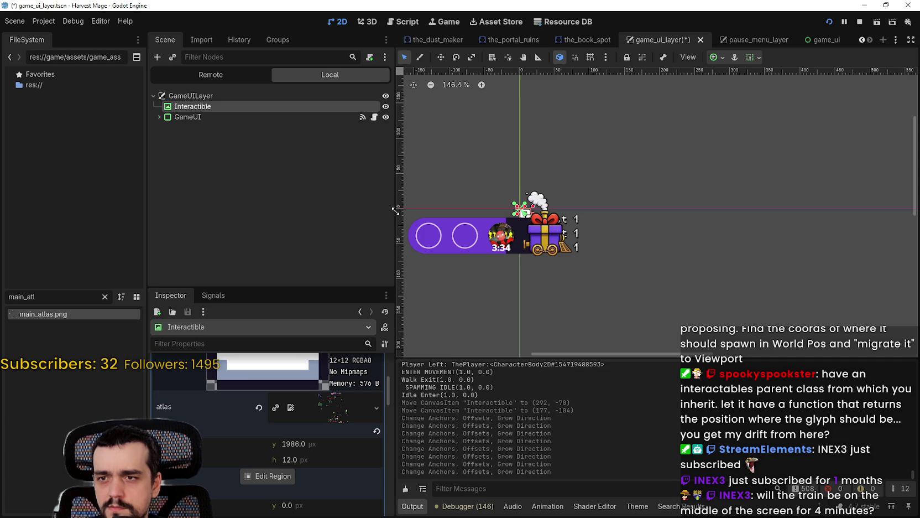
scroll(563, 215, "up", 9)
scroll(563, 216, "up", 10)
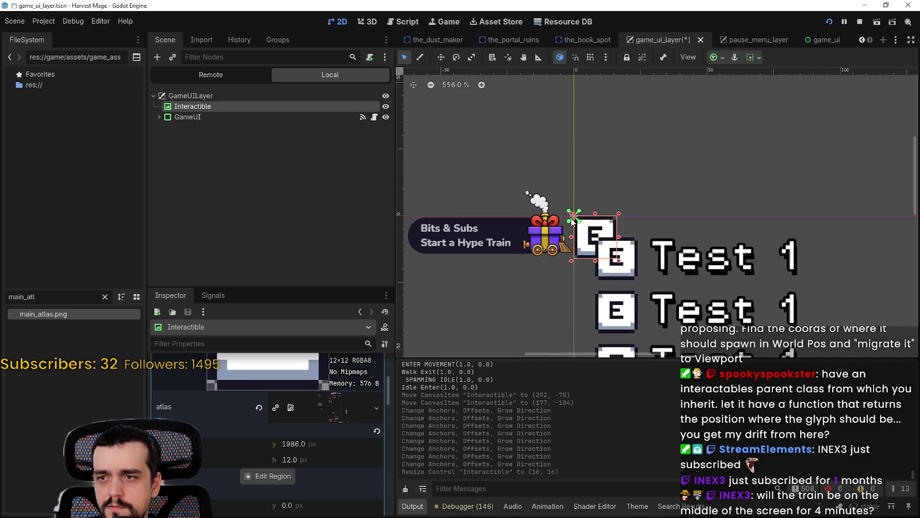
Step: Drag the Interactible E prompt up and to the right, above the train
left_click(441, 57)
left_click_drag(617, 242, 704, 121)
scroll(658, 143, "down", 7)
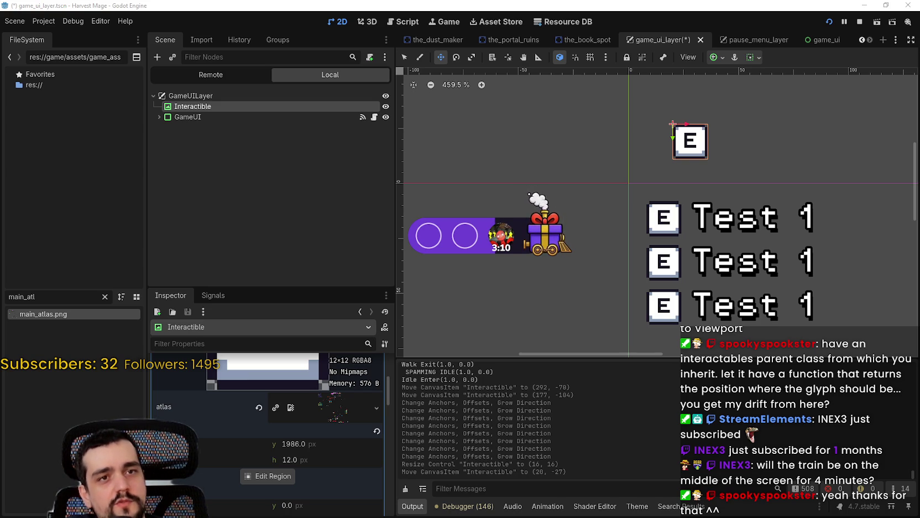
scroll(563, 312, "down", 6)
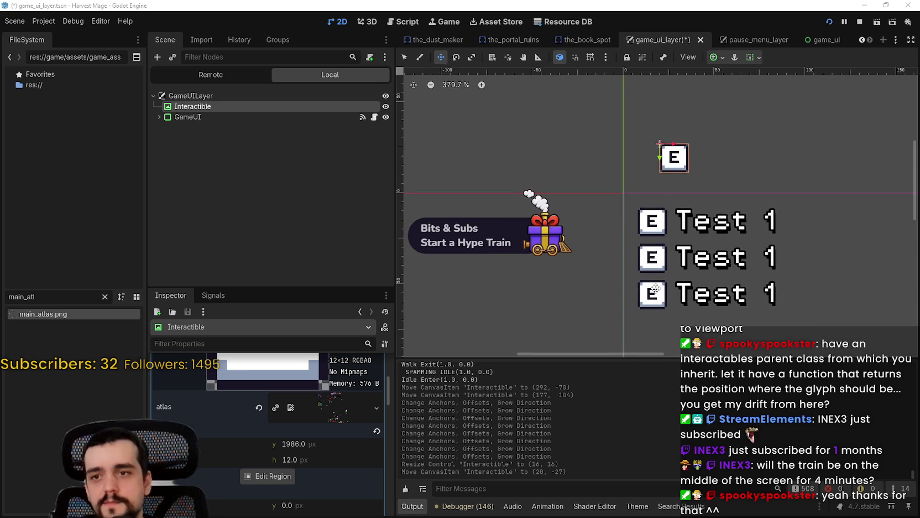
scroll(619, 243, "down", 8)
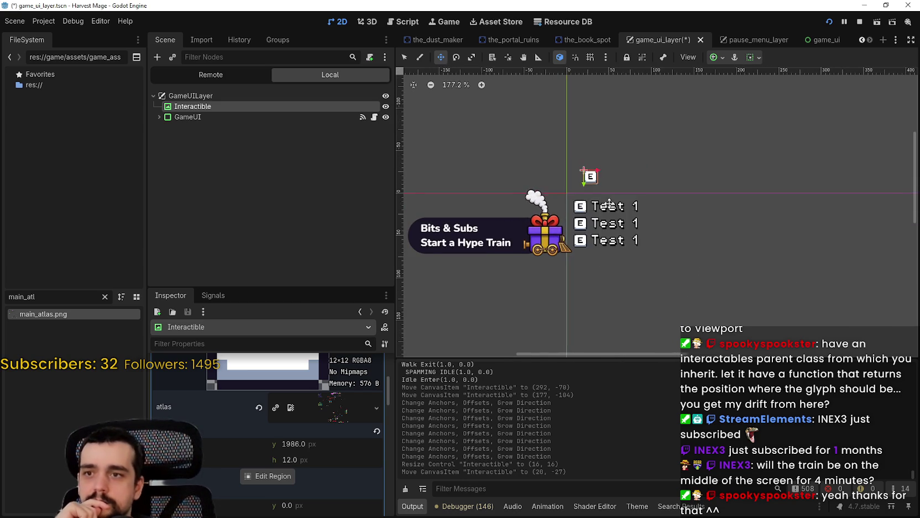
scroll(563, 269, "up", 3)
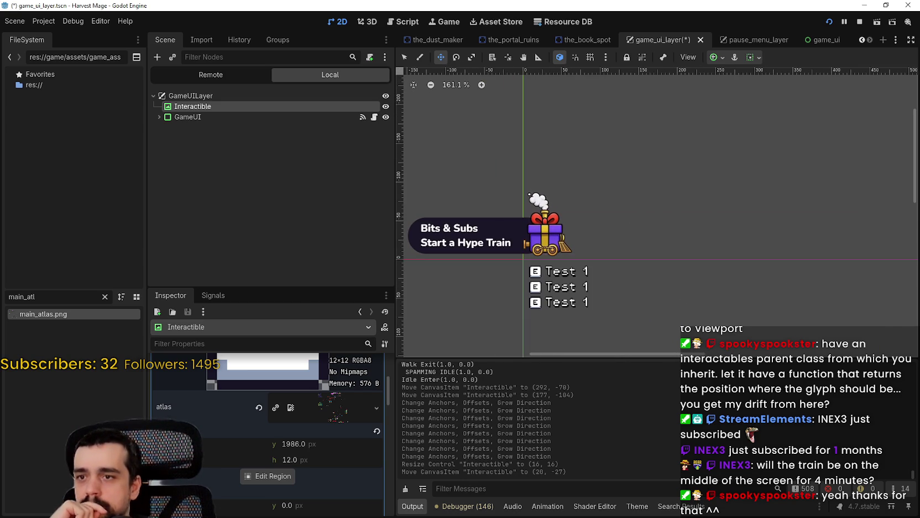
Step: Nudge the E prompt higher to (55, -131) above the Test 1 list and save game_ui_layer
left_click_drag(554, 211, 557, 207)
scroll(608, 260, "down", 5)
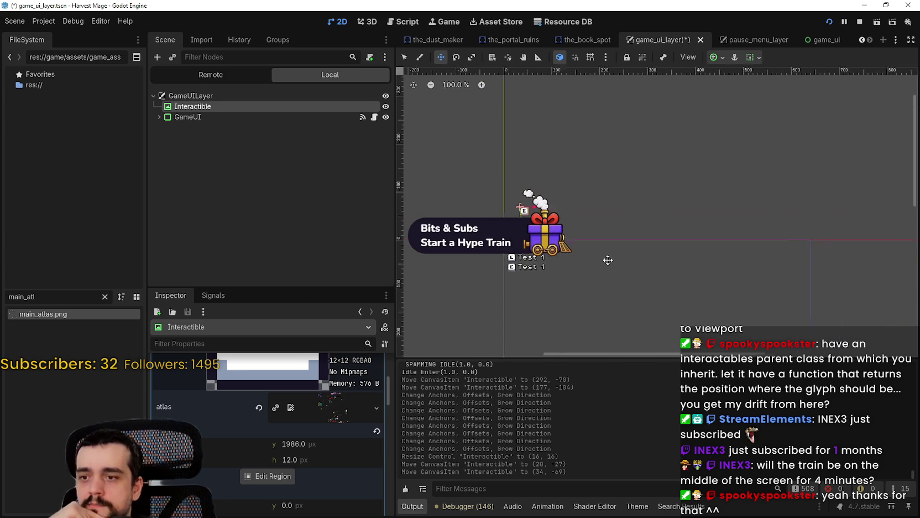
scroll(610, 205, "up", 7)
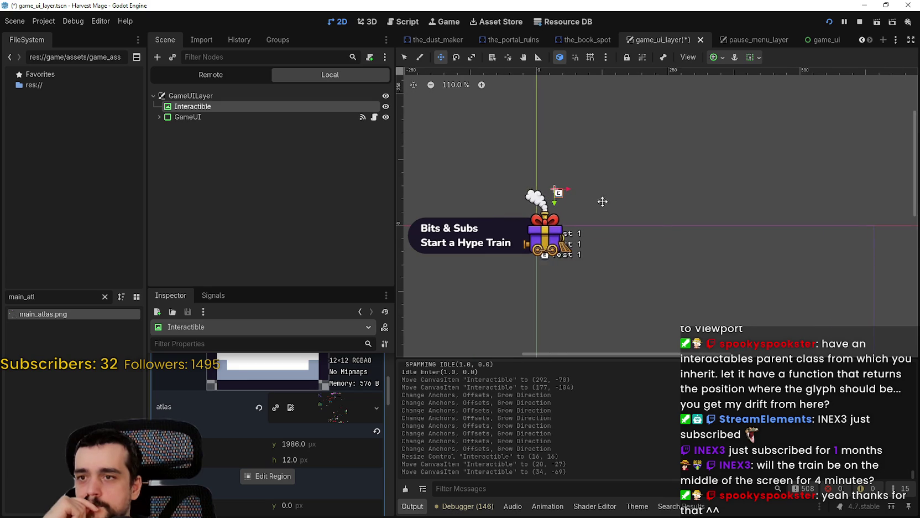
scroll(594, 194, "up", 6)
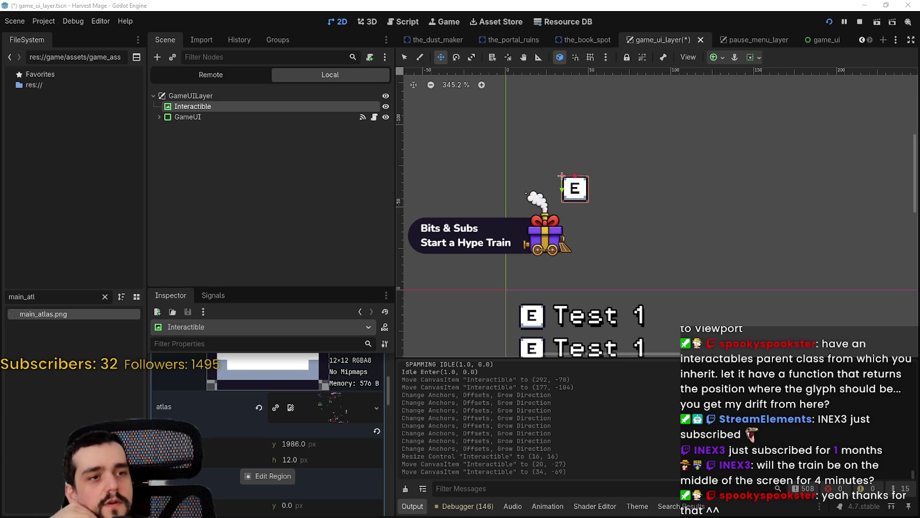
scroll(588, 221, "up", 4)
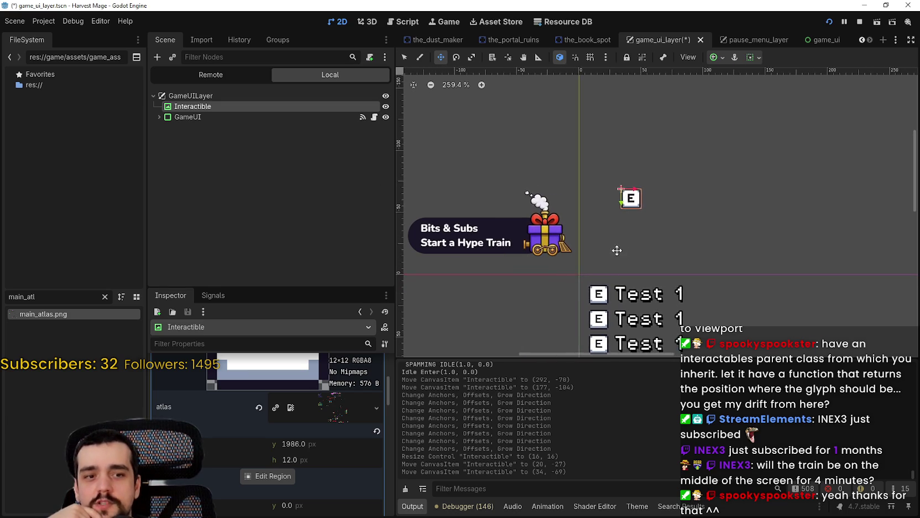
scroll(635, 239, "down", 10)
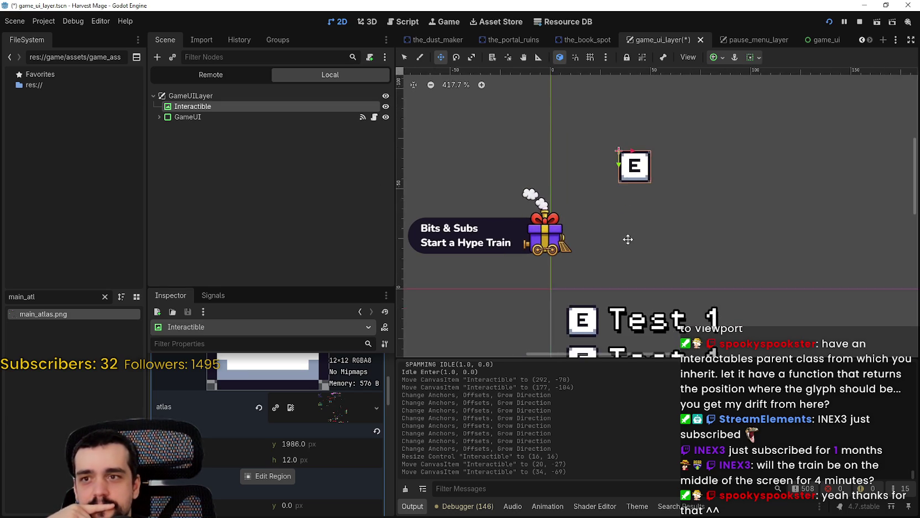
scroll(628, 234, "up", 2)
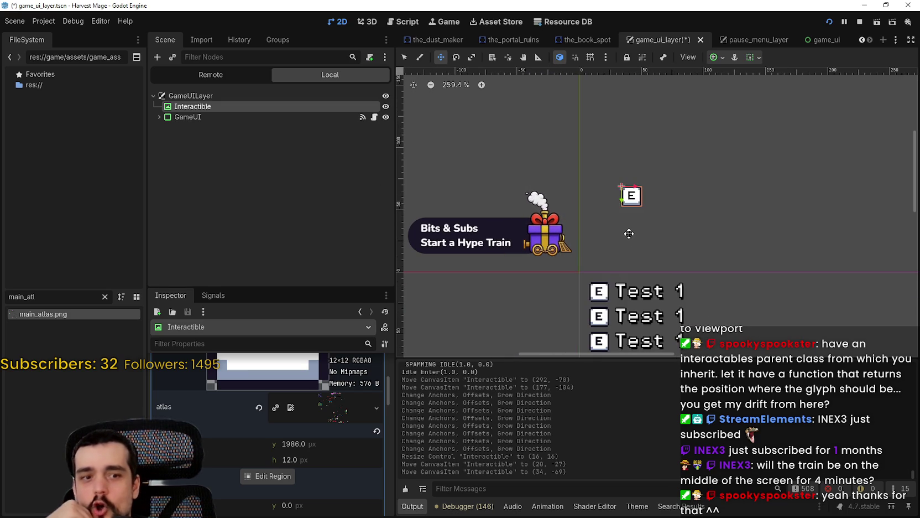
scroll(647, 187, "up", 2)
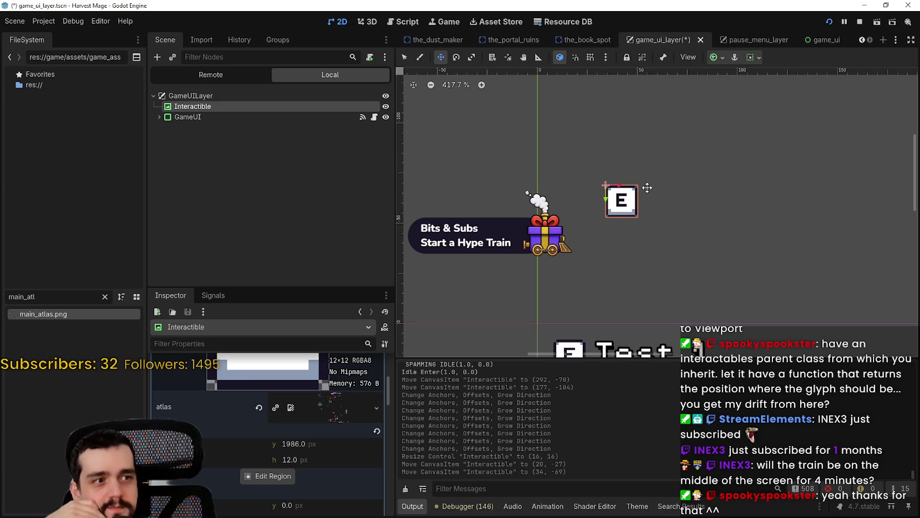
scroll(647, 187, "down", 1)
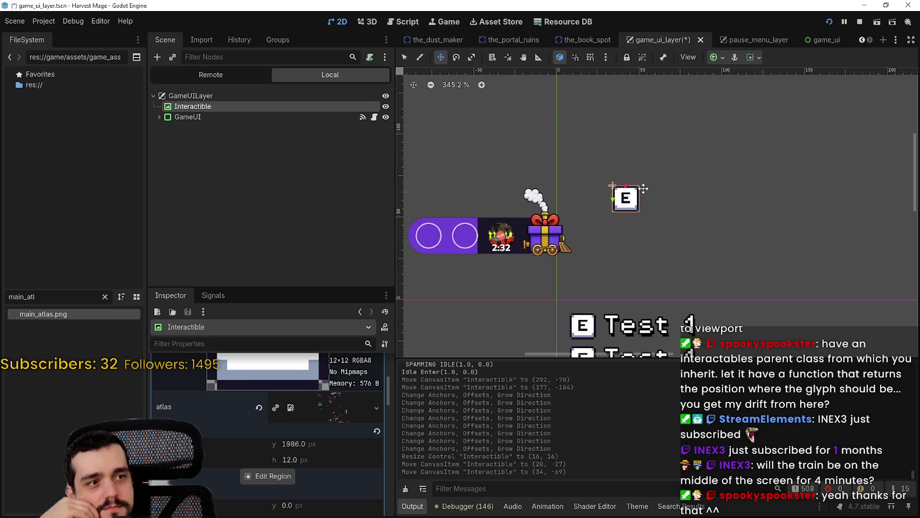
scroll(625, 196, "down", 1)
left_click(618, 198)
scroll(639, 155, "down", 1)
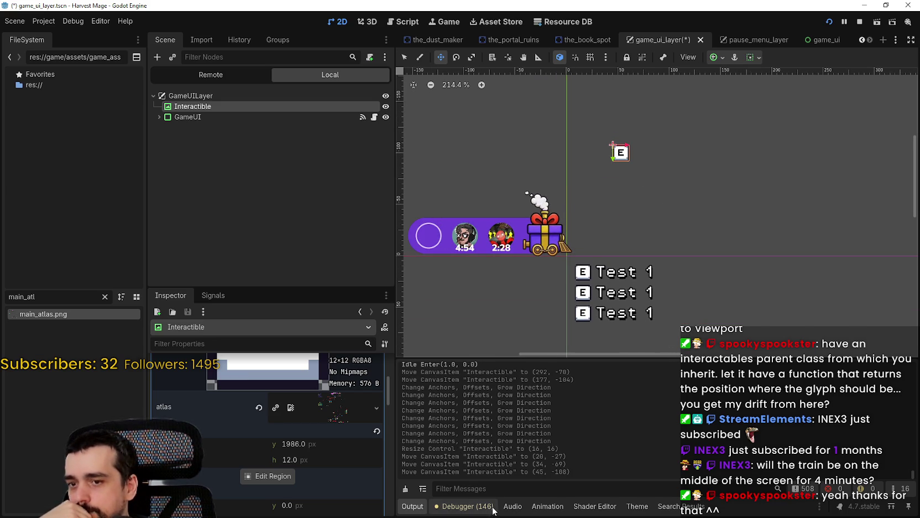
scroll(595, 300, "up", 3)
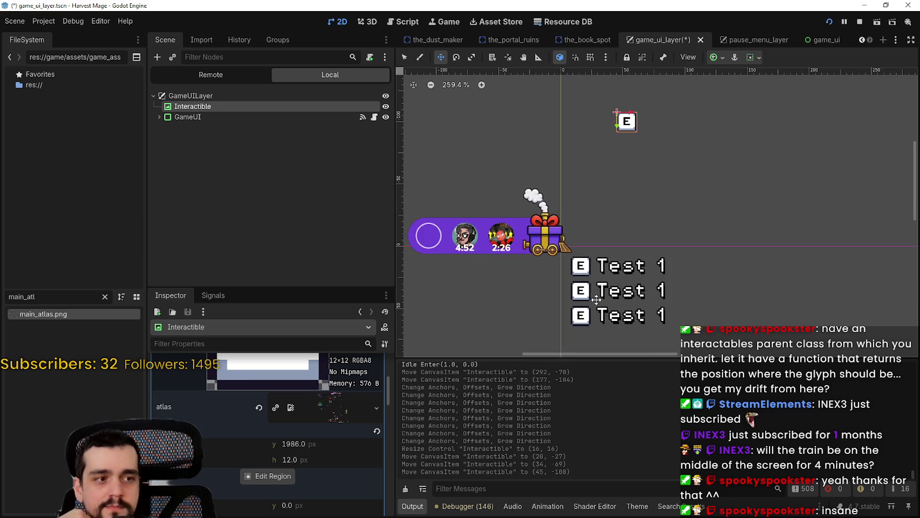
scroll(596, 296, "down", 1)
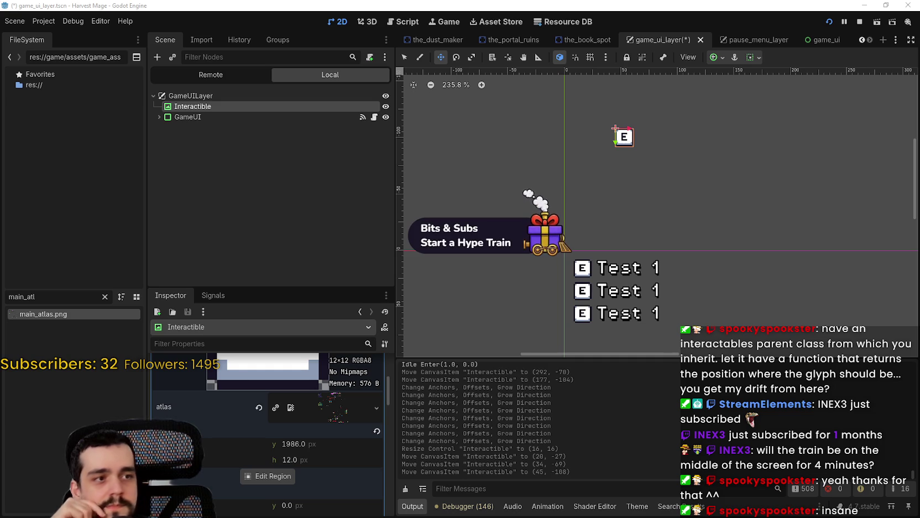
scroll(599, 163, "up", 1)
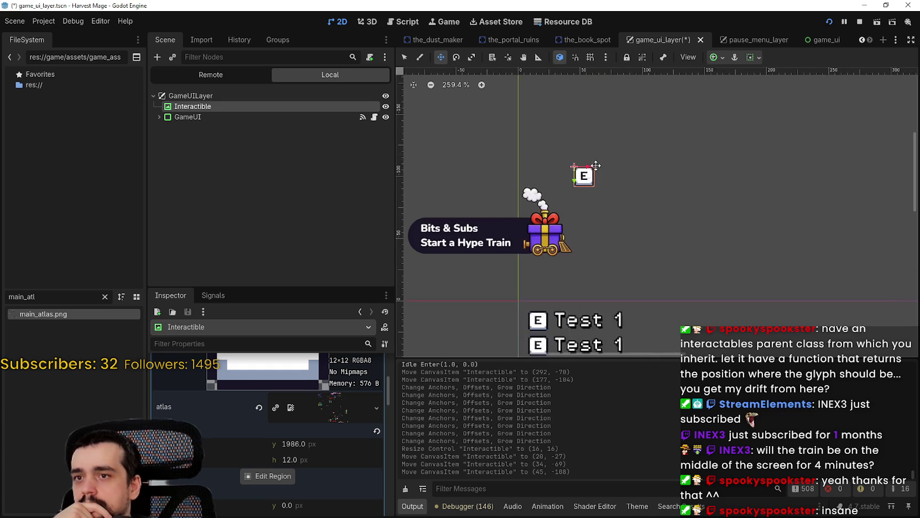
key("ctrl+s")
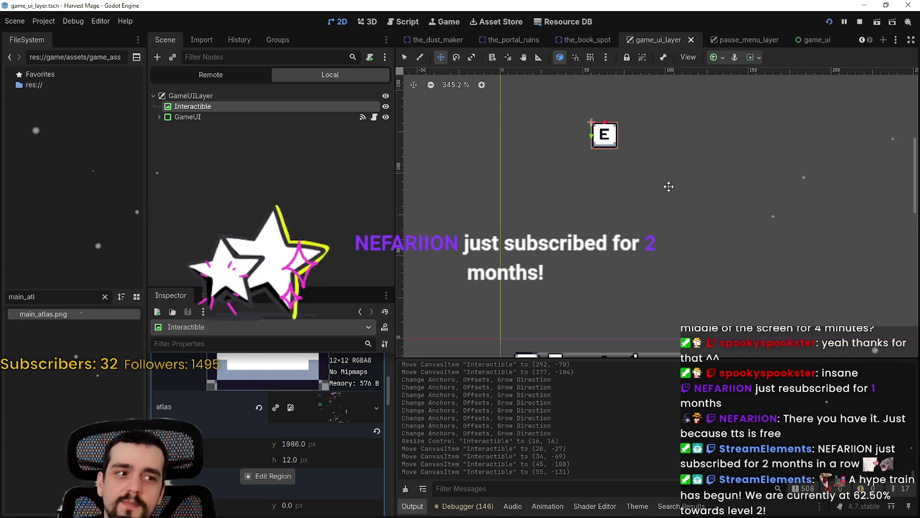
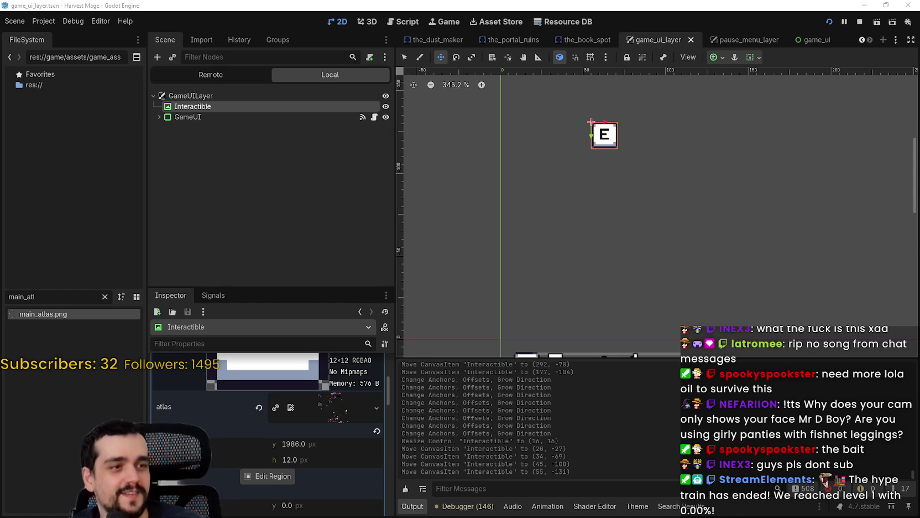
Step: Filter FileSystem for 'market', then open the_market.tscn and its attached script
scroll(587, 187, "down", 5)
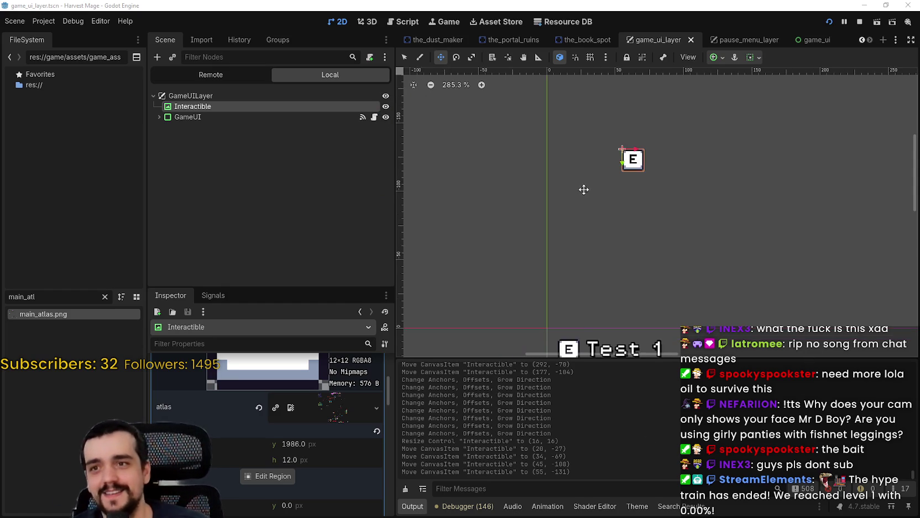
scroll(634, 211, "down", 2)
scroll(698, 230, "right", 5)
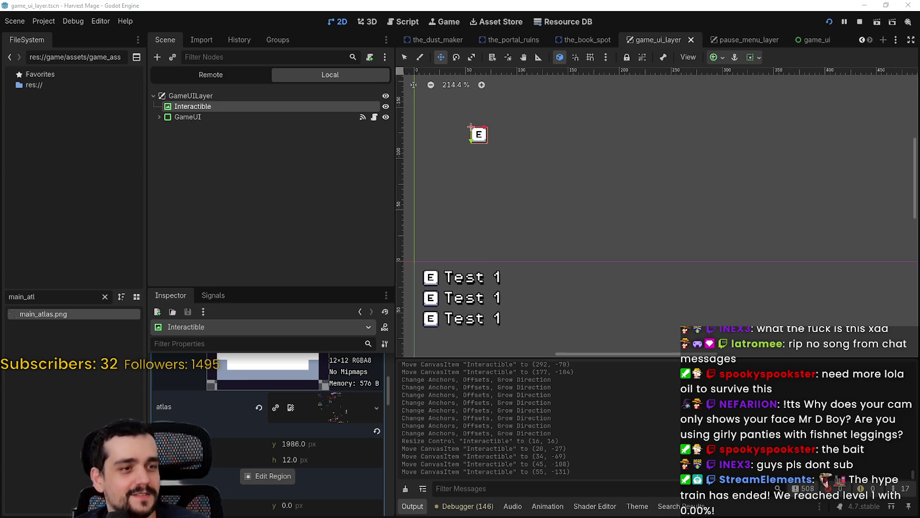
scroll(579, 261, "up", 2)
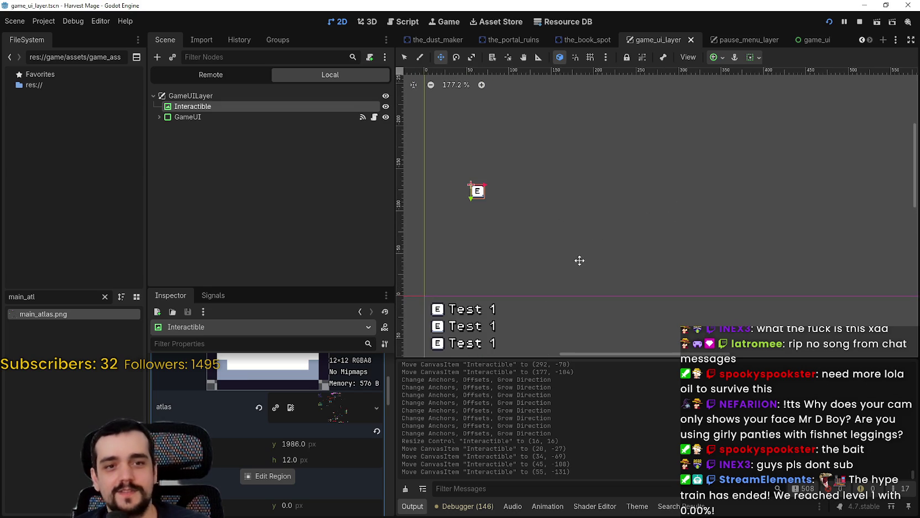
scroll(636, 266, "left", 4)
scroll(663, 276, "up", 2)
scroll(660, 216, "down", 2)
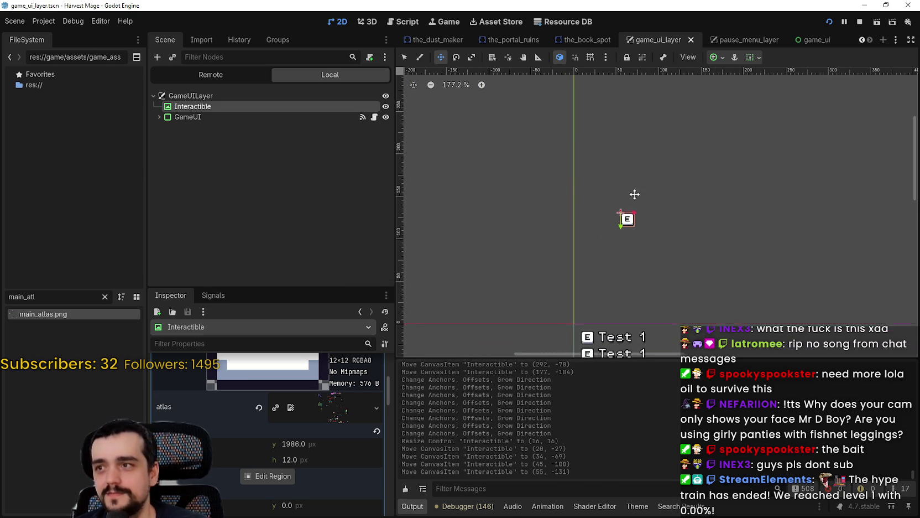
scroll(579, 212, "right", 2)
scroll(579, 212, "up", 1)
scroll(309, 420, "up", 5)
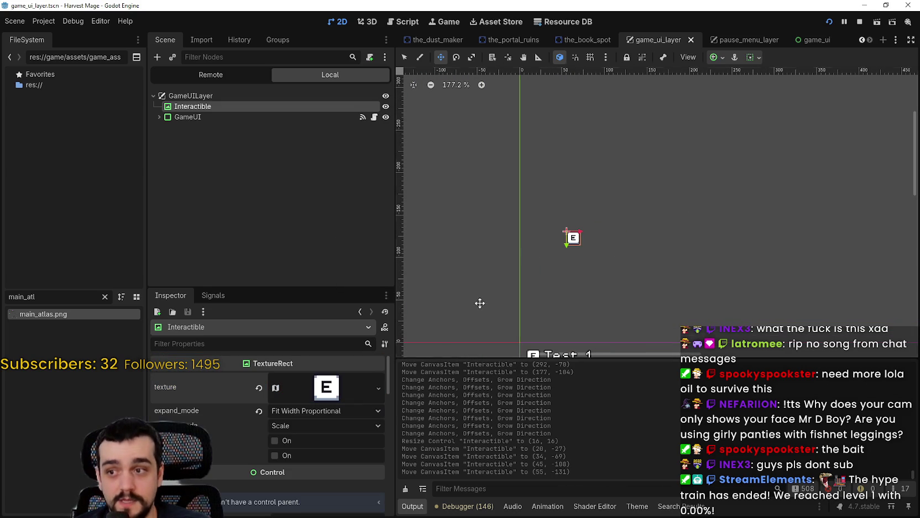
scroll(576, 223, "down", 9)
scroll(576, 224, "right", 3)
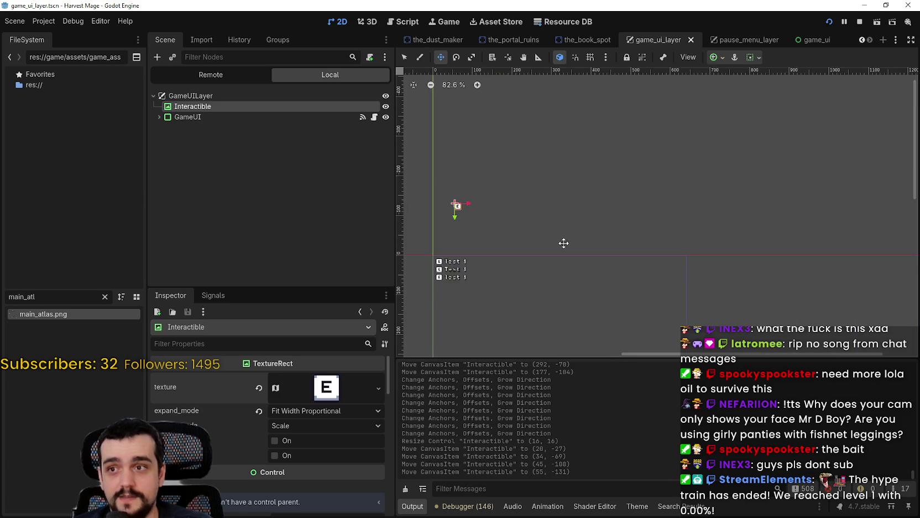
scroll(575, 223, "left", 2)
scroll(575, 223, "down", 1)
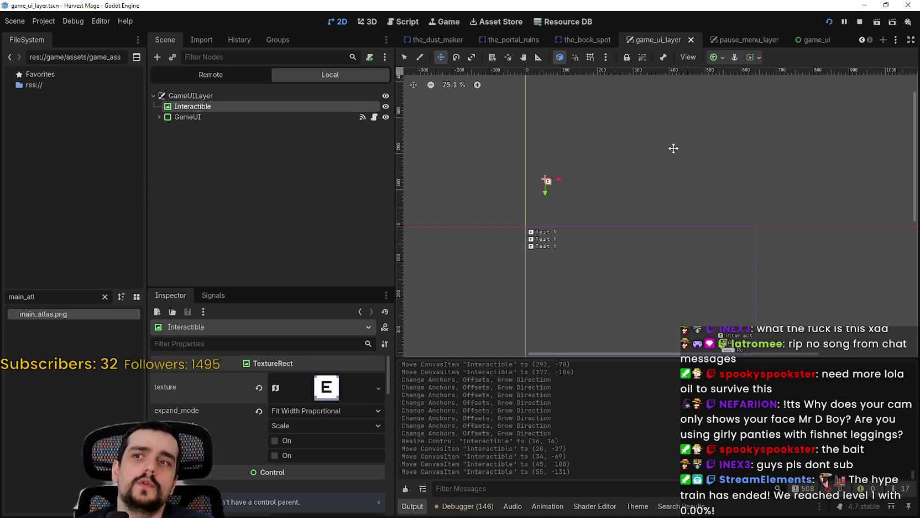
scroll(673, 148, "down", 3)
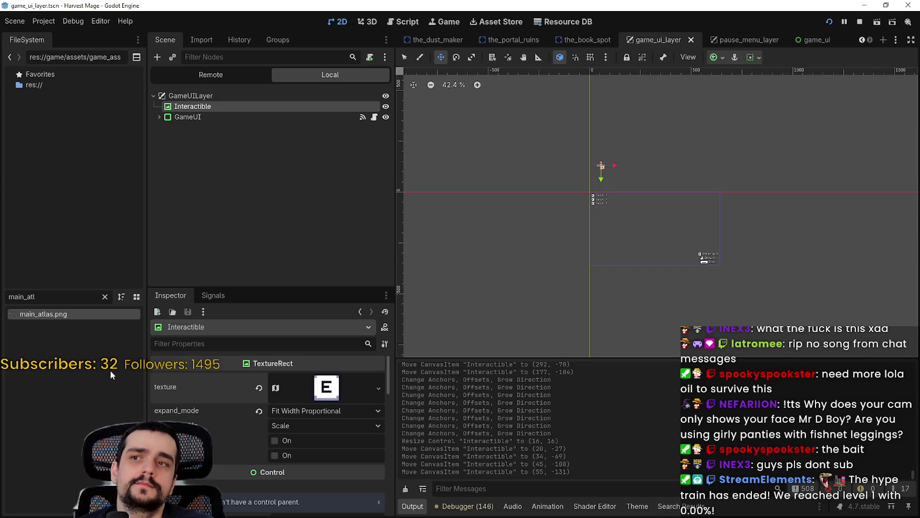
double_click(21, 296)
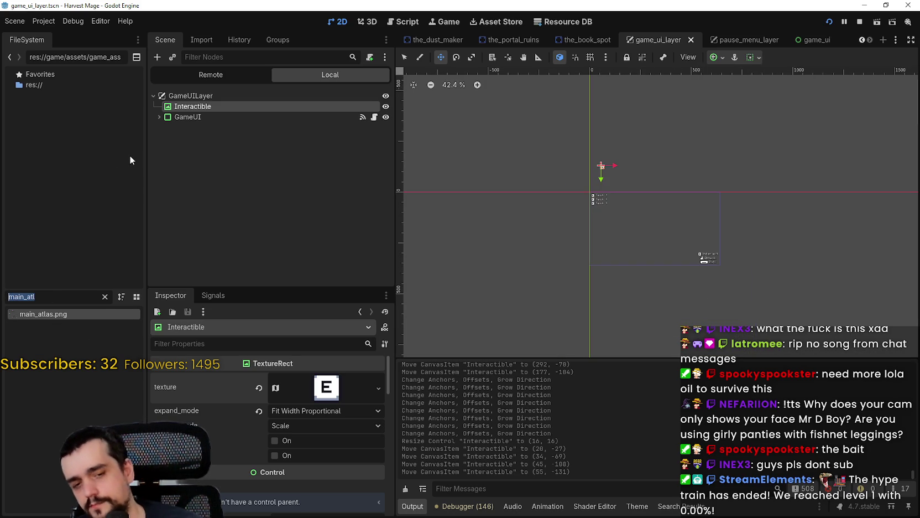
type("market")
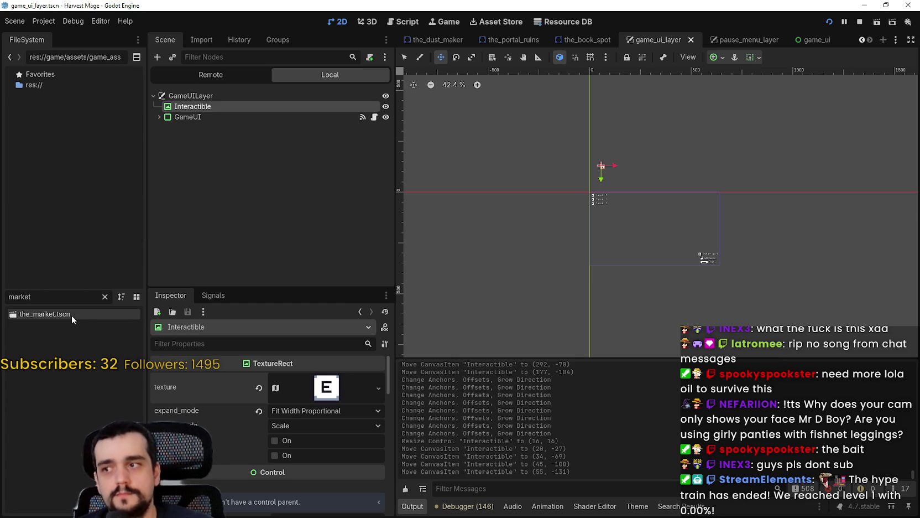
double_click(72, 315)
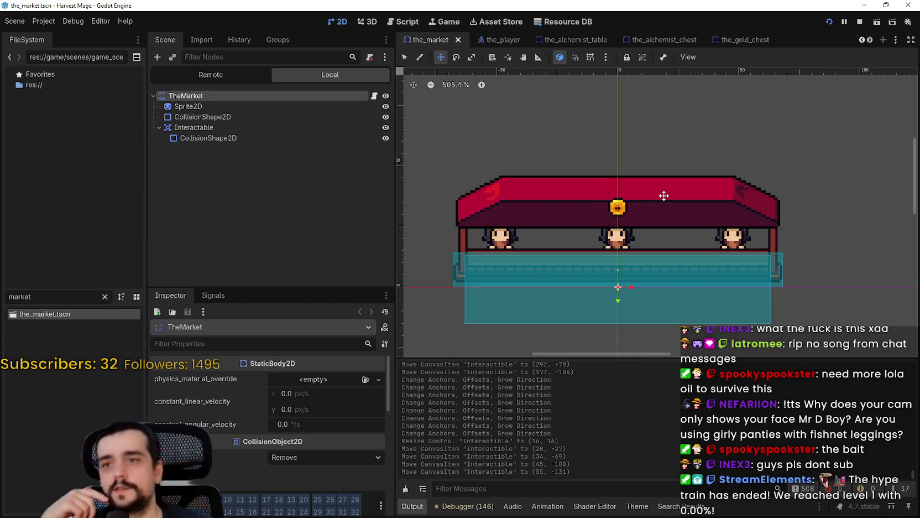
left_click(374, 96)
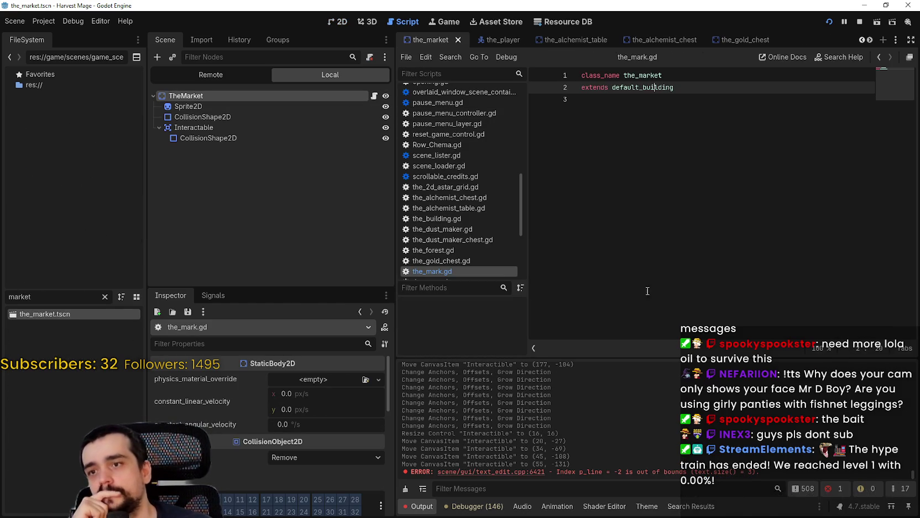
Step: Look up default_building to reach the_building.gd and inspect its interactable and player_entered code
right_click(646, 91)
left_click(702, 240)
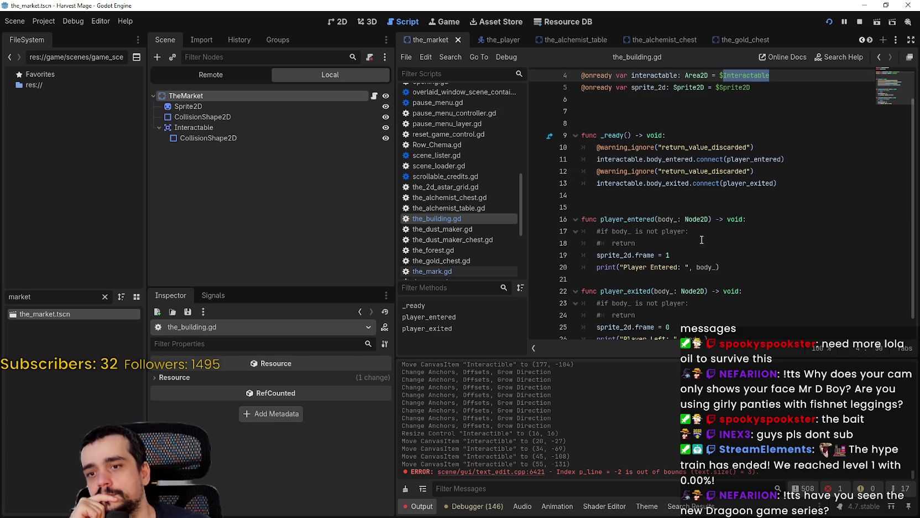
left_click(724, 183)
double_click(657, 77)
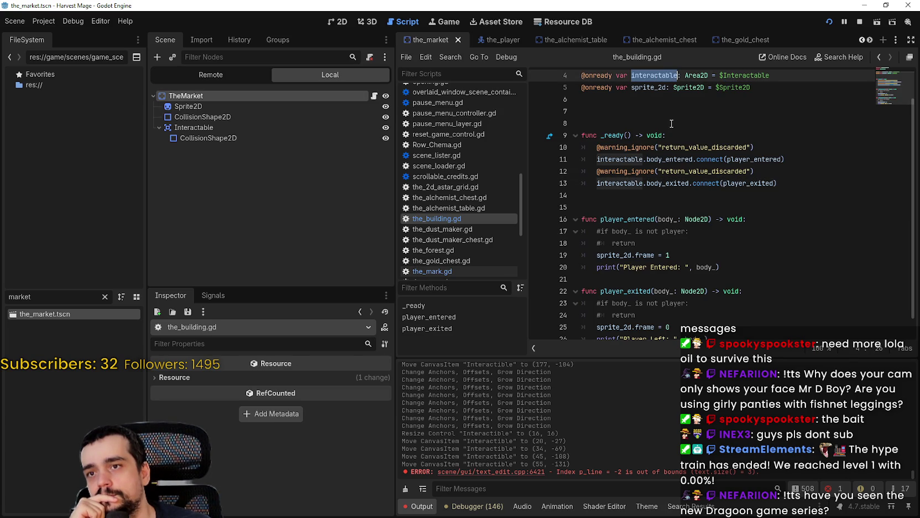
double_click(754, 159)
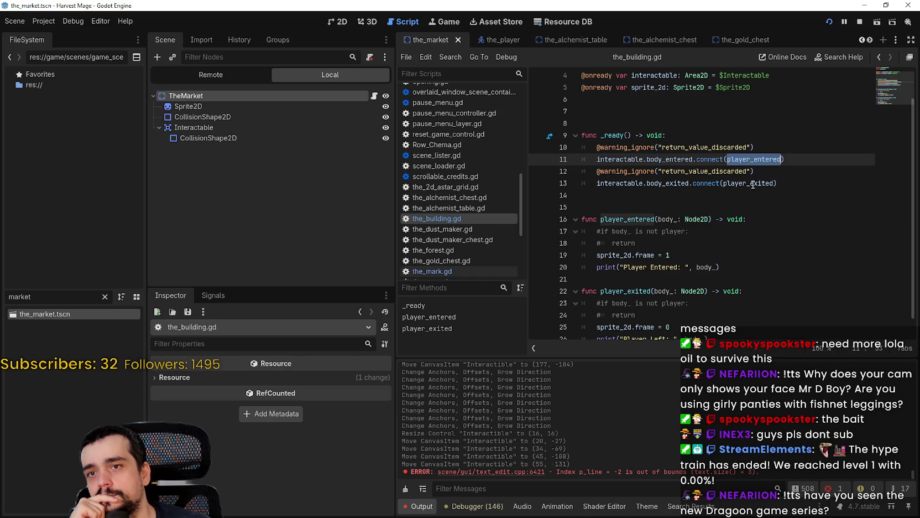
left_click_drag(738, 274, 600, 210)
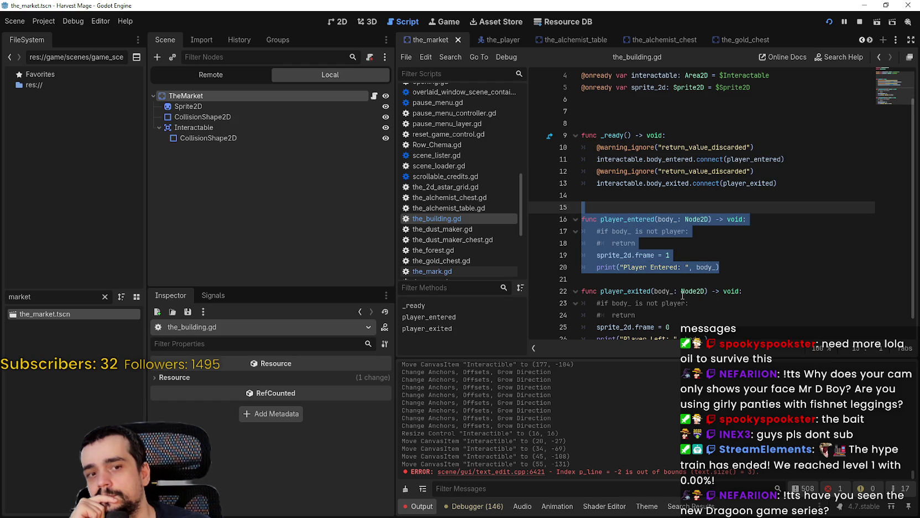
left_click(669, 282)
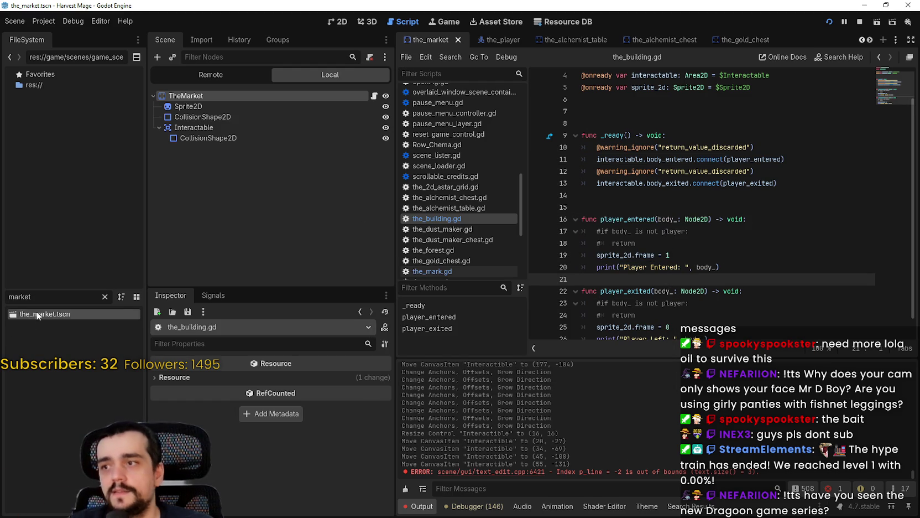
Step: Filter FileSystem for 'player' and open the_player.tscn
double_click(39, 301)
type("player")
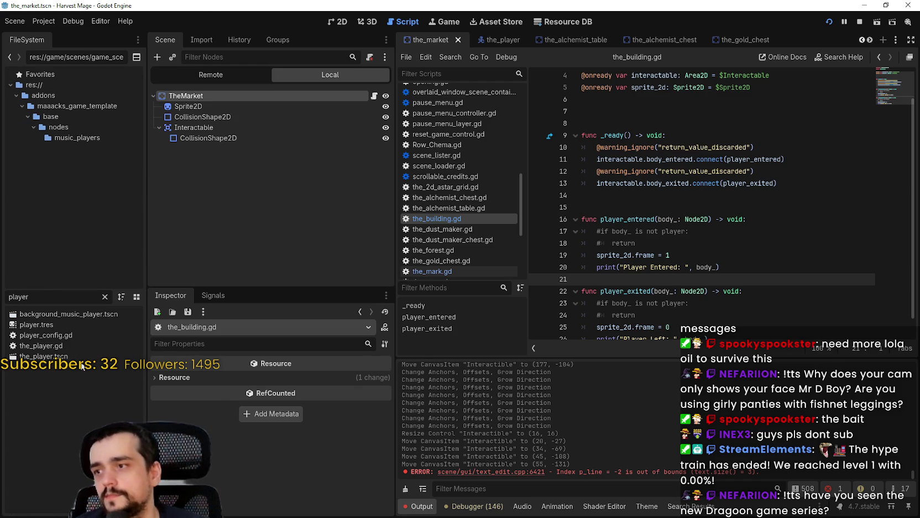
double_click(83, 356)
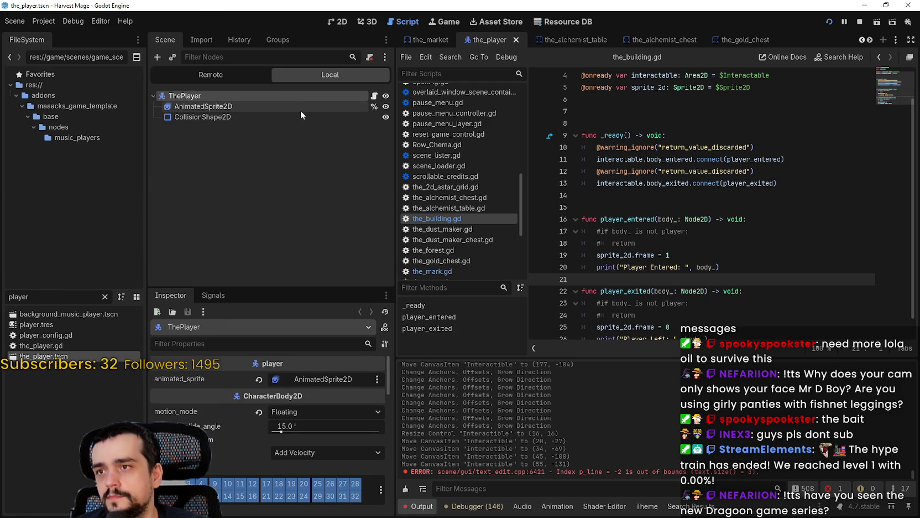
Step: Open the_player.gd from ThePlayer, read its state-machine movement and animation code, then select ThePlayer
left_click(300, 110)
left_click(298, 116)
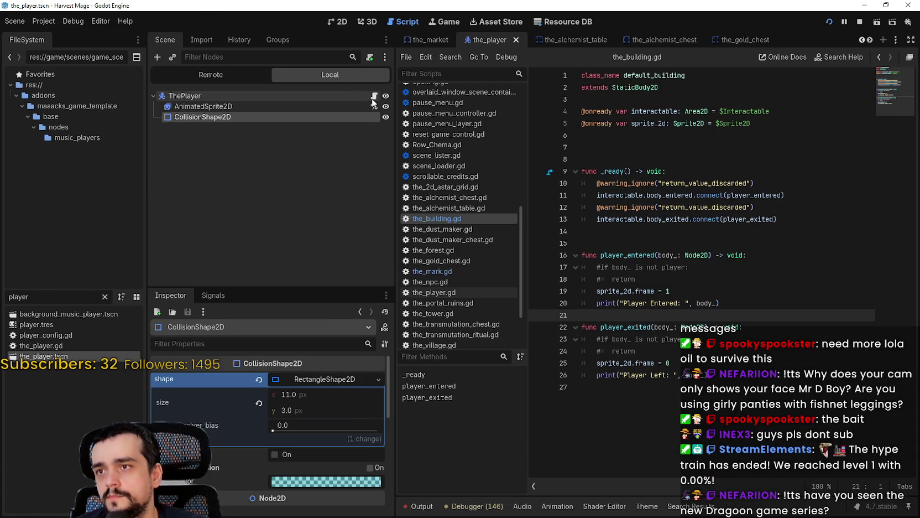
left_click(374, 98)
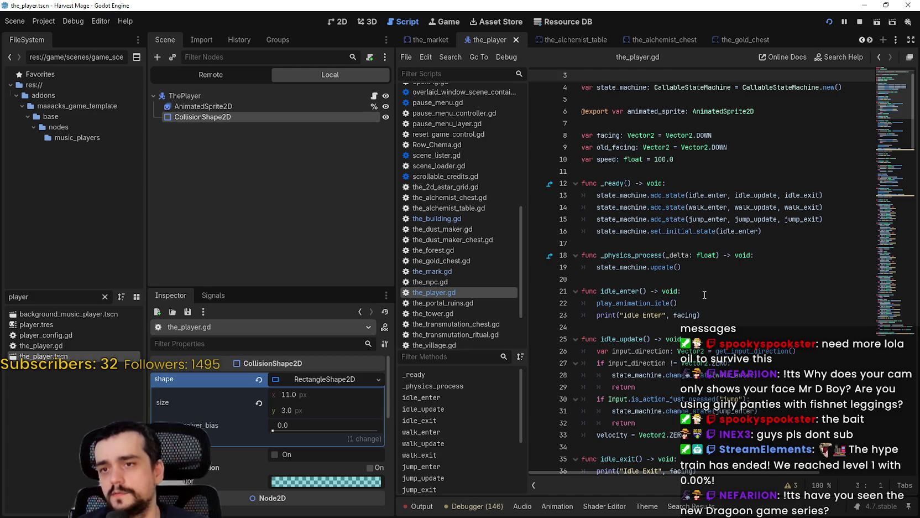
scroll(697, 259, "down", 5)
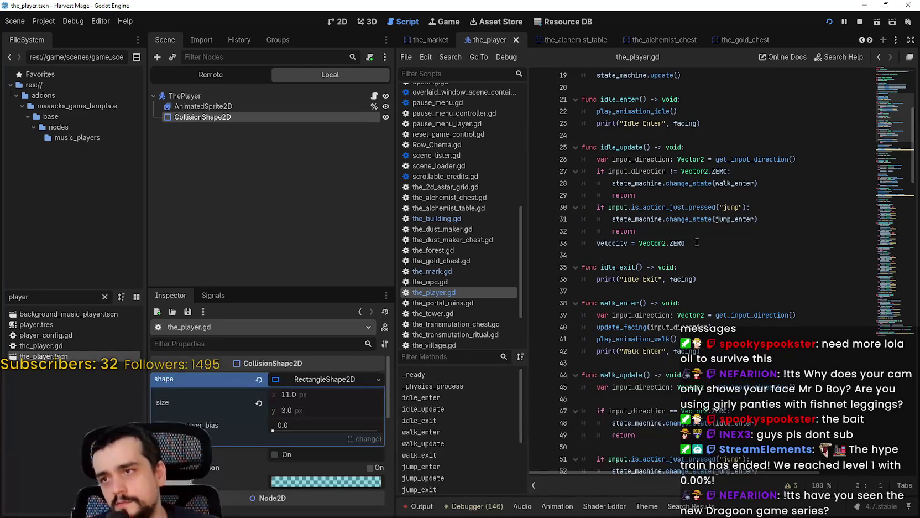
scroll(696, 240, "down", 9)
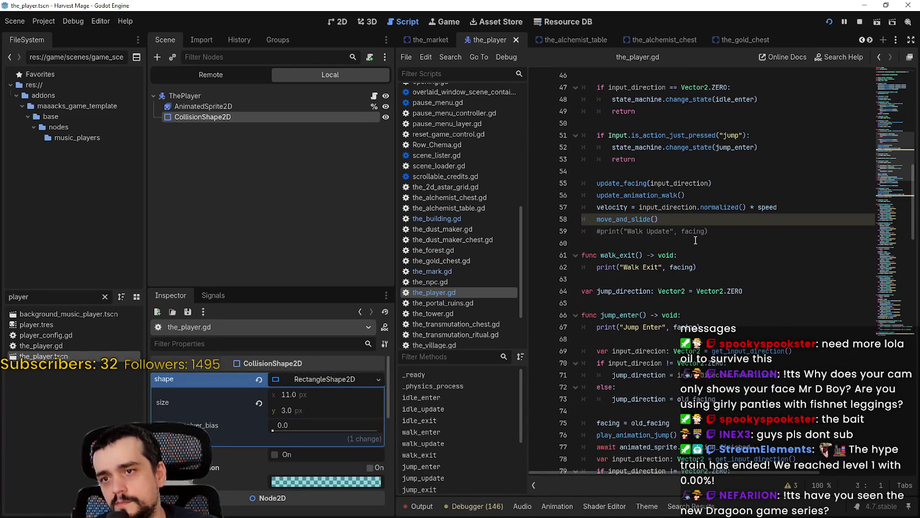
scroll(696, 241, "down", 8)
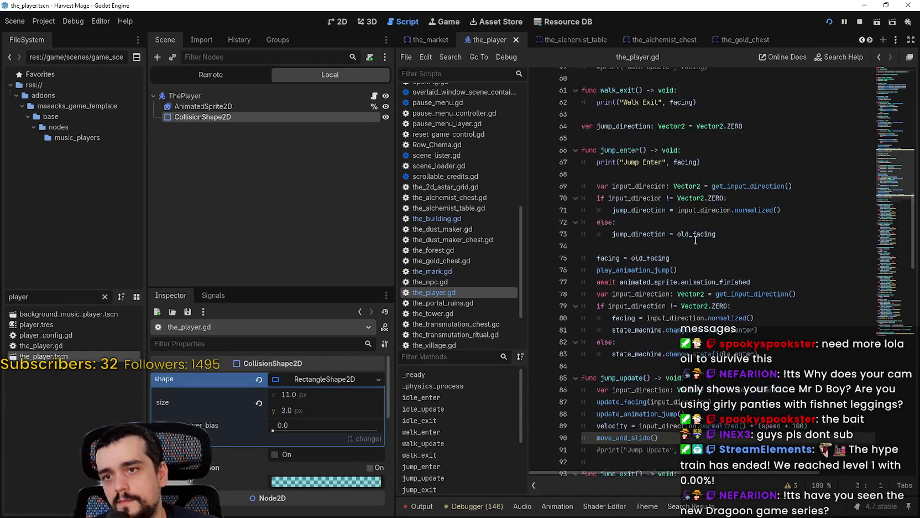
scroll(695, 243, "down", 12)
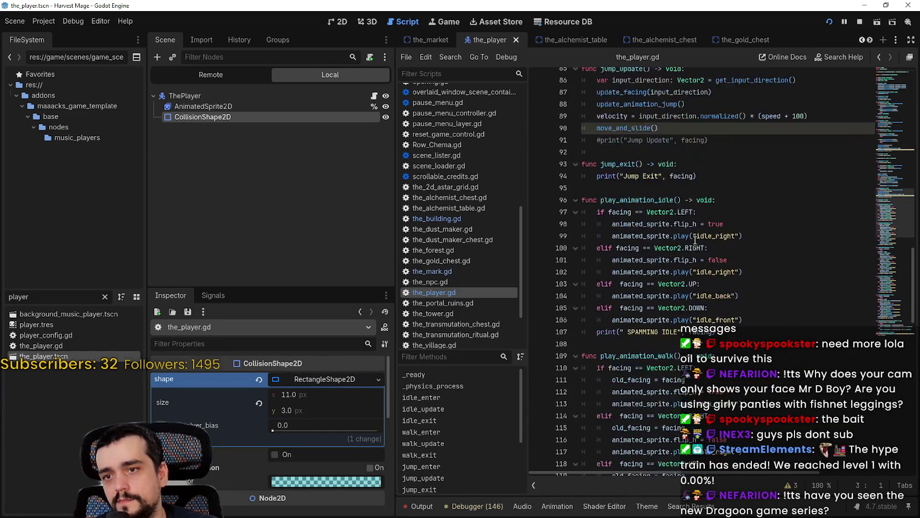
scroll(698, 264, "down", 13)
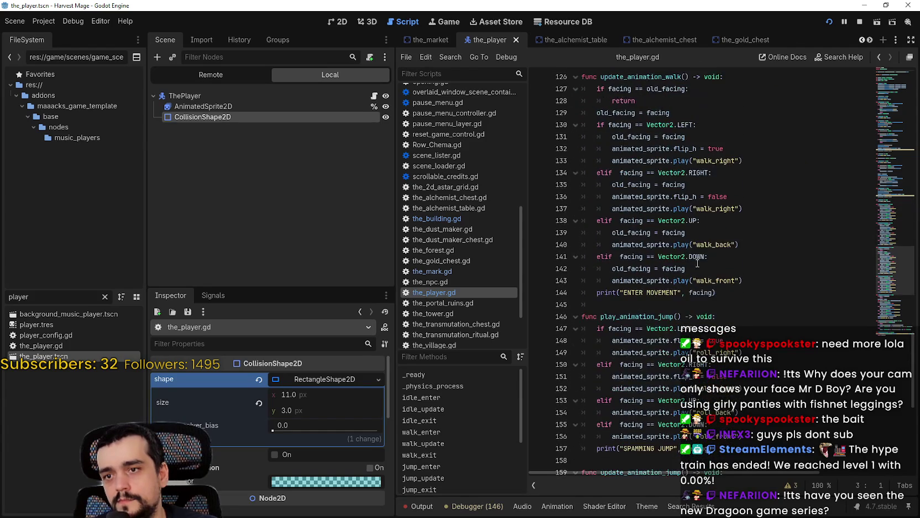
scroll(697, 263, "down", 3)
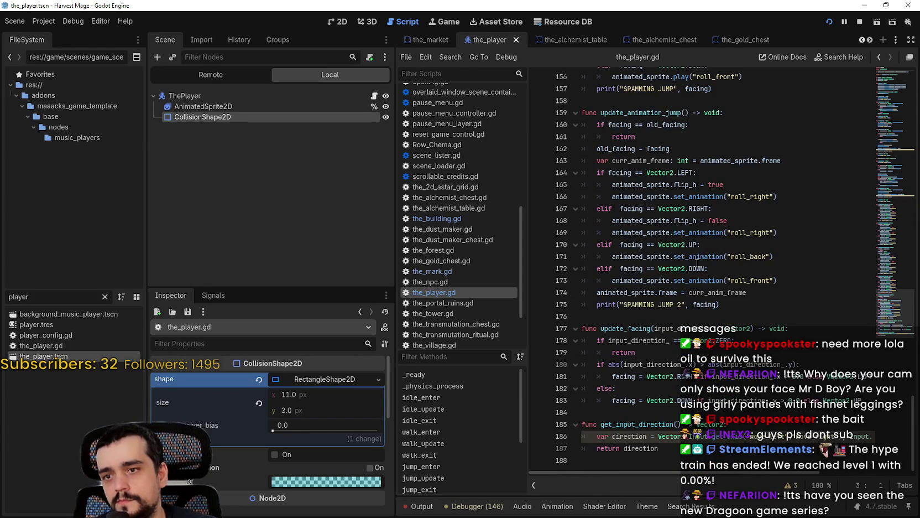
left_click(184, 98)
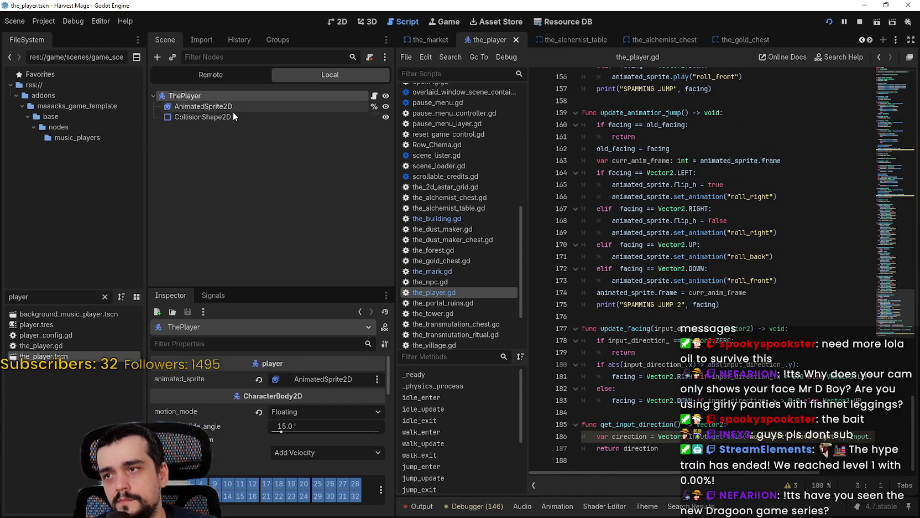
double_click(19, 297)
type("mercha")
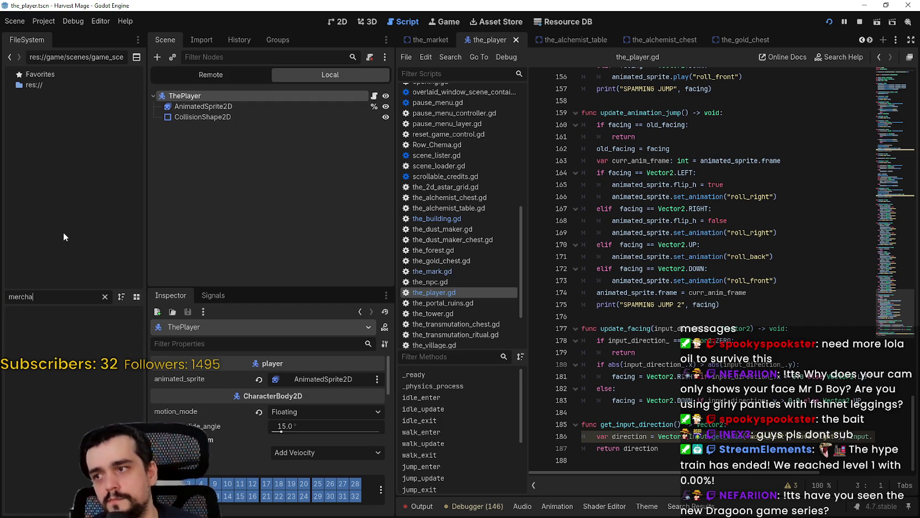
key("BackSpace")
key("BackSpace")
key("BackSpace")
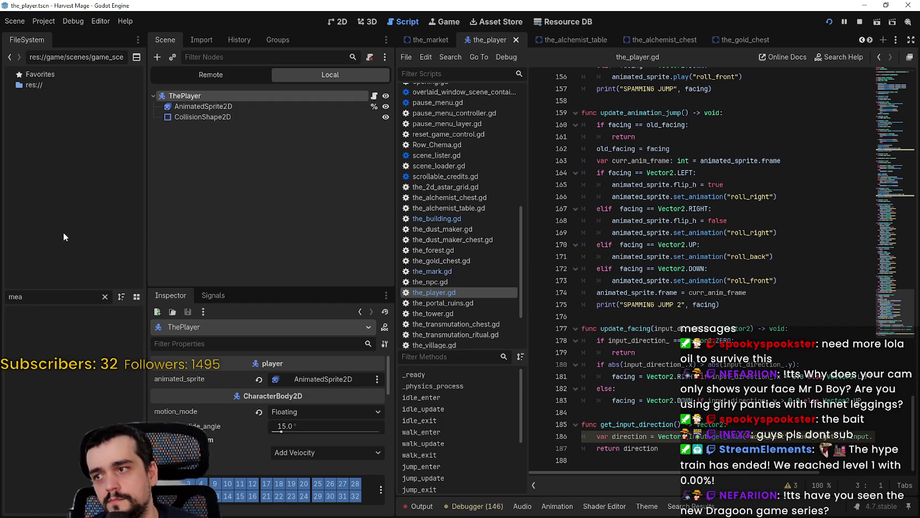
key("BackSpace")
type("arket")
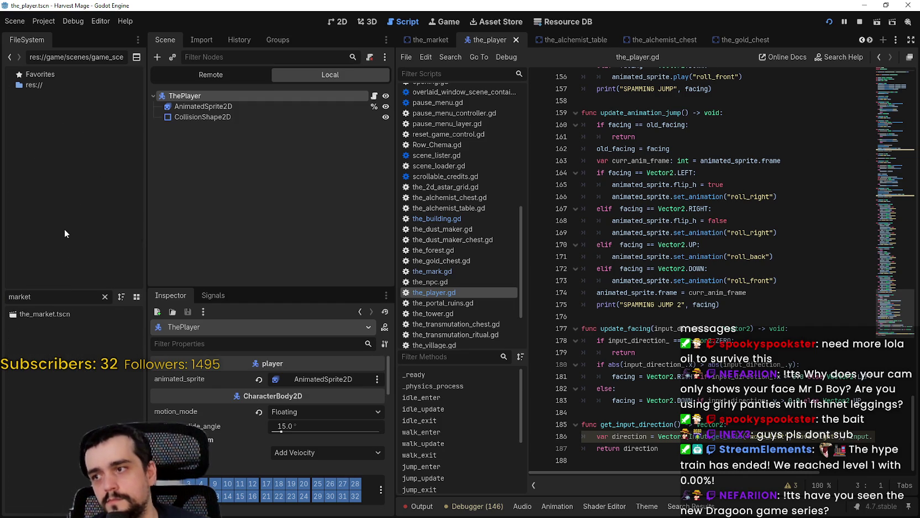
double_click(47, 314)
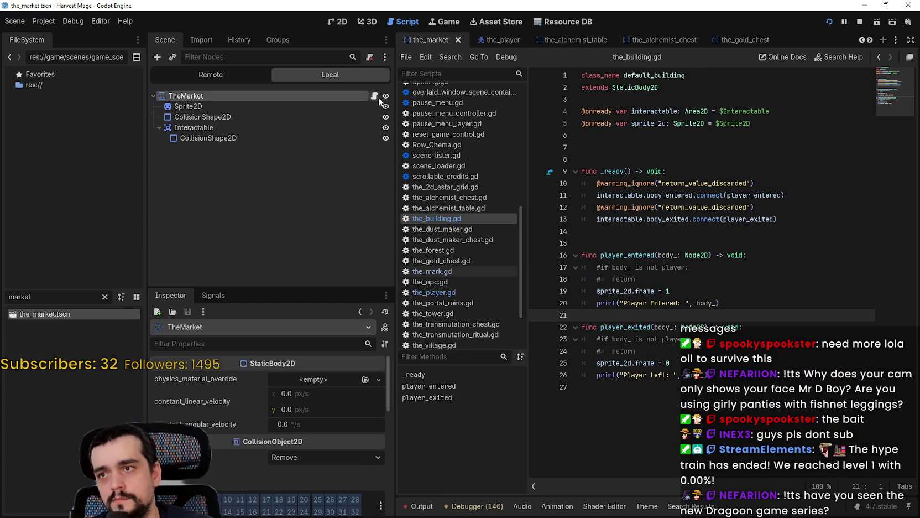
left_click(675, 235)
left_click(669, 243)
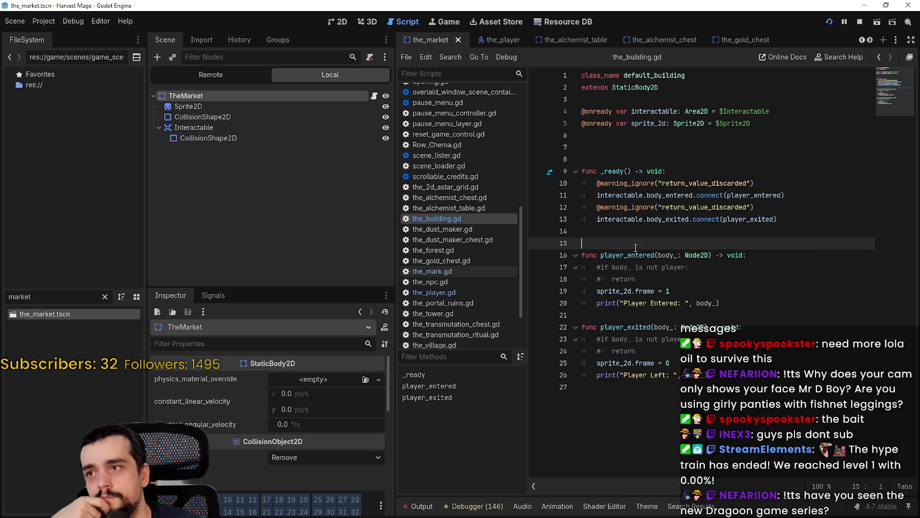
left_click(153, 95)
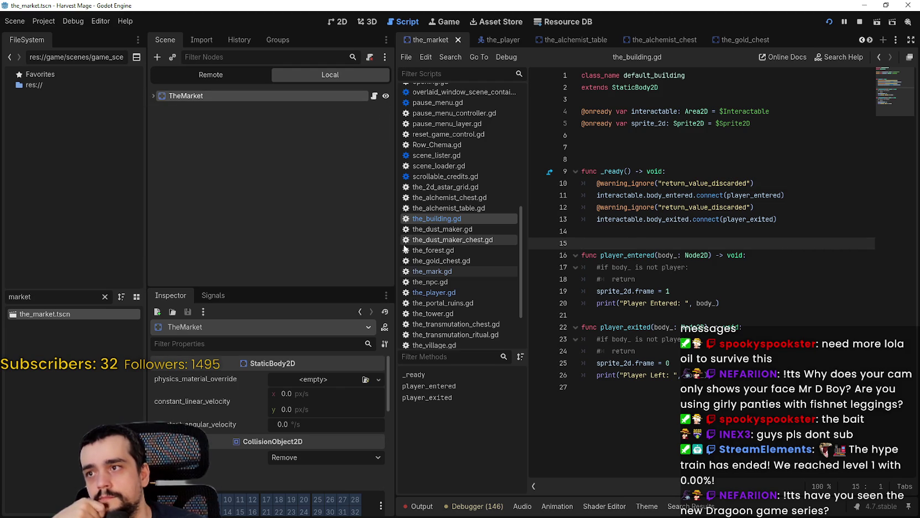
left_click(636, 254)
left_click(686, 245)
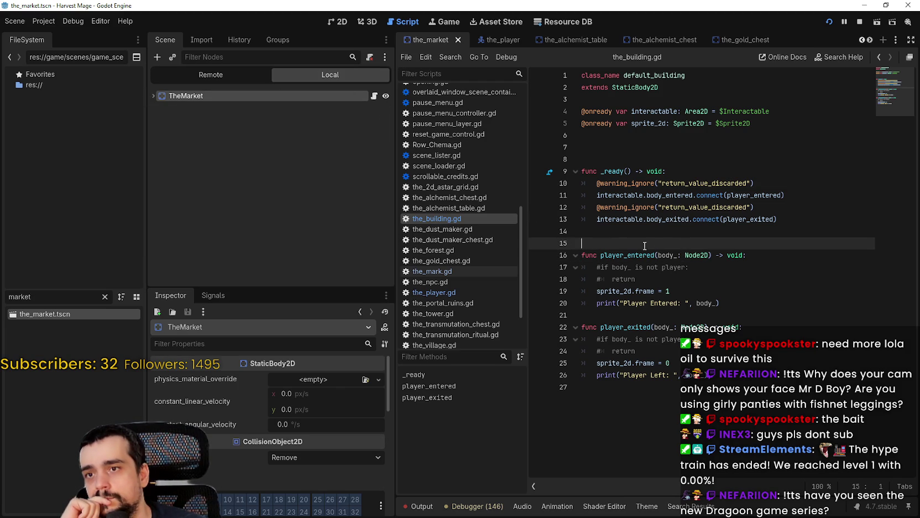
left_click(864, 39)
left_click(863, 39)
left_click(863, 39)
left_click(863, 39)
left_click(863, 40)
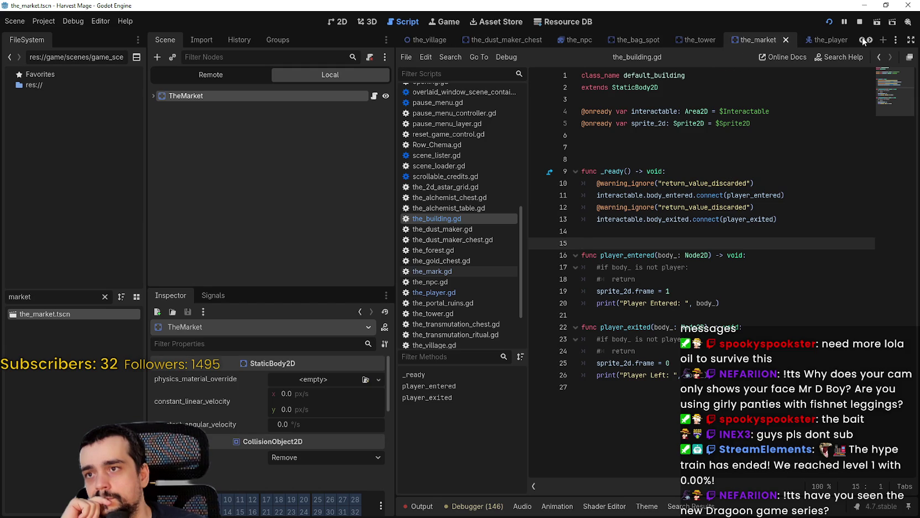
Step: Switch to the game_ui scene and open MenuController's script, pause_menu_controller.gd
left_click(437, 39)
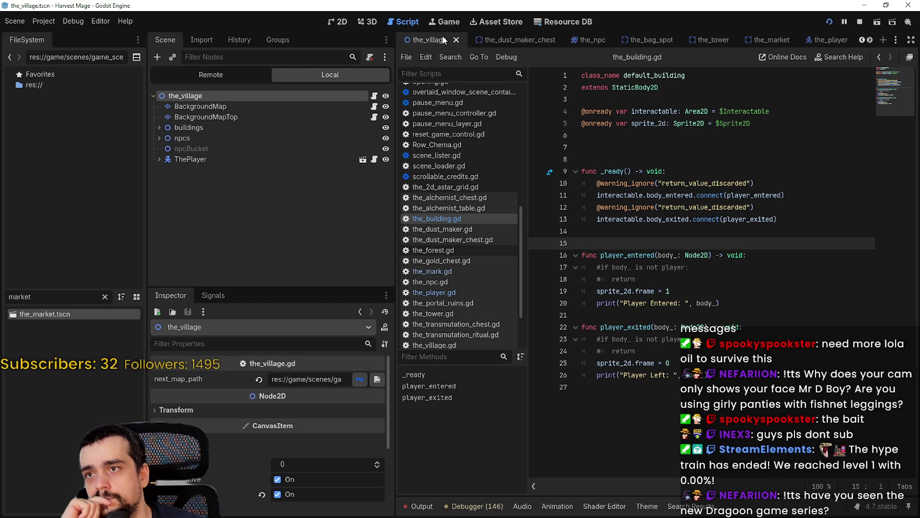
left_click(871, 40)
left_click(871, 40)
left_click(872, 41)
left_click(872, 41)
left_click(872, 41)
left_click(872, 40)
left_click(873, 40)
left_click(873, 40)
left_click(873, 41)
left_click(874, 41)
left_click(874, 41)
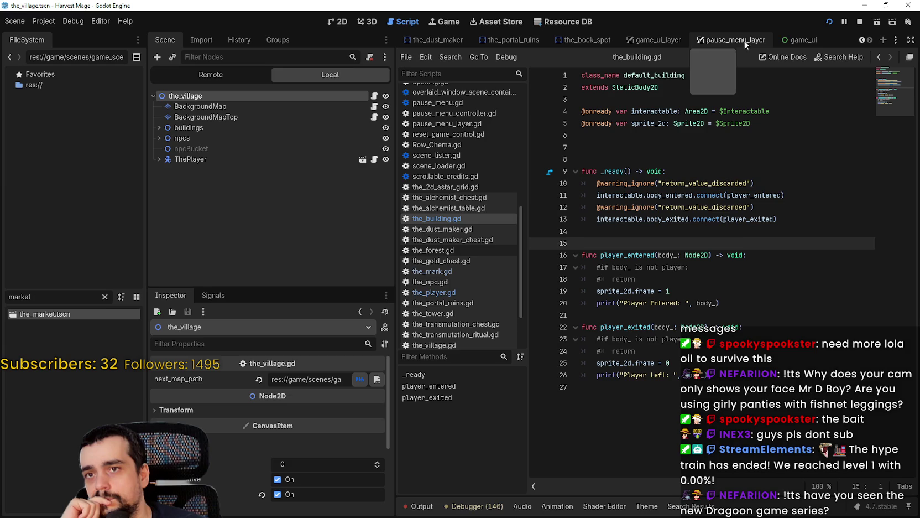
left_click(798, 41)
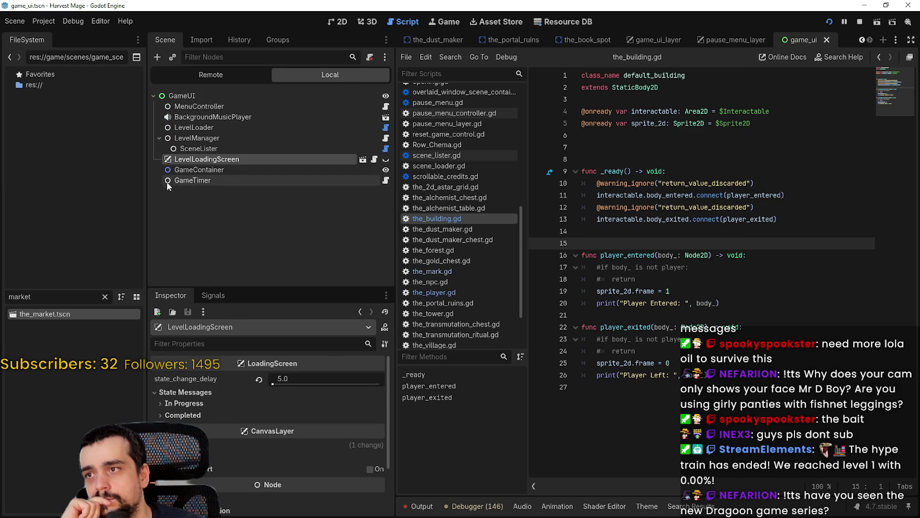
left_click(183, 170)
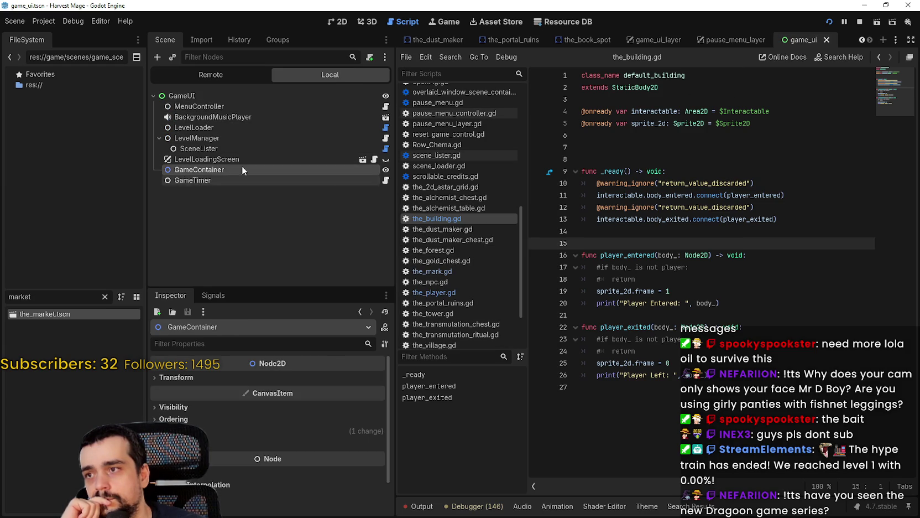
left_click(159, 138)
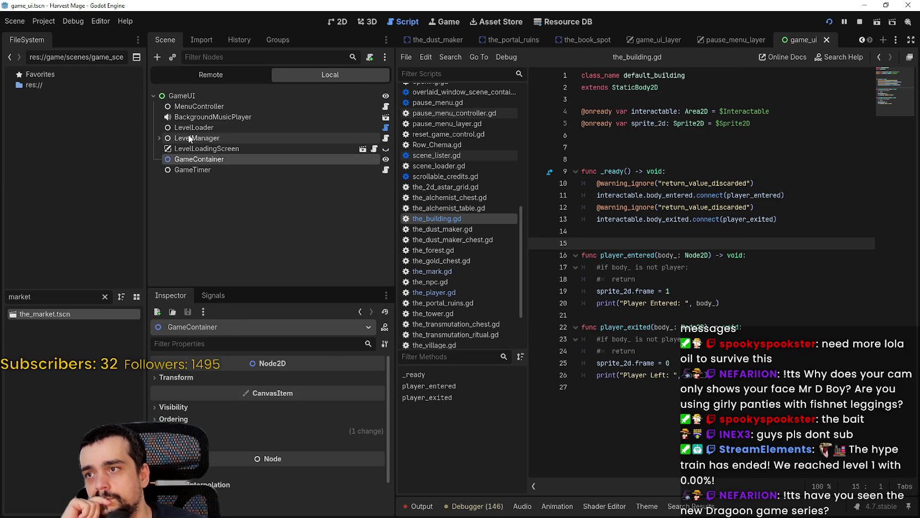
left_click(191, 105)
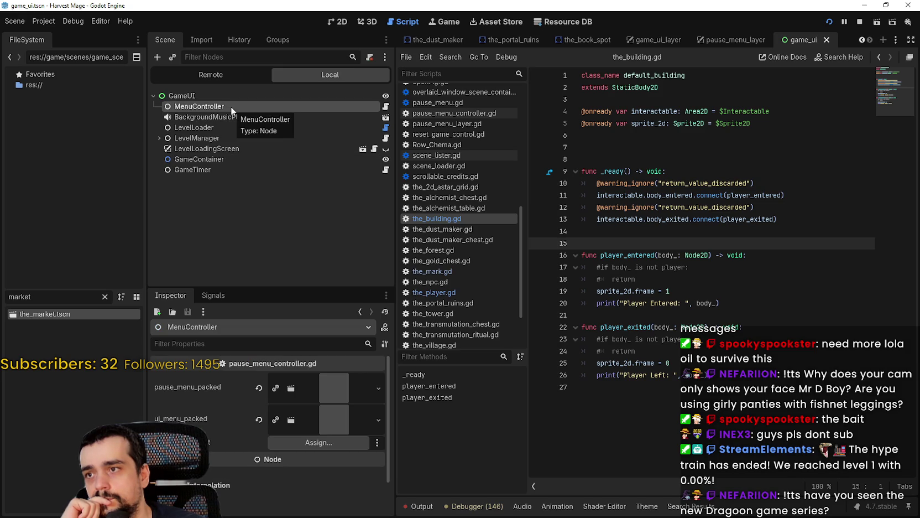
left_click(386, 106)
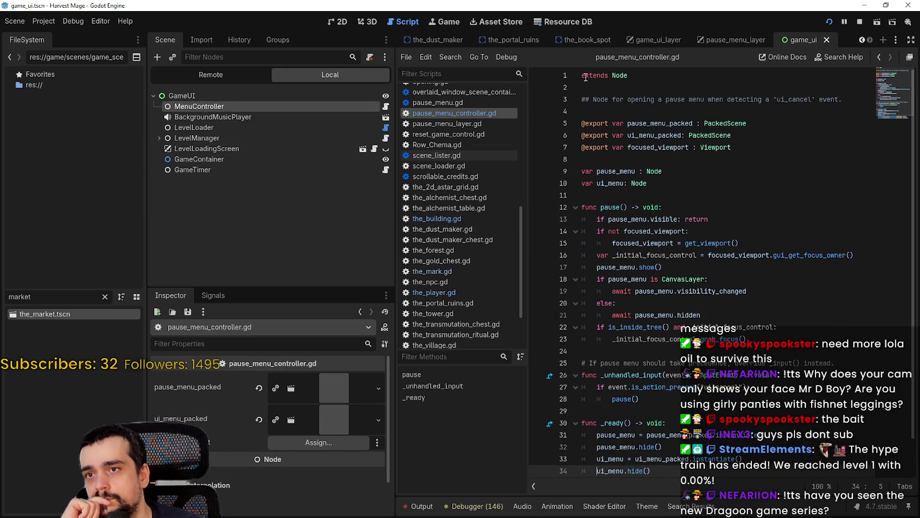
Step: Add 'class_name MenuController' as line 1 of pause_menu_controller.gd and save it
left_click(586, 76)
scroll(671, 181, "down", 1)
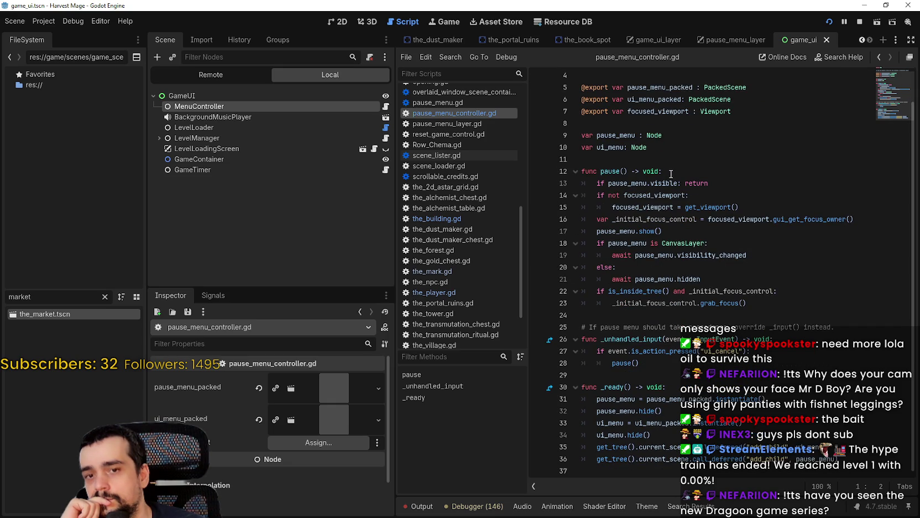
scroll(671, 174, "up", 1)
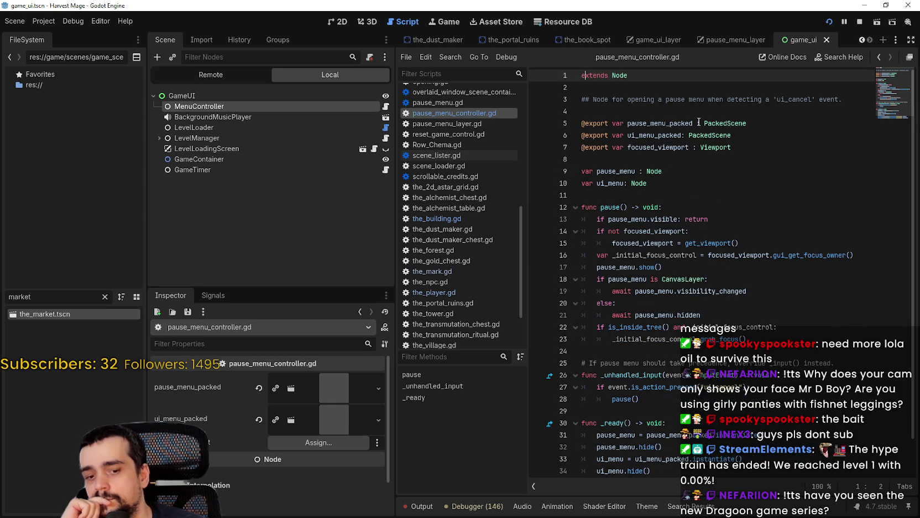
key("Home")
key("Return")
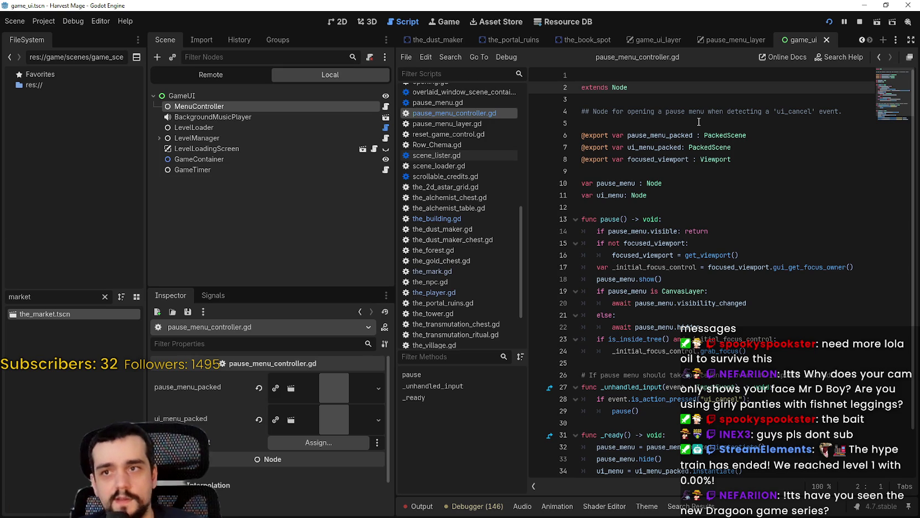
key("Up")
type("c")
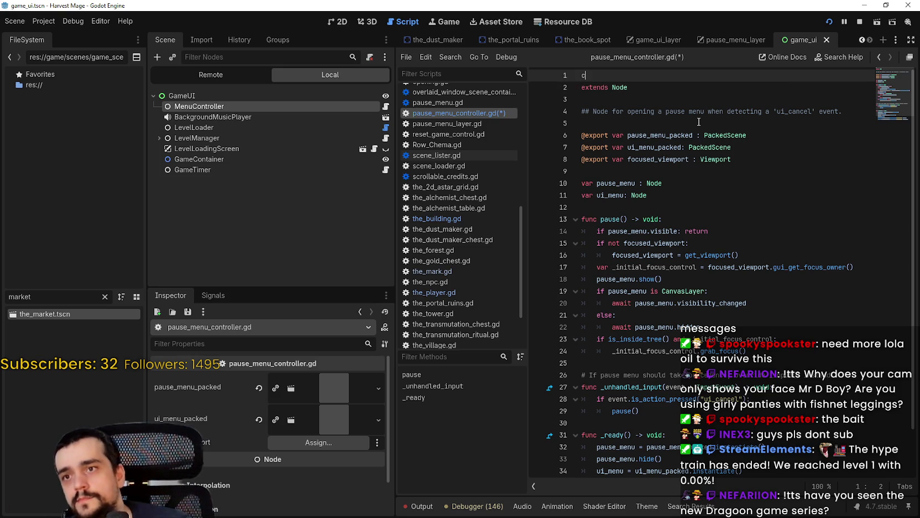
type("lass_name ")
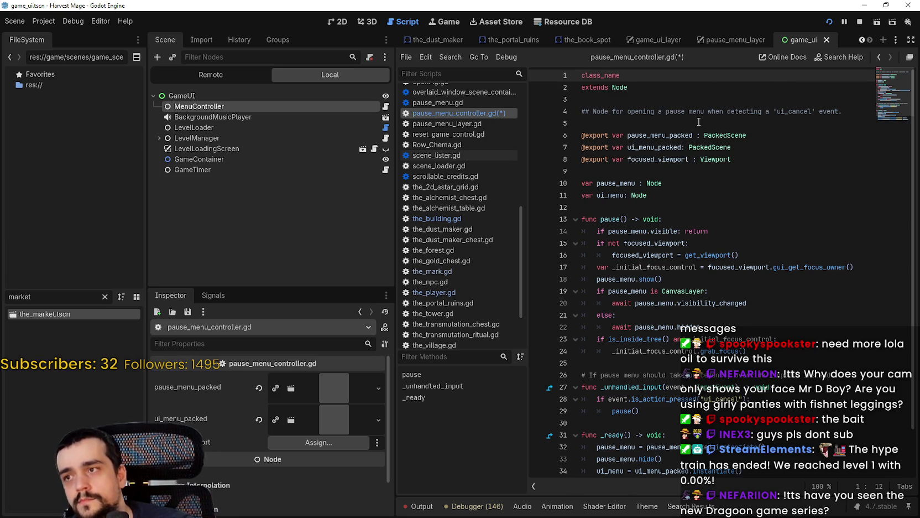
type("MenuCt")
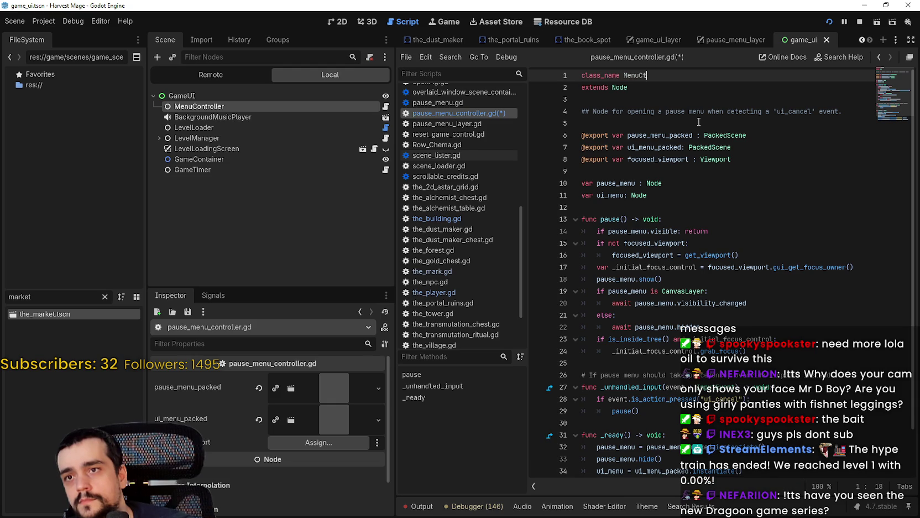
key("BackSpace")
type("ontroller")
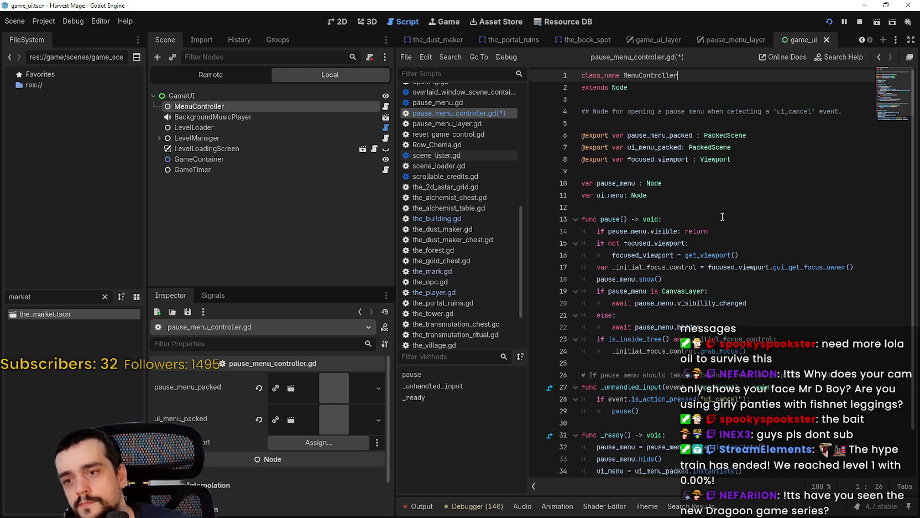
scroll(739, 241, "down", 2)
scroll(740, 241, "up", 2)
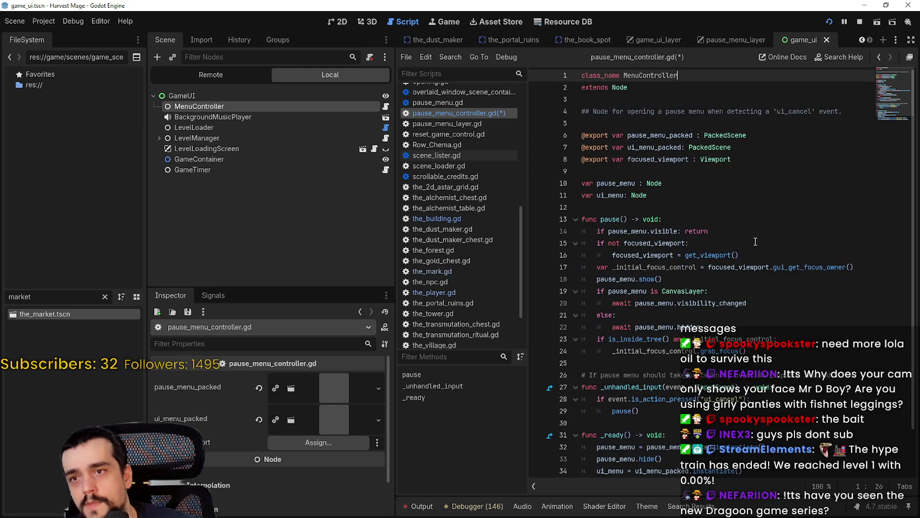
key("ctrl+s")
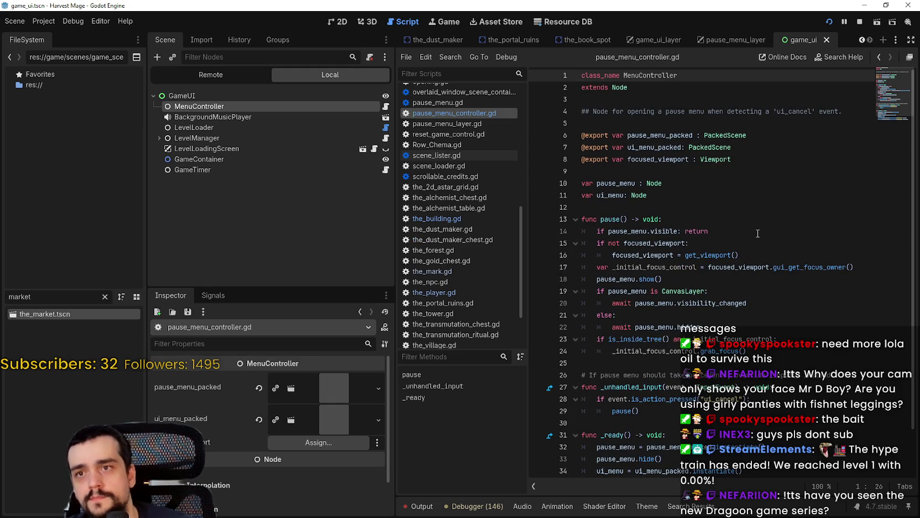
Step: Open LevelManager's script, level_and_state_manager.gd, at the end of line 18
key("Down")
key("Down")
key("Down")
key("Up")
key("Up")
key("Up")
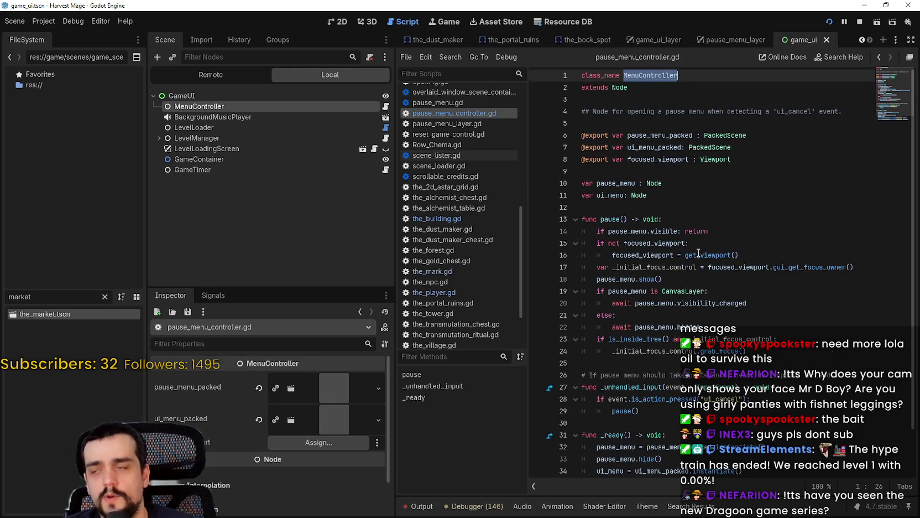
scroll(699, 252, "down", 2)
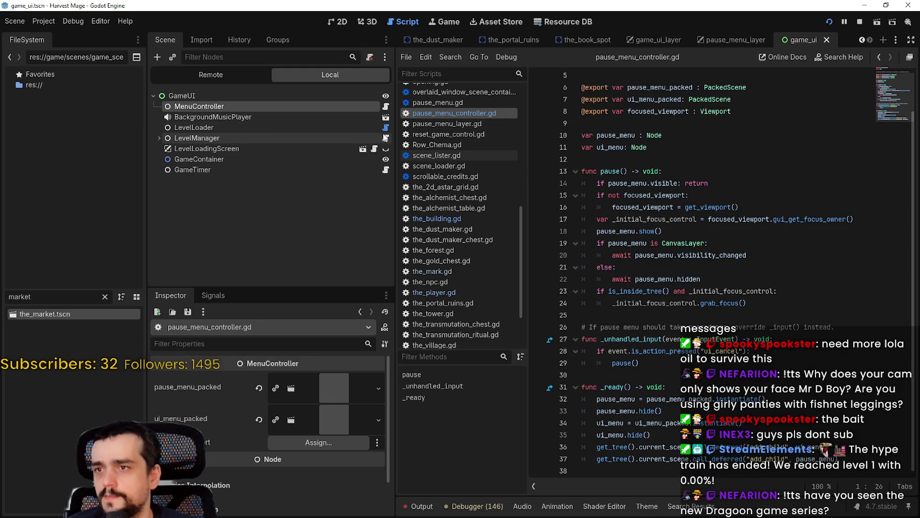
left_click(386, 137)
left_click(712, 279)
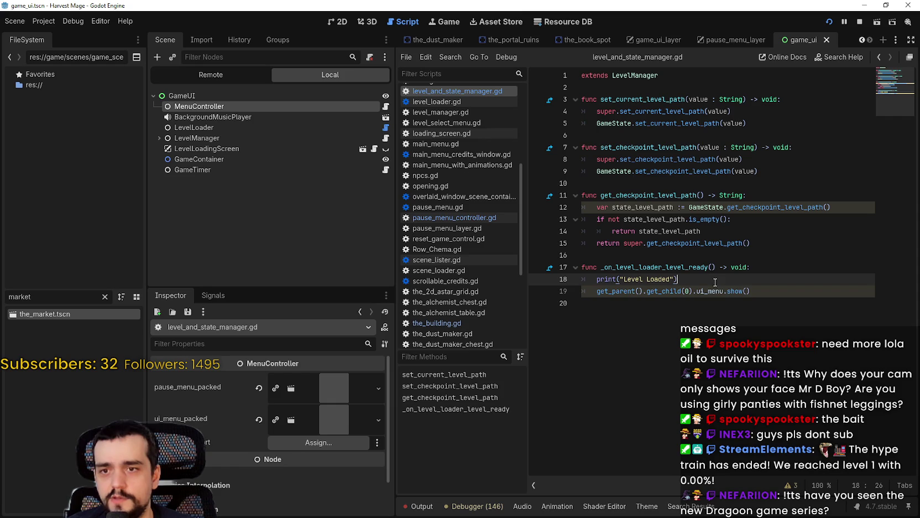
Step: Add a MenuController.ui_menu.show() call below the print statement in the level-ready handler
key("Return")
type("MenuController.")
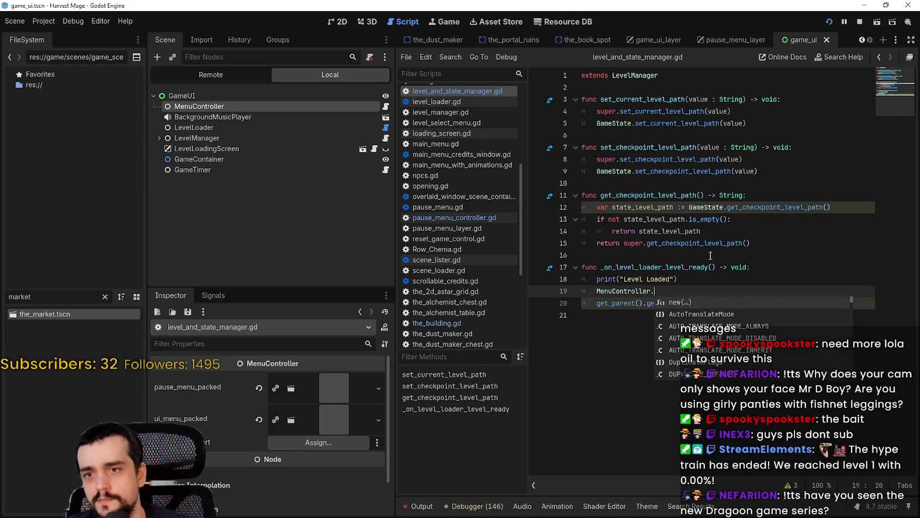
type("ui_")
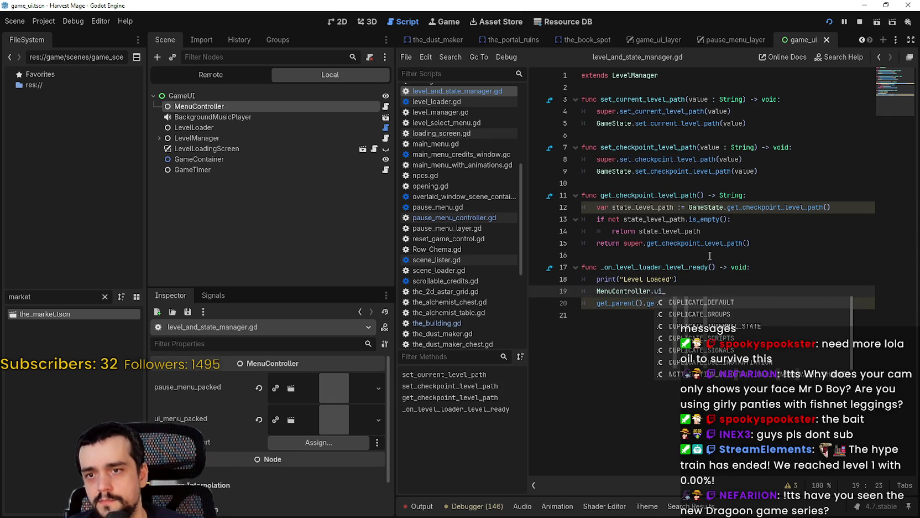
key("Escape")
left_click(698, 302)
left_click_drag(698, 303, 766, 302)
key("ctrl+c")
double_click(710, 291)
key("ctrl+v")
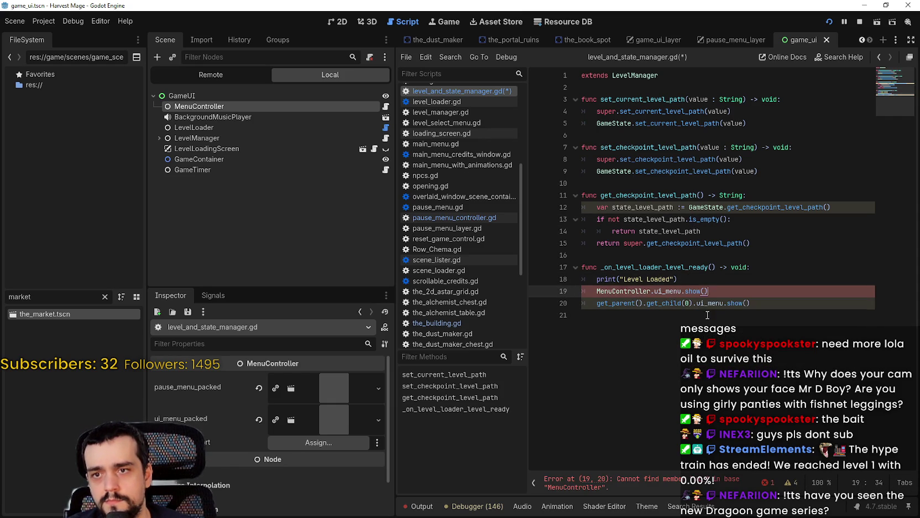
left_click(711, 316)
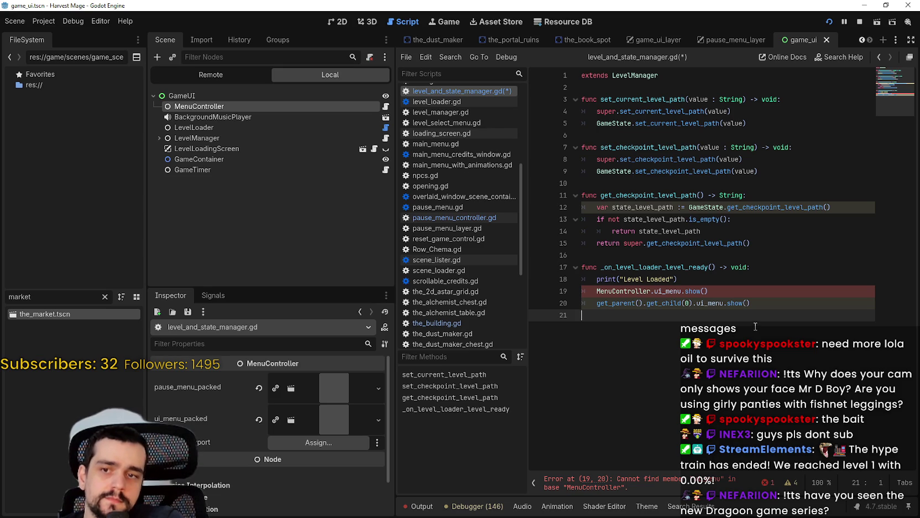
Step: Jump to the MenuController class definition in pause_menu_controller.gd and save it
left_click(620, 291, "ctrl")
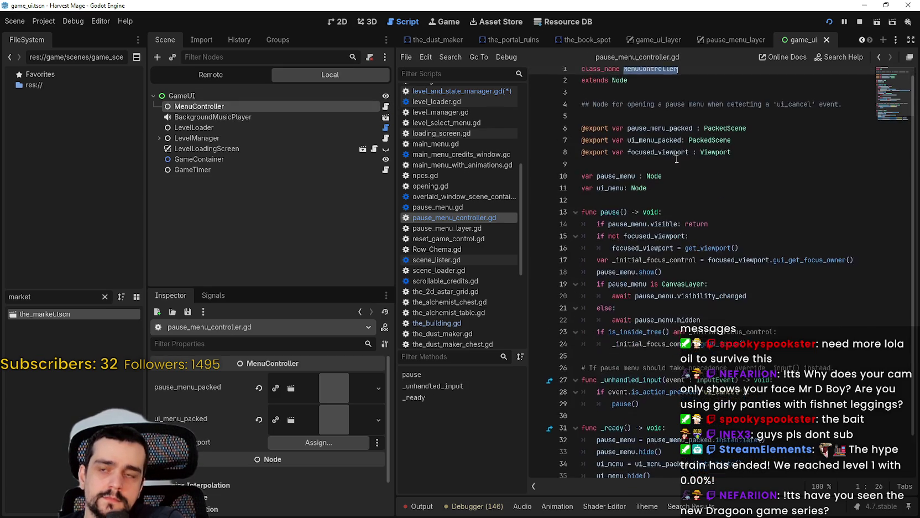
left_click(686, 111)
key("ctrl+s")
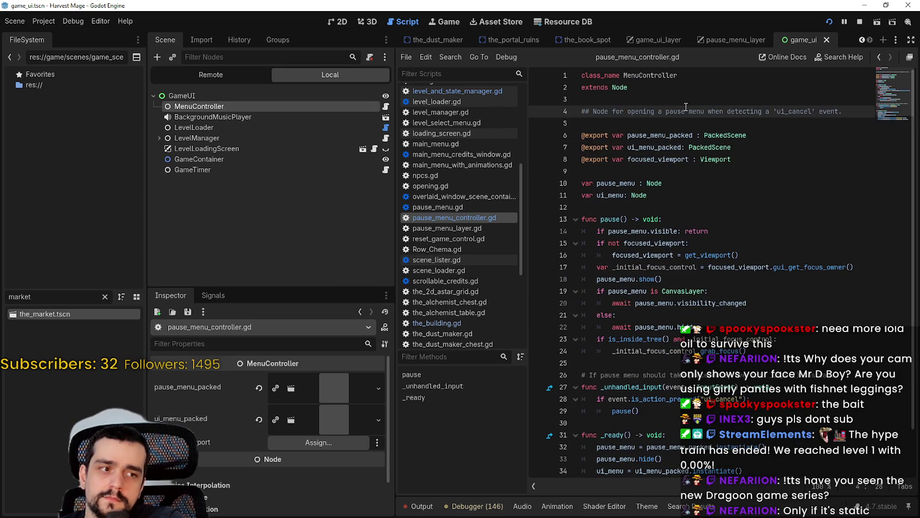
double_click(675, 77)
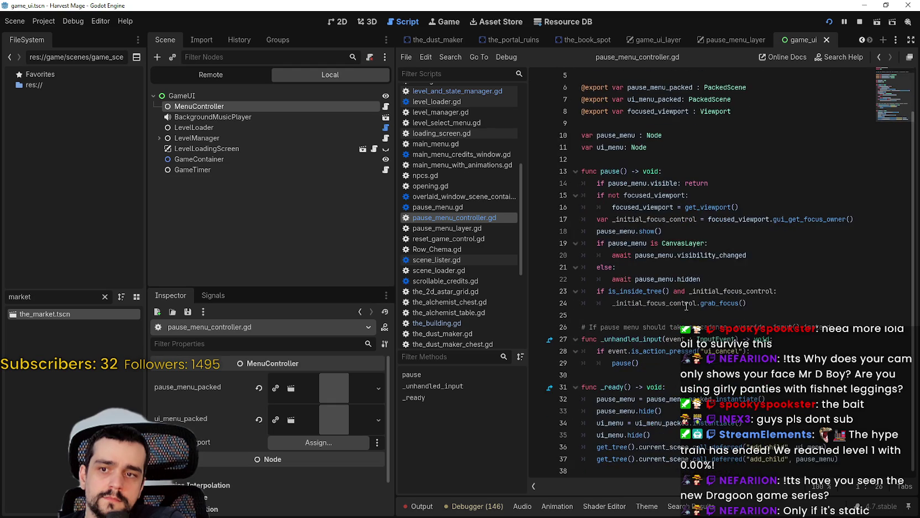
mouse_move(686, 301)
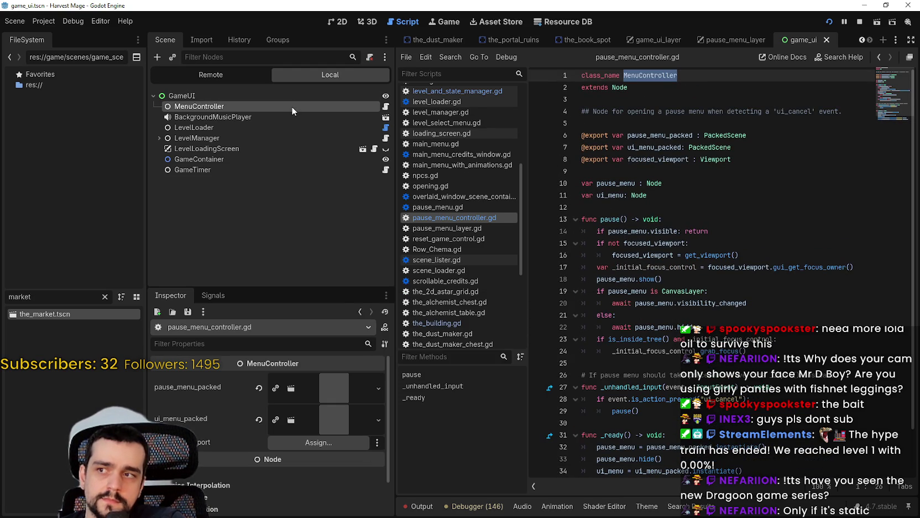
Step: Comment out the MenuController.ui_menu.show() line in level_and_state_manager.gd and save
left_click(385, 137)
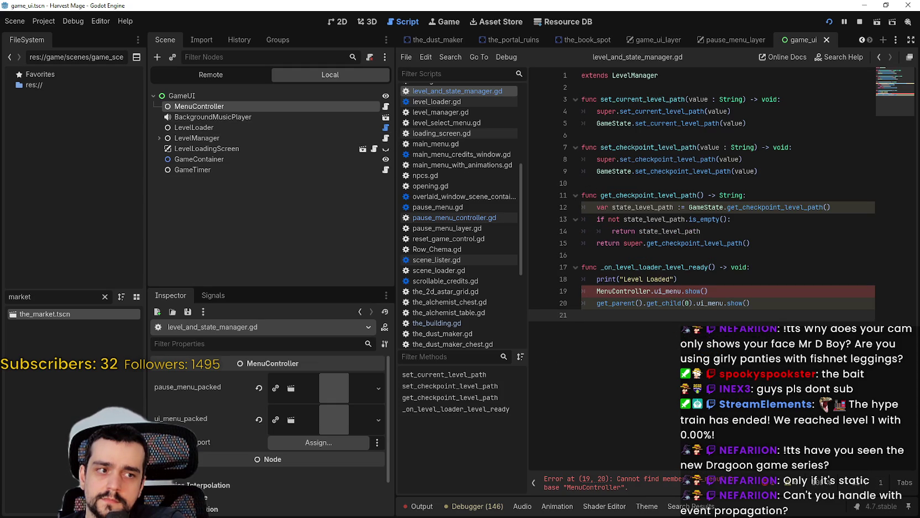
left_click(712, 293)
key("ctrl+k")
left_click(622, 329)
key("ctrl+s")
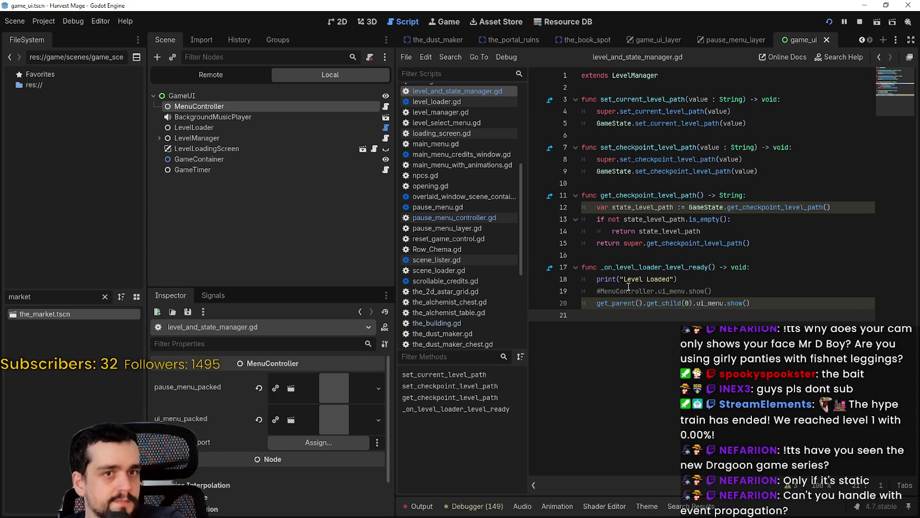
Step: Select LevelLoader, then MenuController, to show its menu scene properties in the Inspector
left_click(234, 127)
left_click(251, 105)
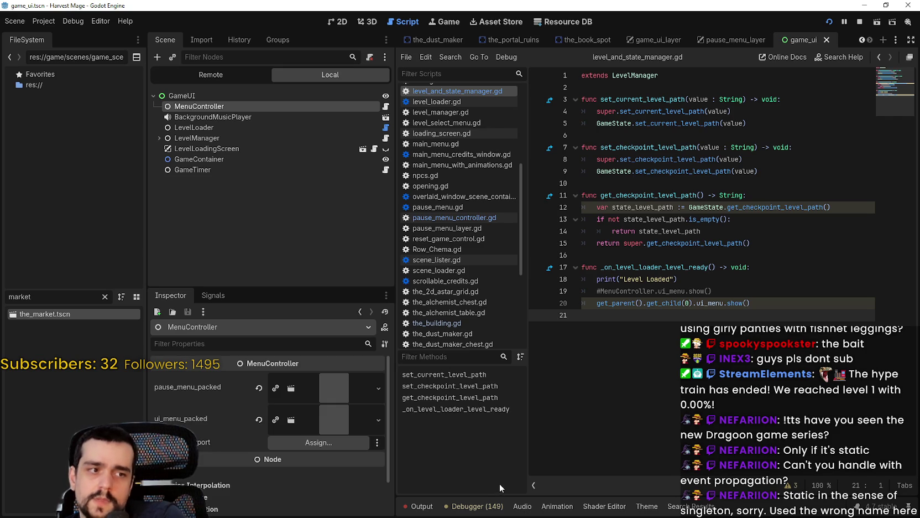
left_click(675, 256)
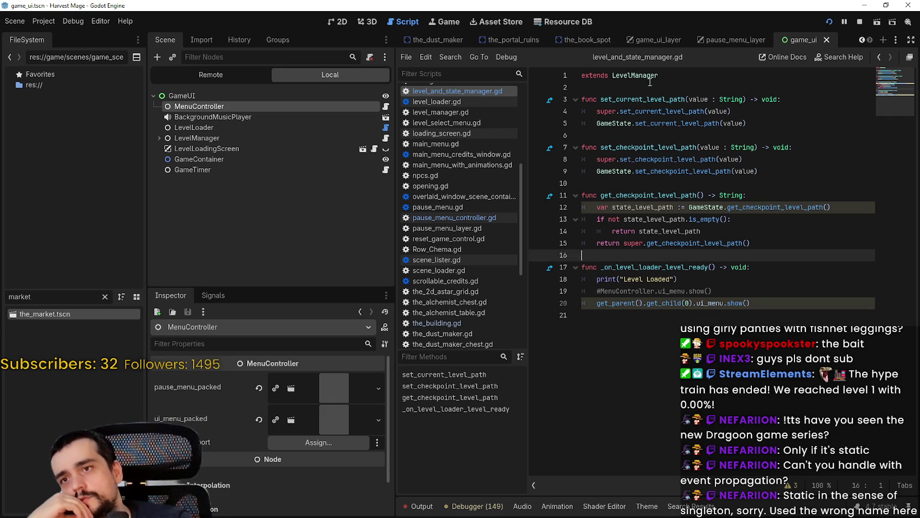
left_click(56, 18)
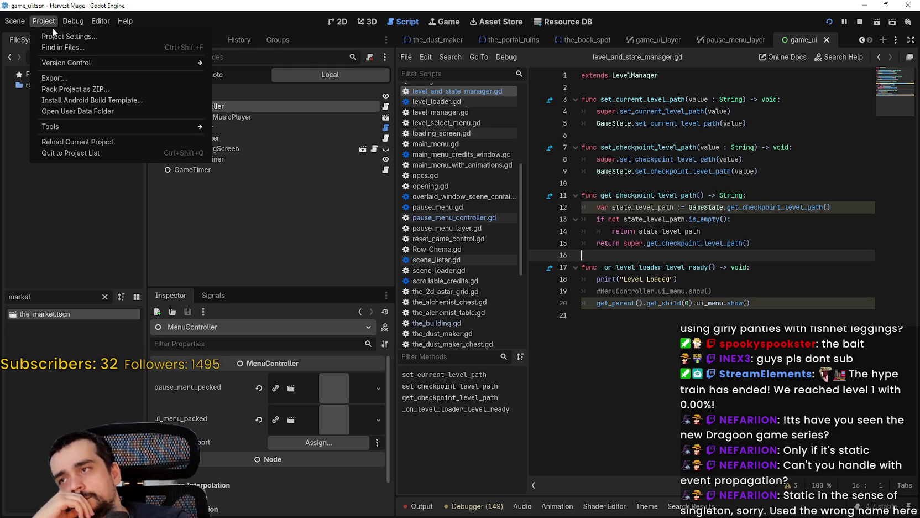
left_click(54, 35)
left_click(288, 75)
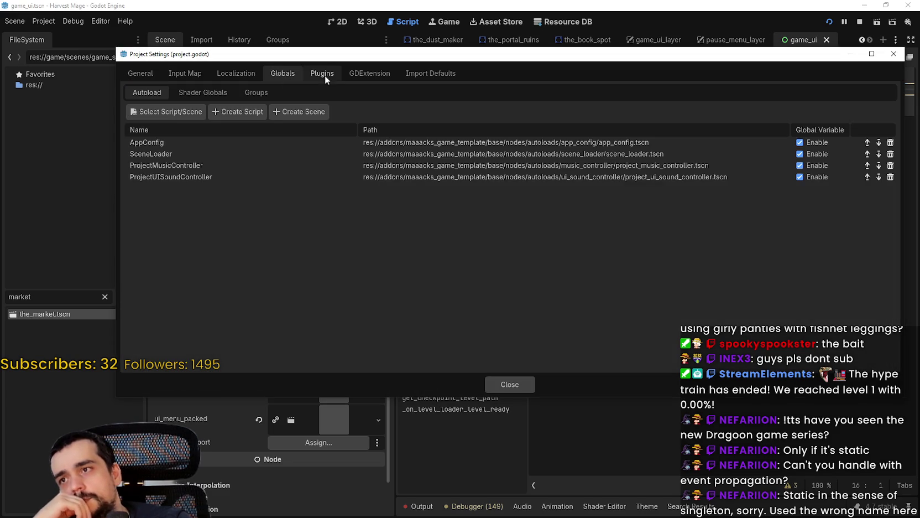
left_click(519, 382)
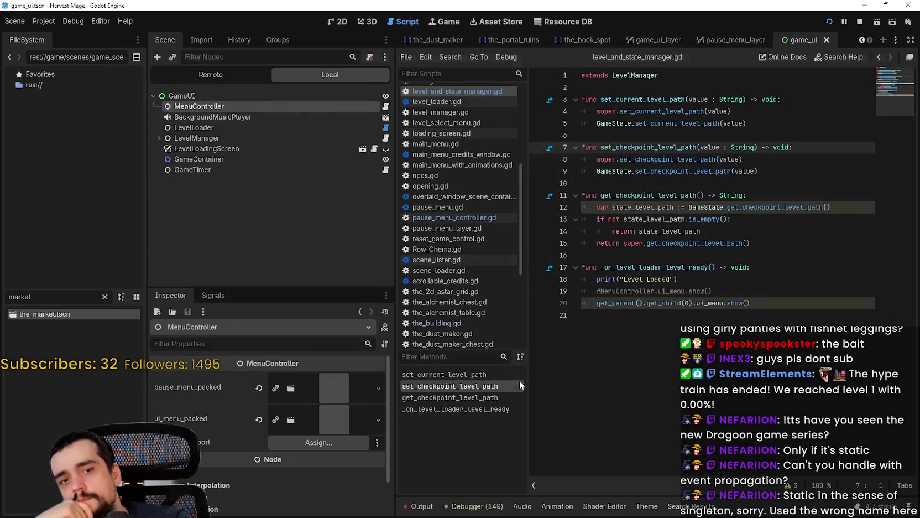
left_click(43, 21)
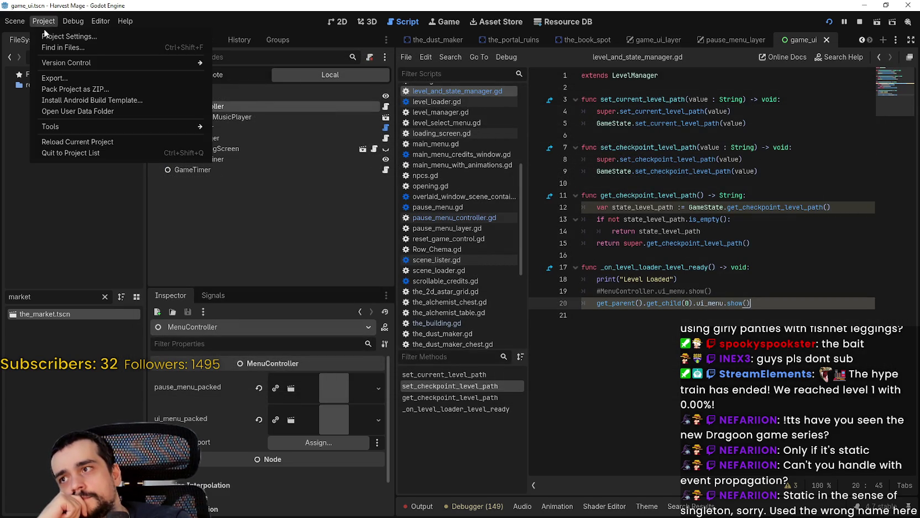
left_click(57, 34)
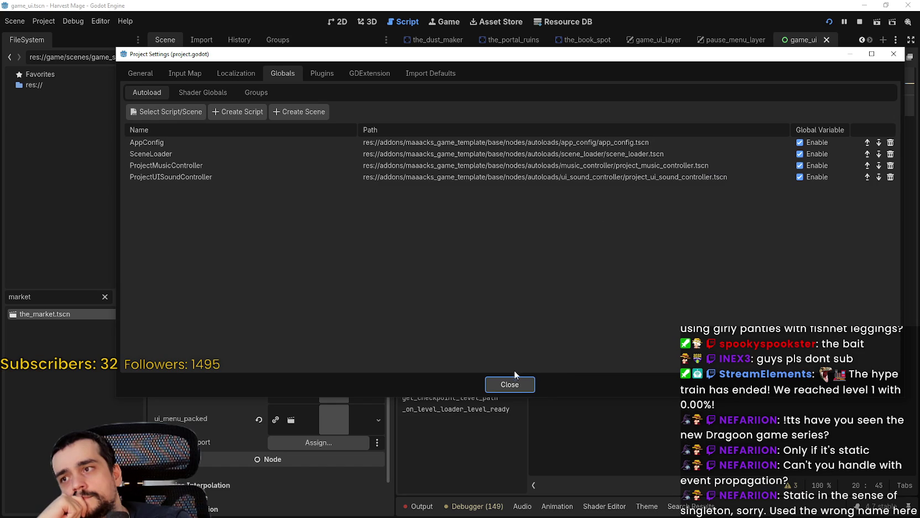
left_click(520, 383)
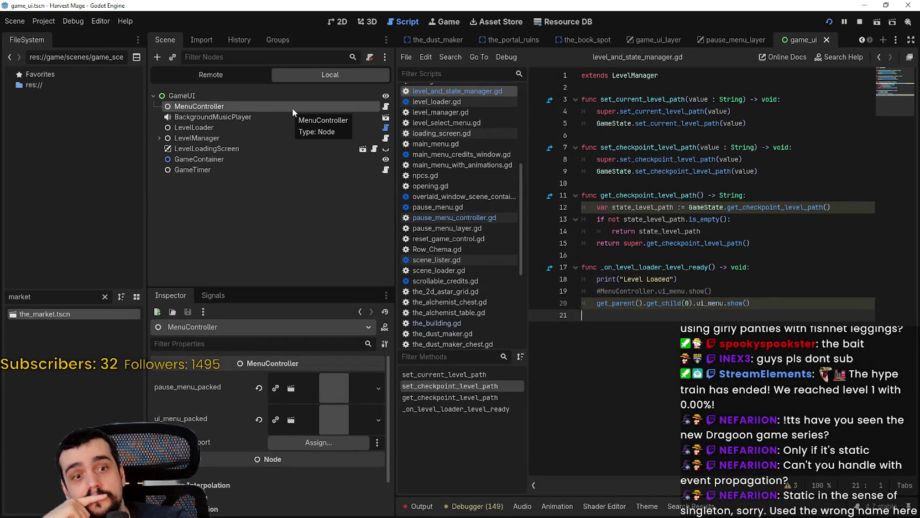
Step: Clear the market file filter and copy line 20's get_parent().get_child(0) code
left_click_drag(751, 303, 597, 305)
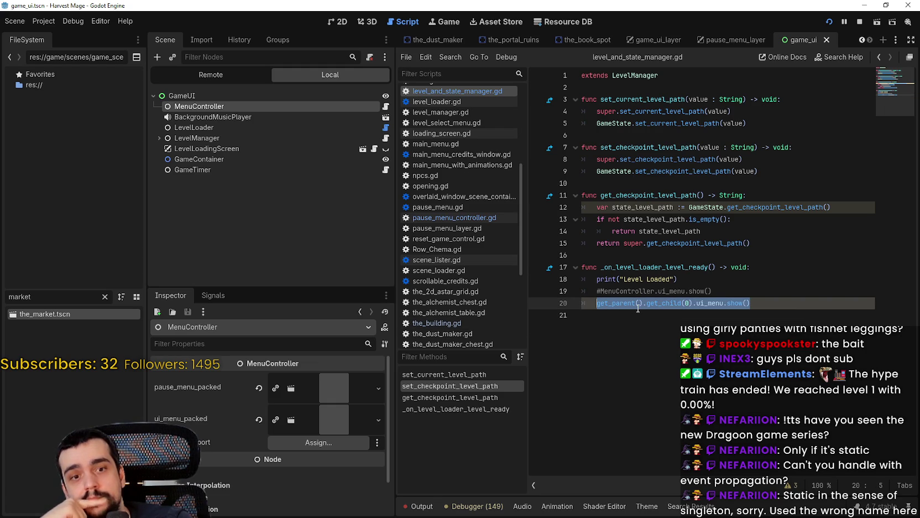
mouse_move(637, 304)
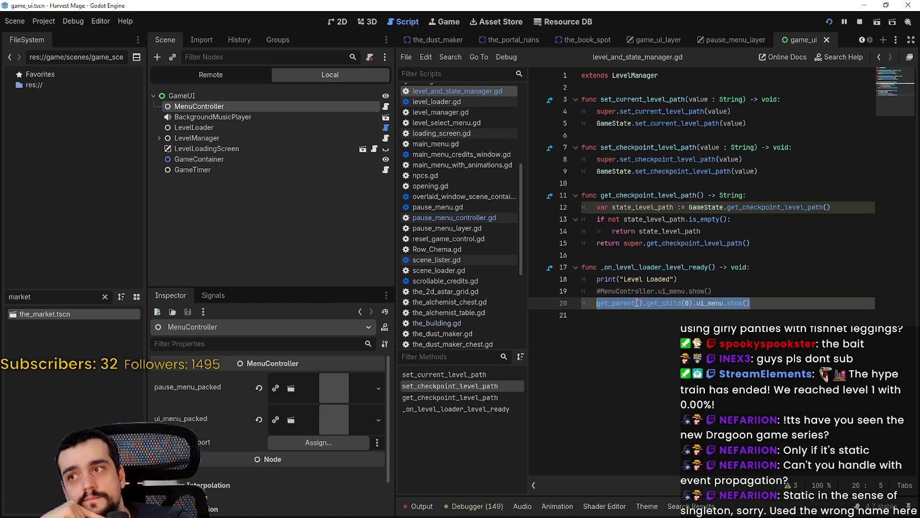
left_click(687, 317)
key("Return")
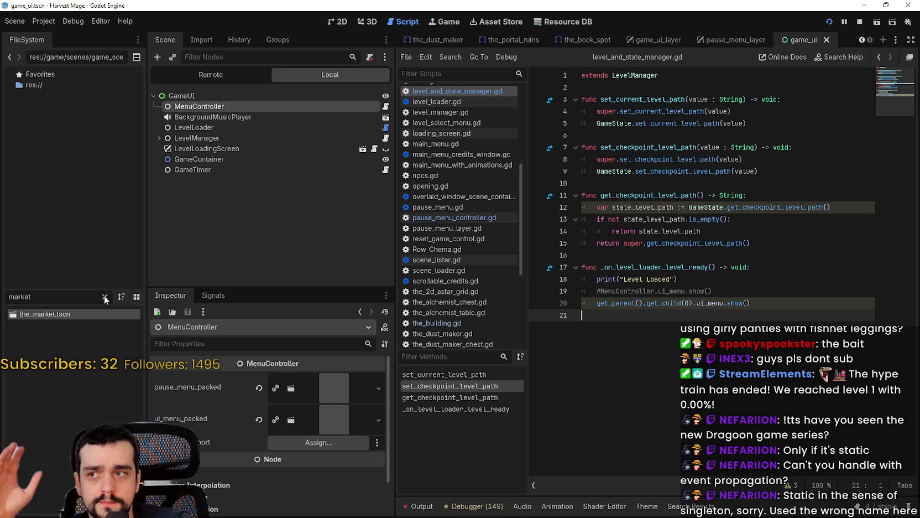
left_click(104, 295)
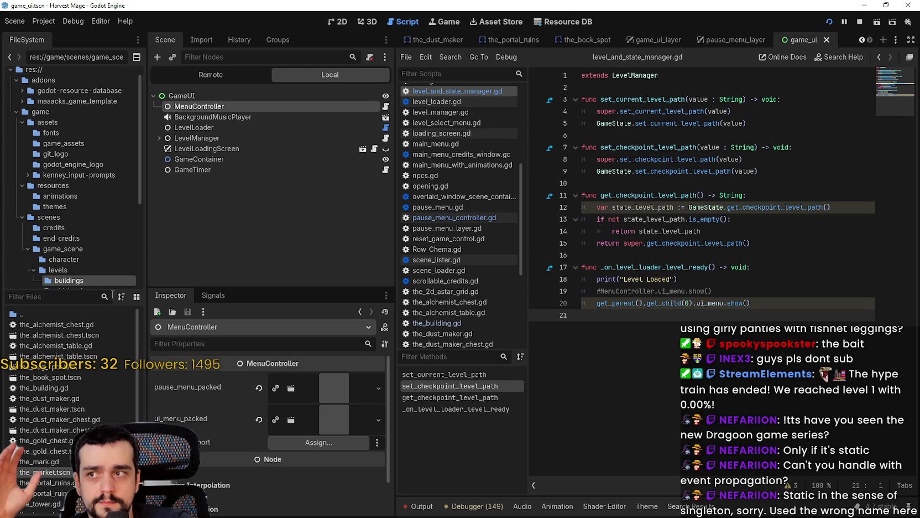
mouse_move(750, 303)
left_mouse_down()
mouse_move(576, 304)
mouse_move(608, 303)
mouse_move(598, 303)
left_mouse_up()
right_click(604, 304)
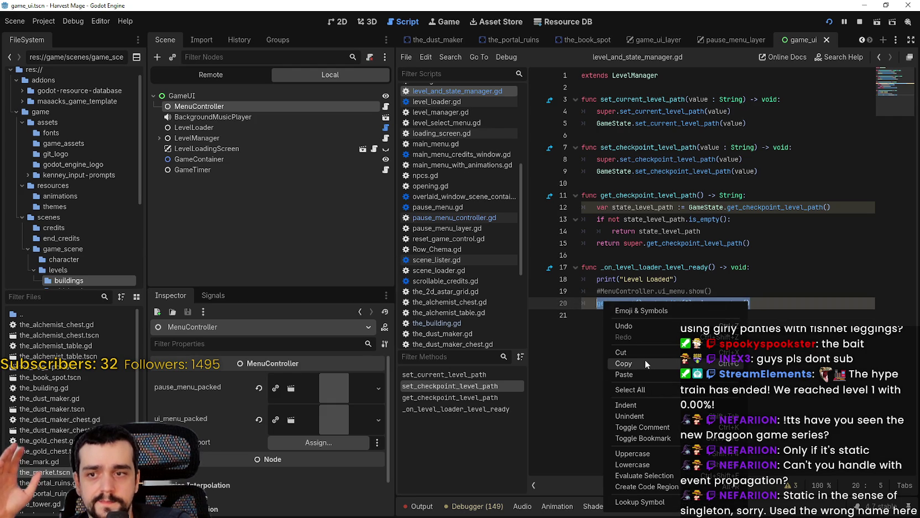
left_click(645, 359)
left_click(746, 320)
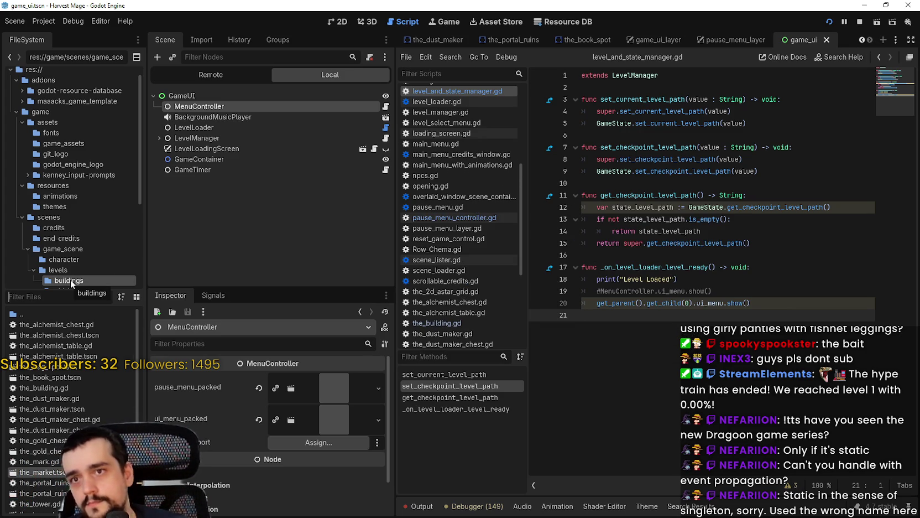
Step: Open the game_ui_layer scene from ui_menu_packed and inspect its GameUI and Interactible nodes
left_click(299, 419)
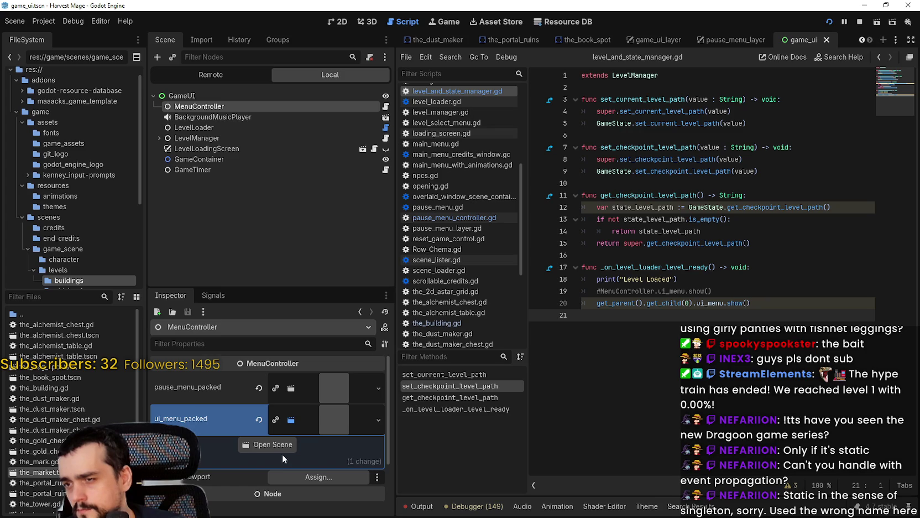
left_click(268, 444)
left_click(215, 117)
left_click(219, 107)
left_click(330, 118)
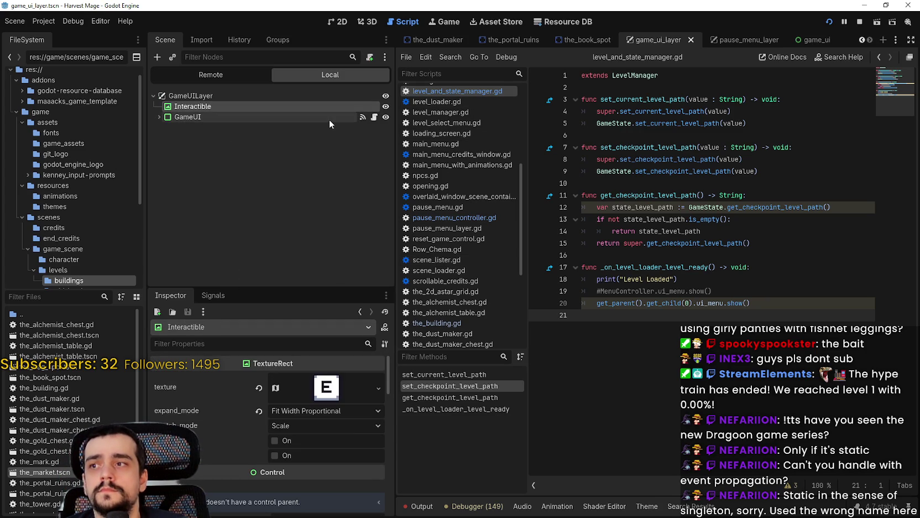
Step: Open GameUI's script, then inspect the Interactible E prompt and ContentContainer nodes
left_click(374, 116)
left_click(686, 160)
left_click(718, 209)
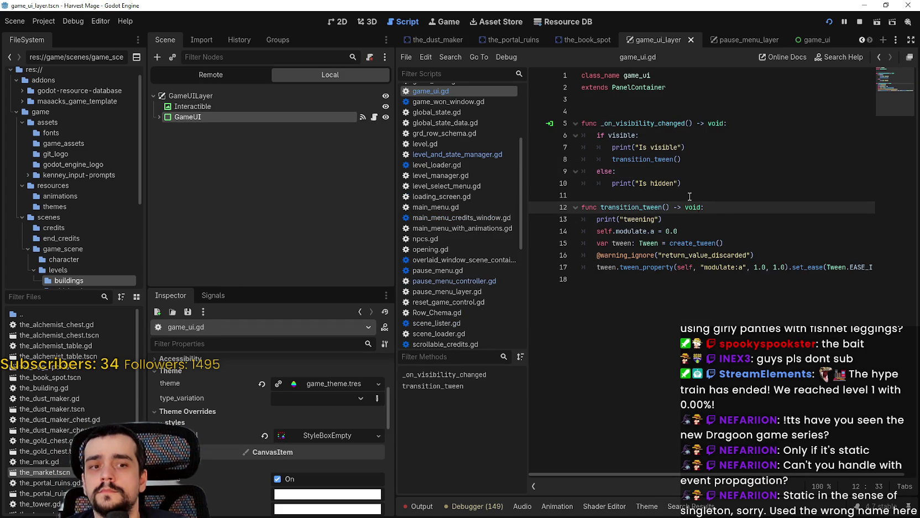
left_click(664, 108)
left_click(226, 108)
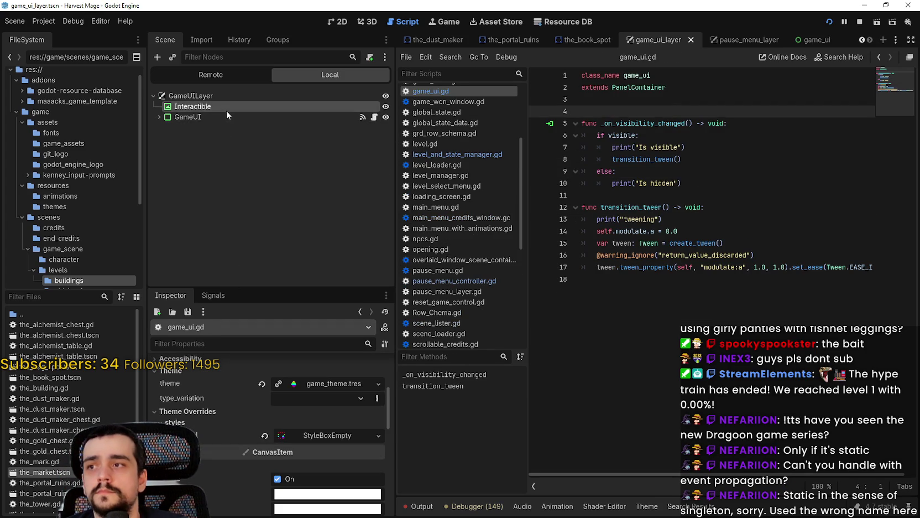
left_click(159, 117)
left_click(165, 138)
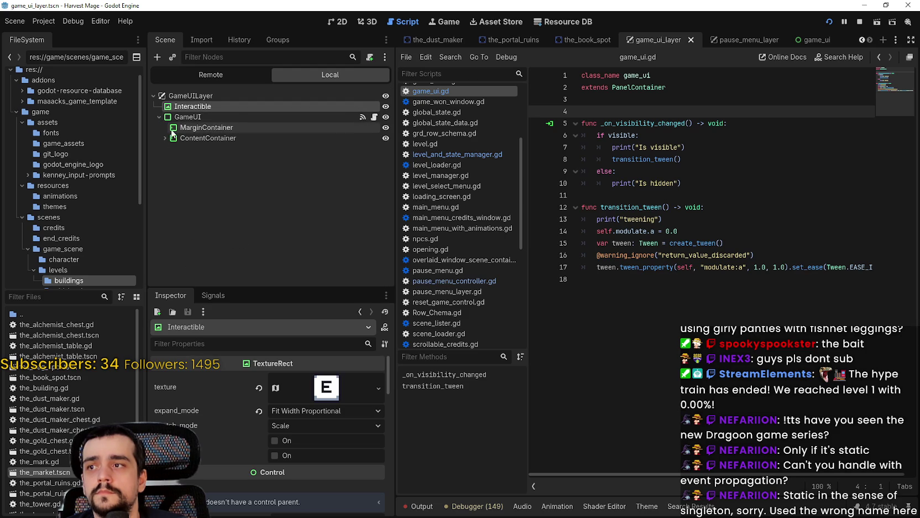
left_click(206, 128)
left_click(208, 138)
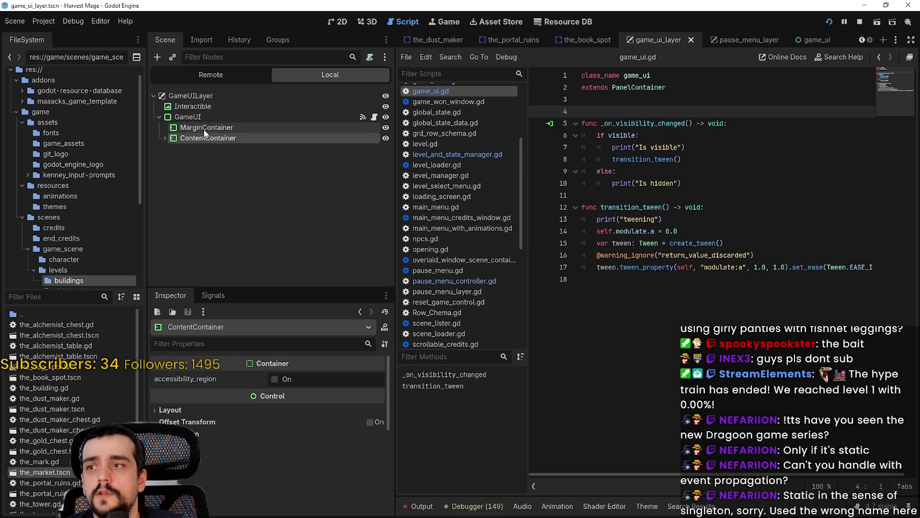
Step: In the 2D canvas, expand ContentContainer and select MarginContainer with the Test 1 labels visible
left_click(337, 21)
scroll(641, 211, "up", 5)
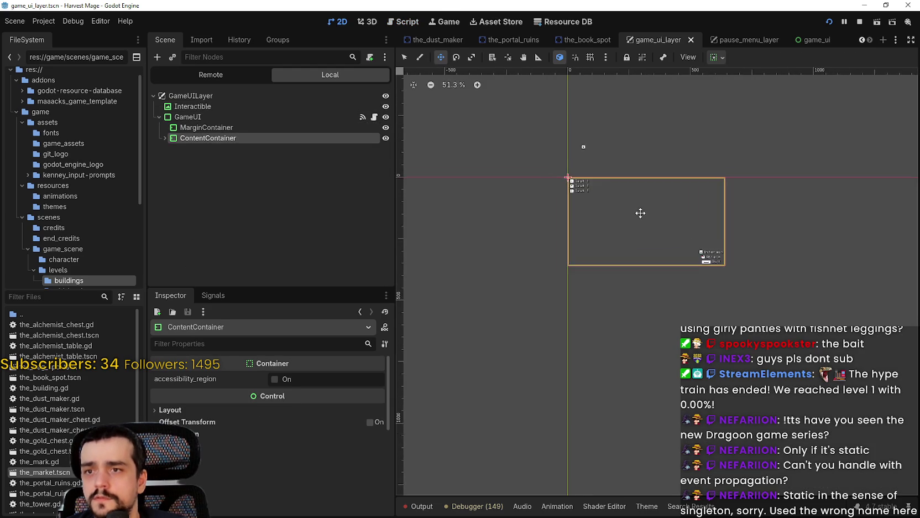
left_click(165, 138)
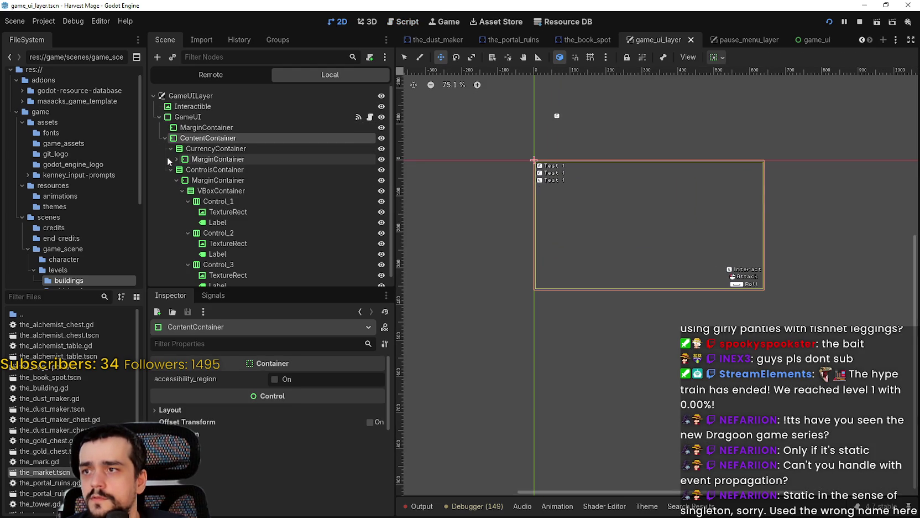
scroll(767, 273, "up", 8)
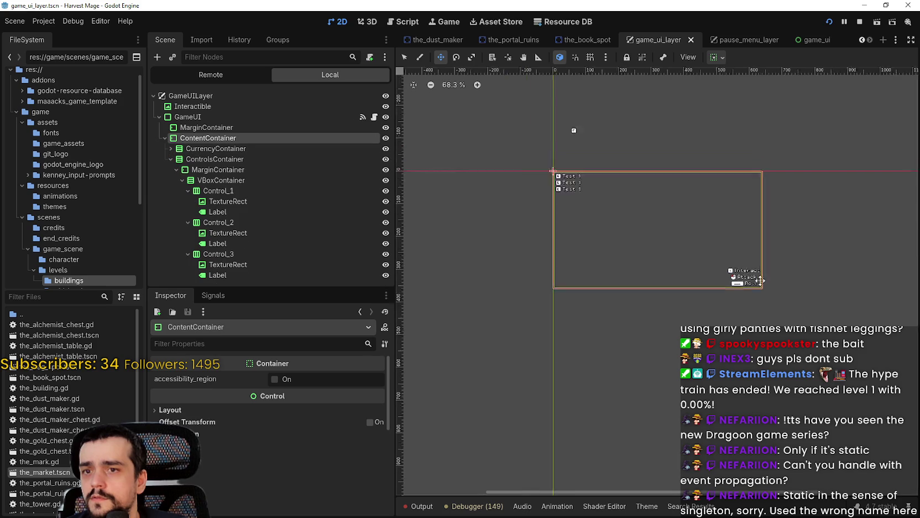
left_click(290, 128)
scroll(534, 162, "down", 3)
left_click_drag(534, 162, 579, 199)
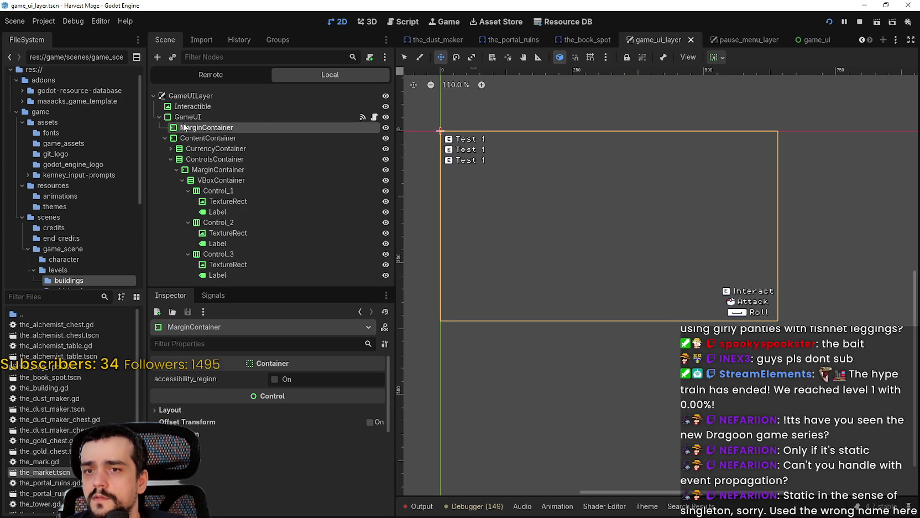
Step: Nest ContentContainer inside MarginContainer and save the game_ui_layer scene
mouse_move(193, 129)
left_mouse_down()
mouse_move(198, 142)
mouse_move(201, 130)
left_mouse_up()
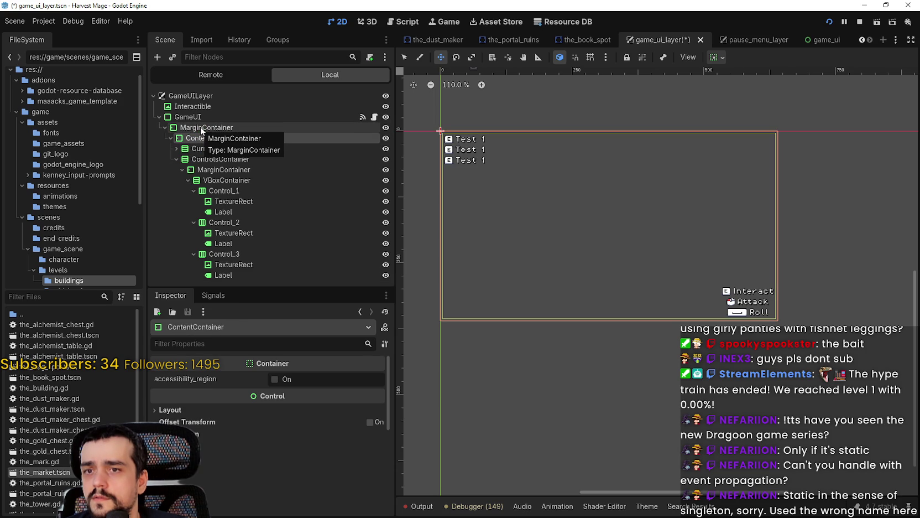
left_click(170, 138)
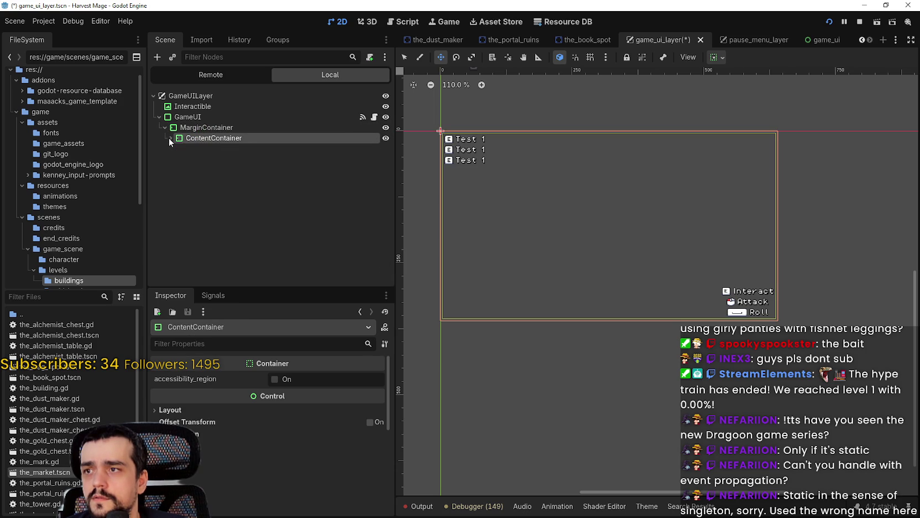
left_click(169, 138)
left_click(214, 129)
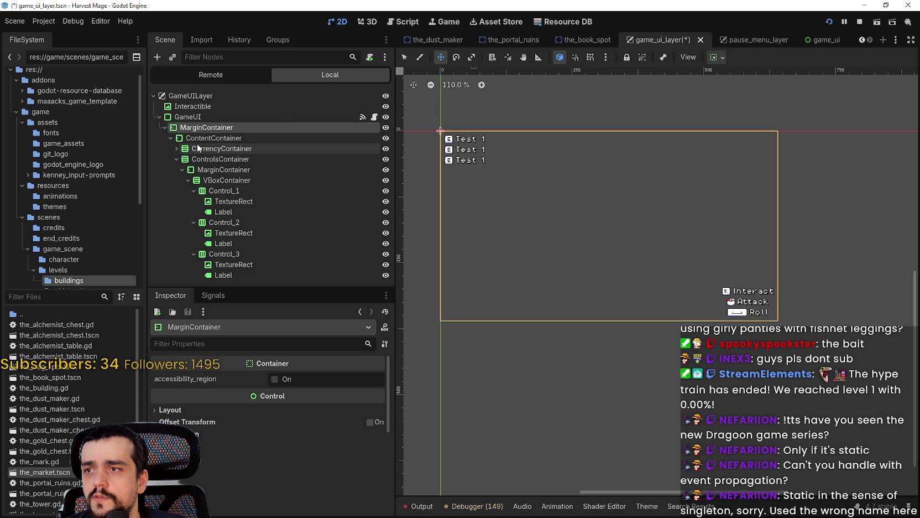
left_click(191, 138)
left_click(170, 138)
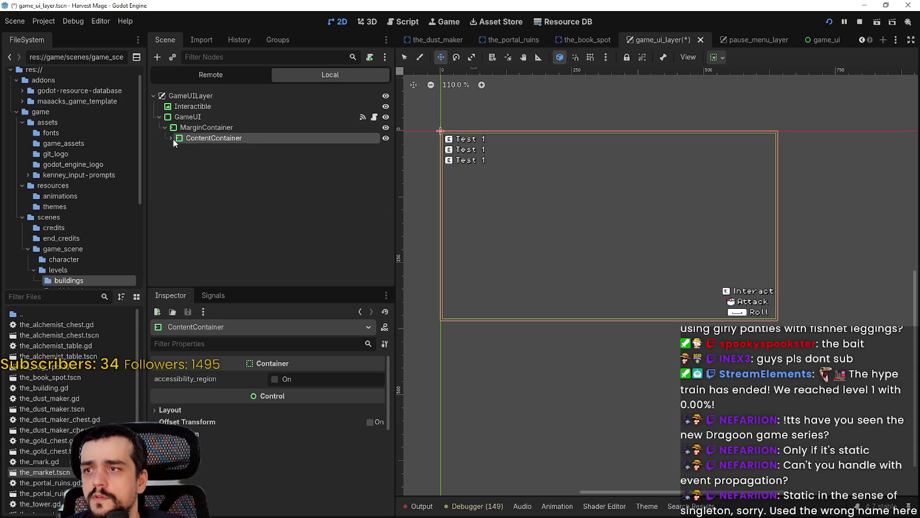
scroll(766, 228, "down", 1)
key("ctrl+s")
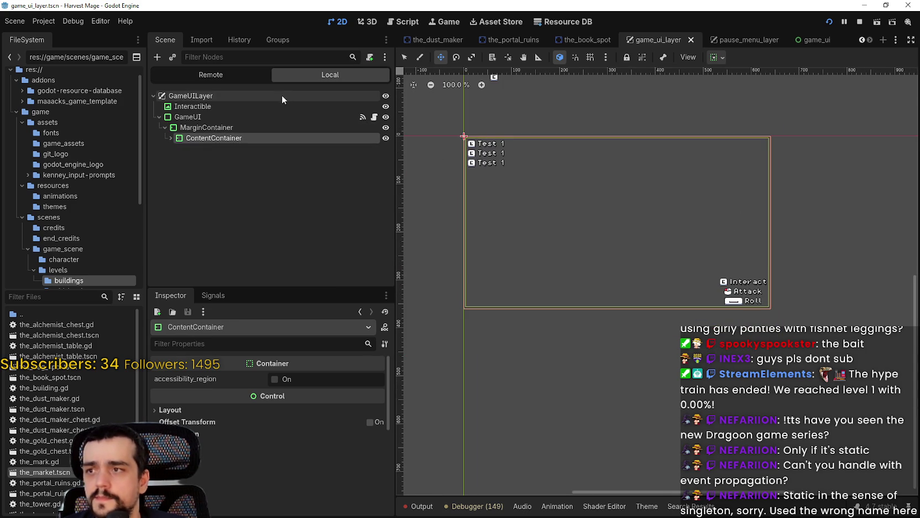
Step: Move the Interactible E prompt to a new spot on the canvas and save the scene
left_click(317, 106)
mouse_move(577, 145)
left_mouse_down()
mouse_move(569, 138)
mouse_move(726, 177)
left_mouse_up()
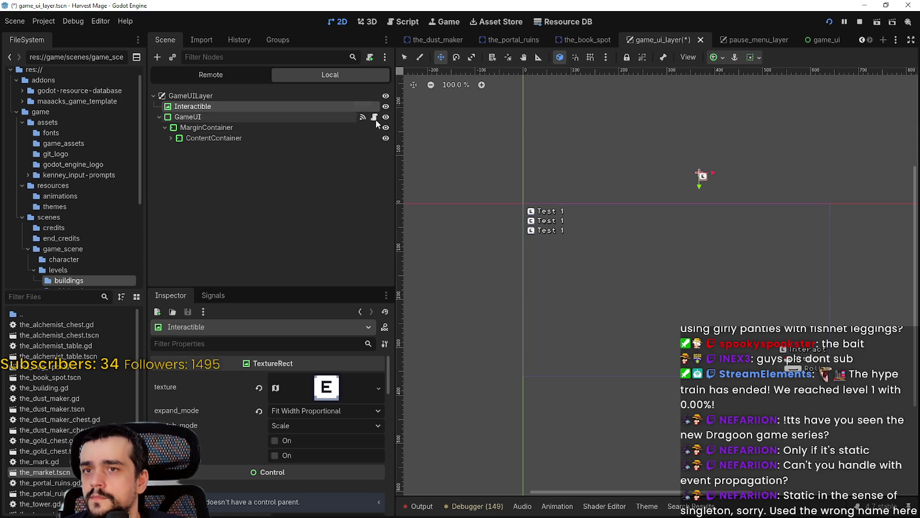
key("ctrl+s")
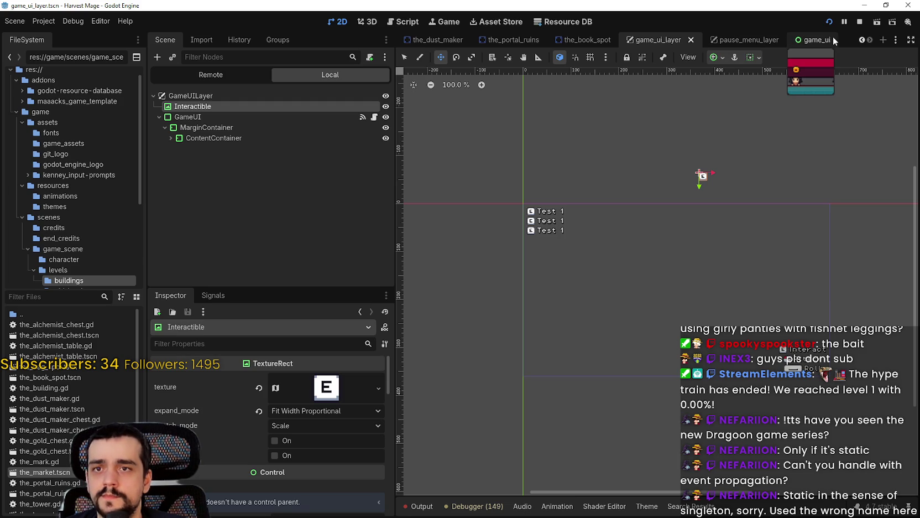
Step: Filter the FileSystem for 'market' and open the_market.tscn
left_click(58, 299)
type("market")
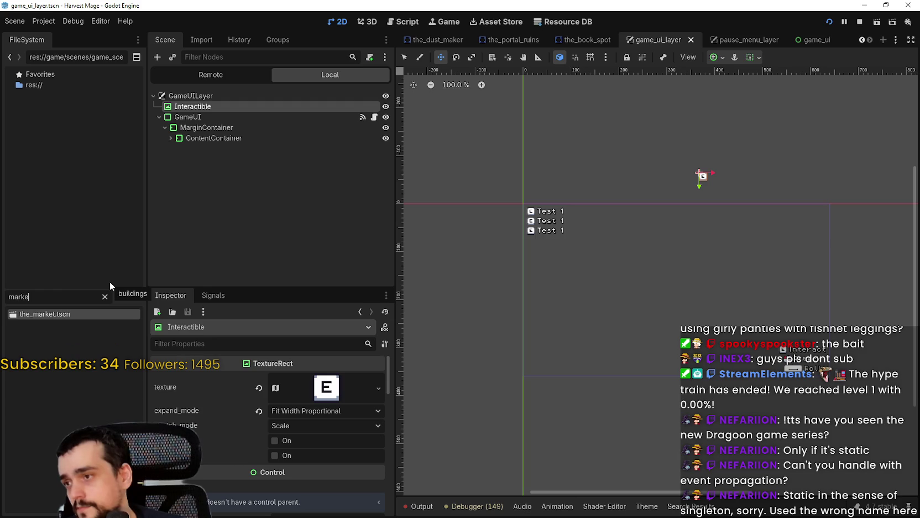
double_click(64, 314)
Step: Inspect the running game's Remote node tree, expanding GameUILayer to see its children
left_click(222, 74)
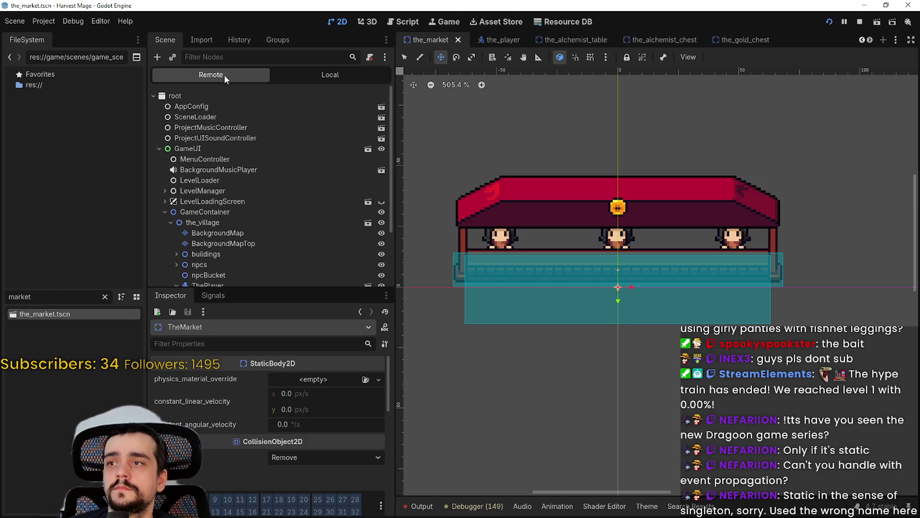
scroll(165, 183, "down", 3)
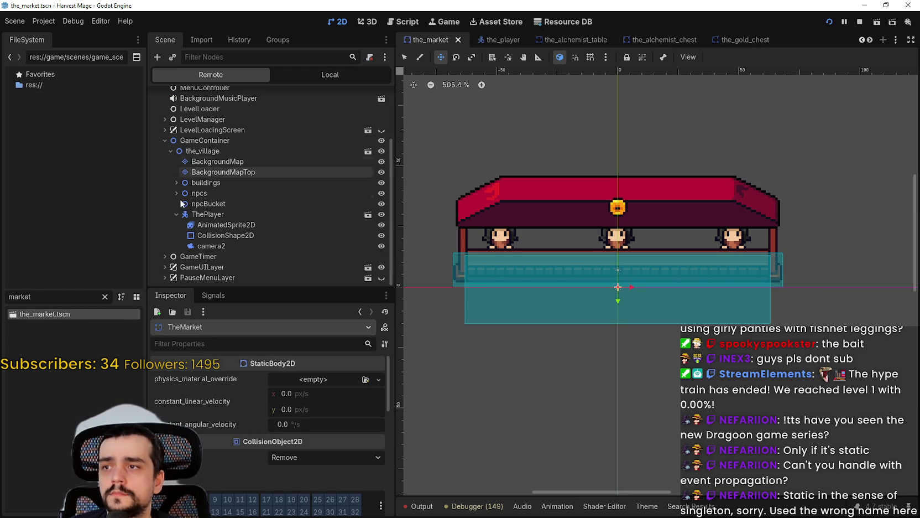
left_click(164, 266)
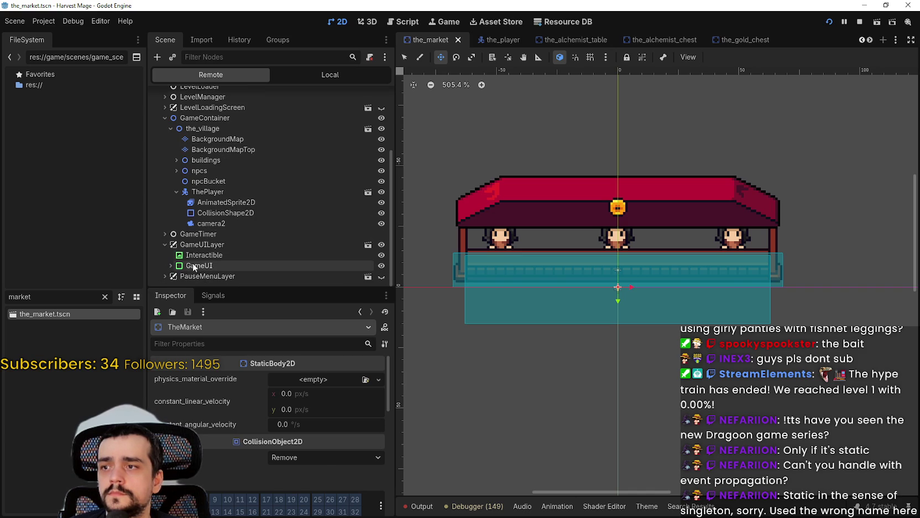
scroll(239, 247, "up", 2)
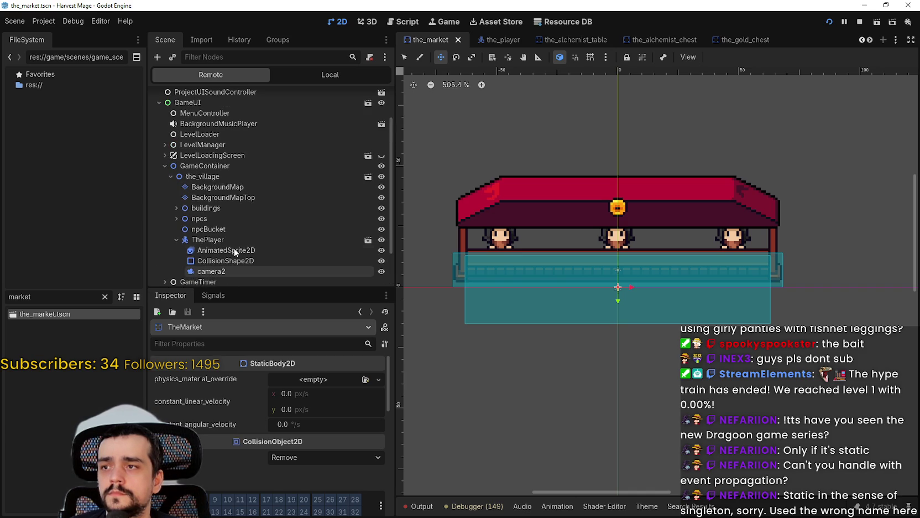
Step: Return to the Local tree and open TheMarket's attached script, the_mark.gd
left_click(346, 75)
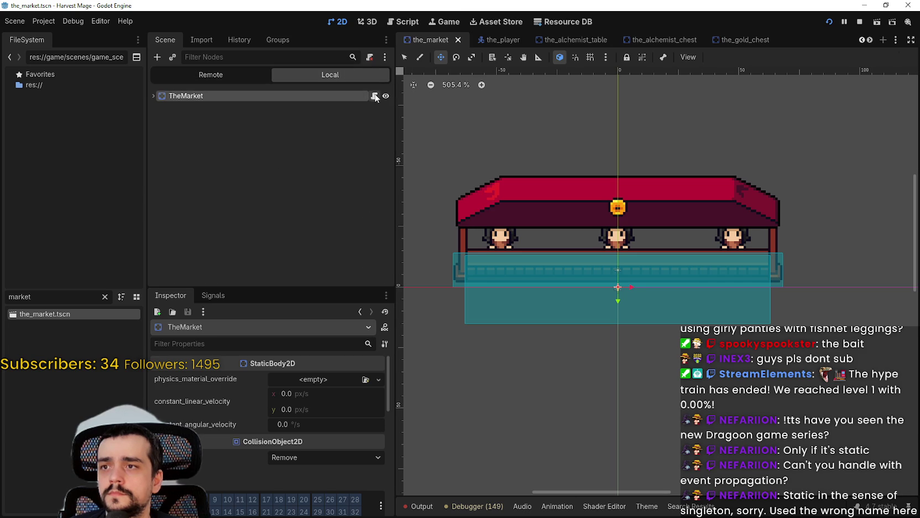
left_click(374, 95)
left_click(720, 124)
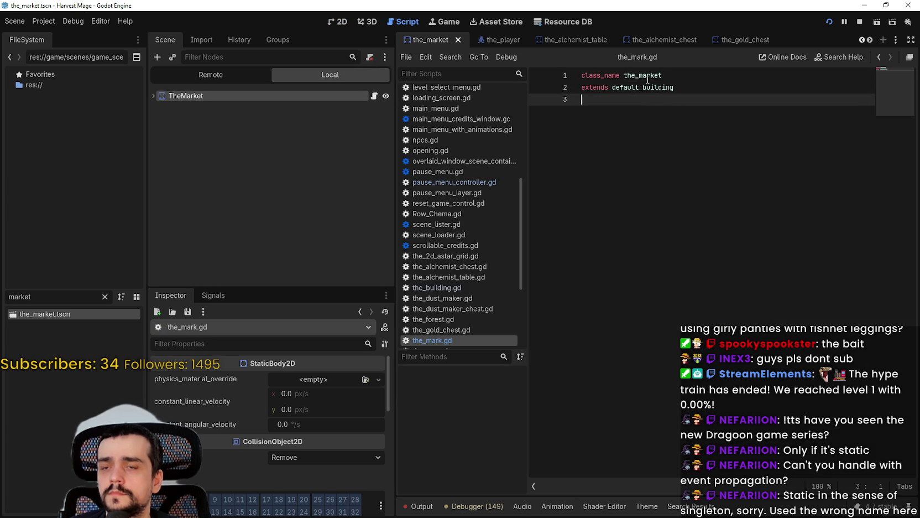
Step: Jump to the default_building parent class script via Lookup Symbol
mouse_move(642, 81)
right_click(648, 75)
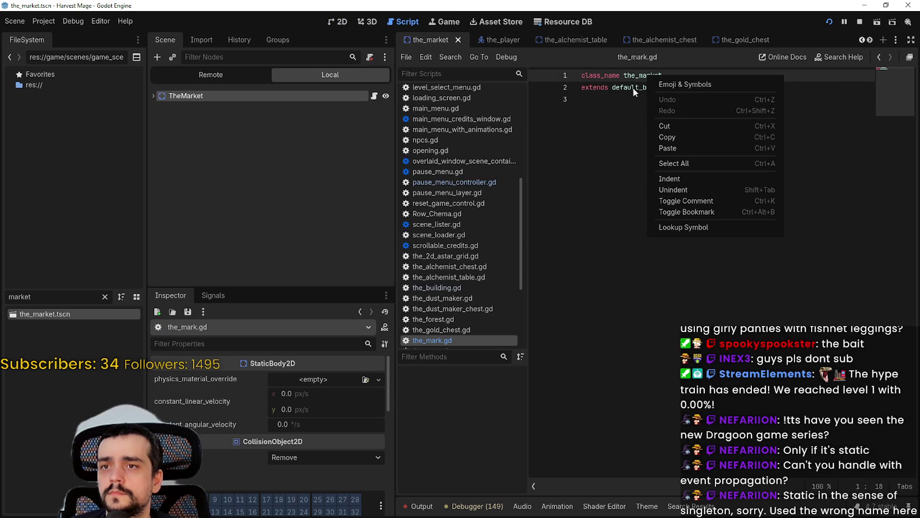
left_click(686, 227)
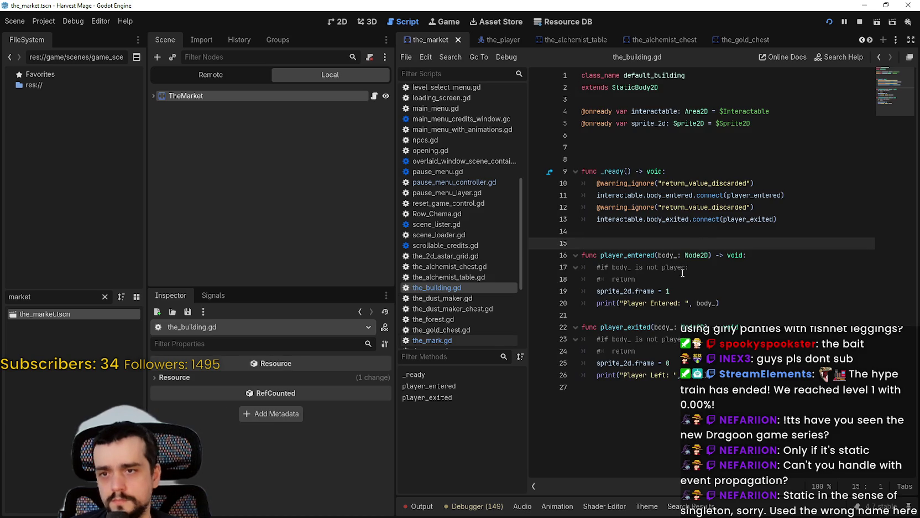
Step: Add get_parent().get_child(0).ui_menu.show() on a new line in player_entered
left_click(774, 307)
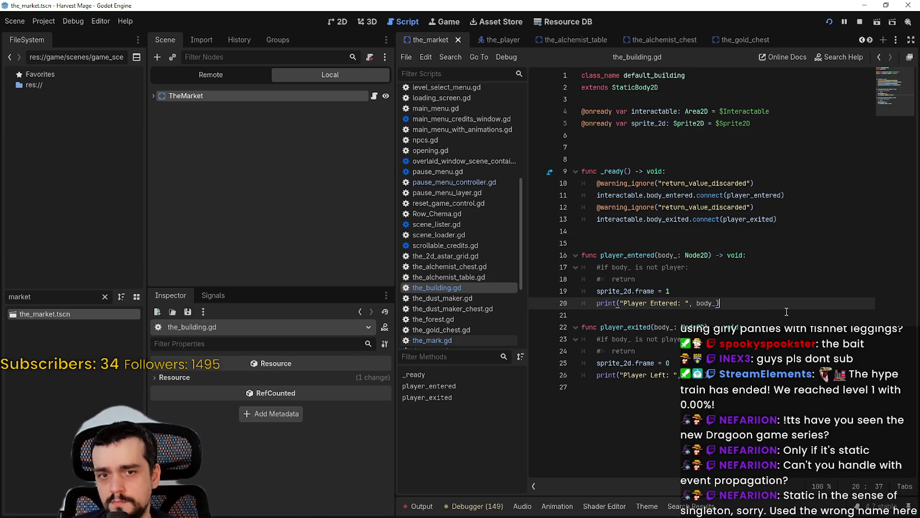
left_click(715, 266)
left_click(714, 290)
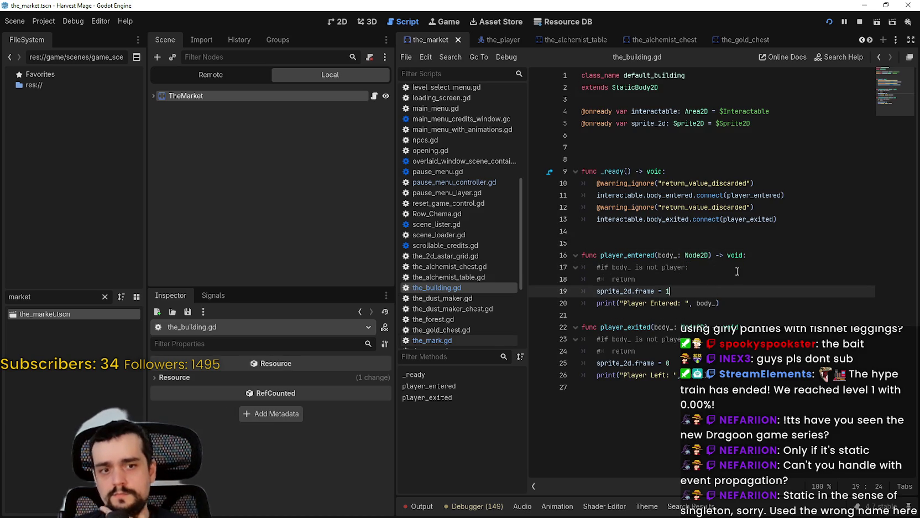
key("Return")
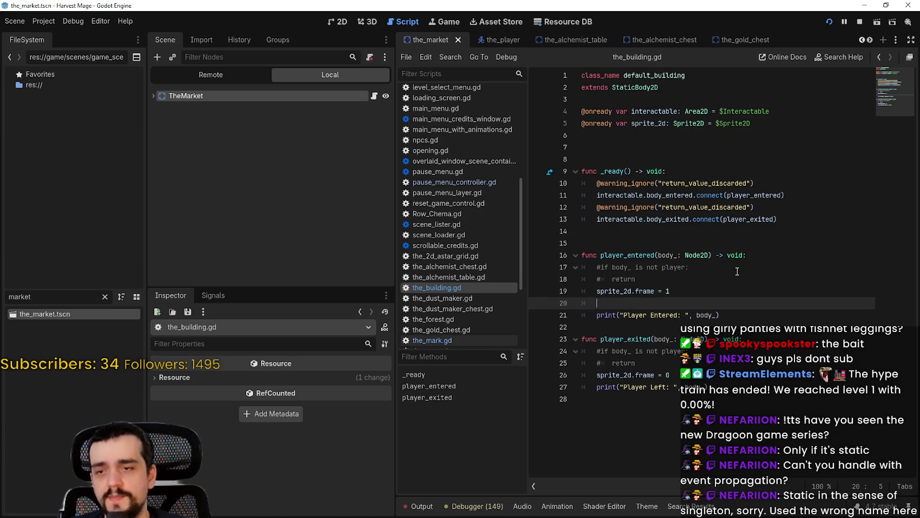
type("get_parent().get_child(0).ui_menu.show()")
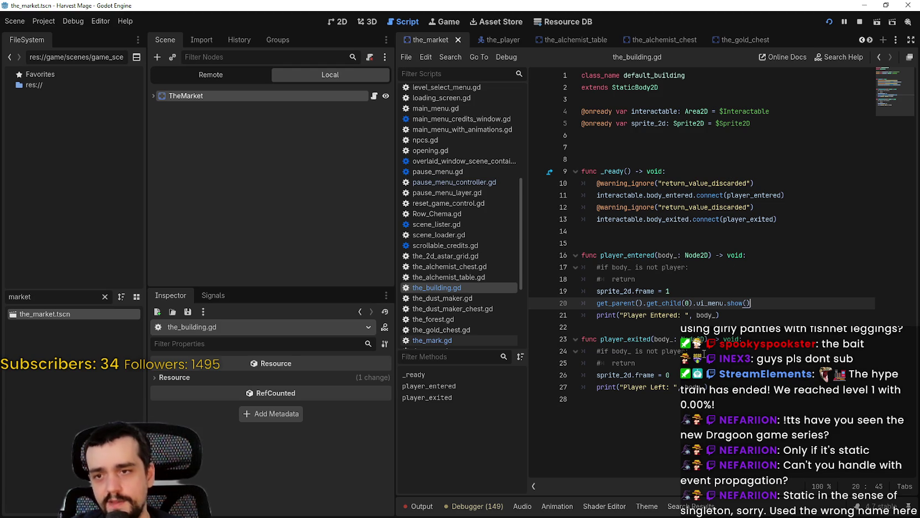
Step: Paste the same ui_menu show call into player_exited and select get_parent().get_child on line 20
left_click(770, 337)
key("Down")
key("Down")
key("Down")
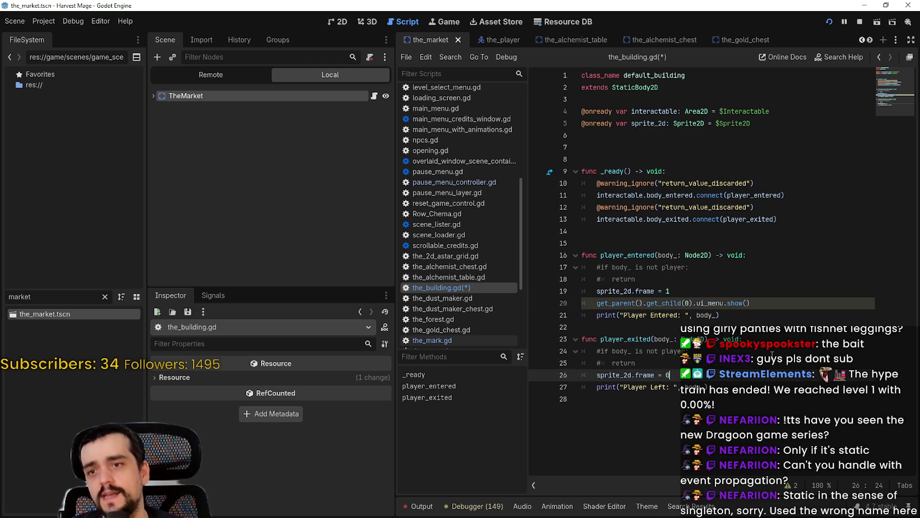
key("Return")
type("get_parent().get_child(0).ui_menu.show()")
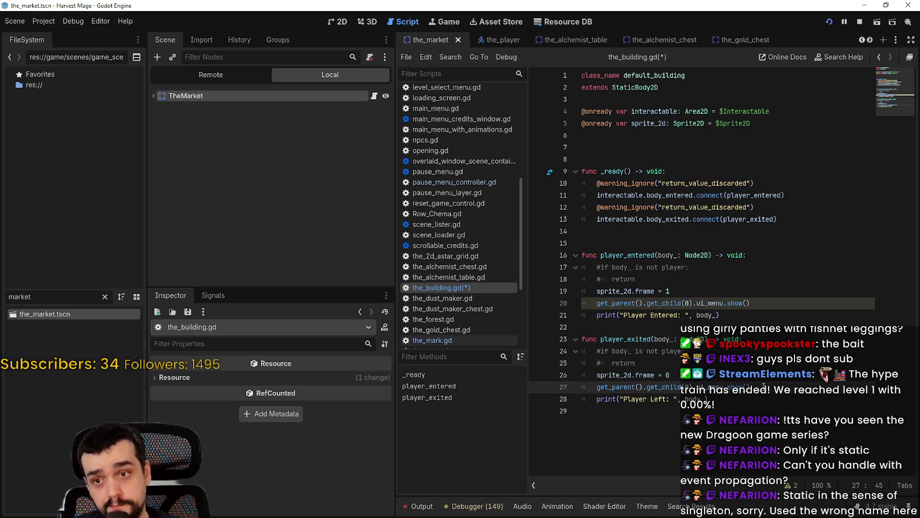
left_click(656, 303)
left_click_drag(596, 303, 686, 303)
left_click(220, 75)
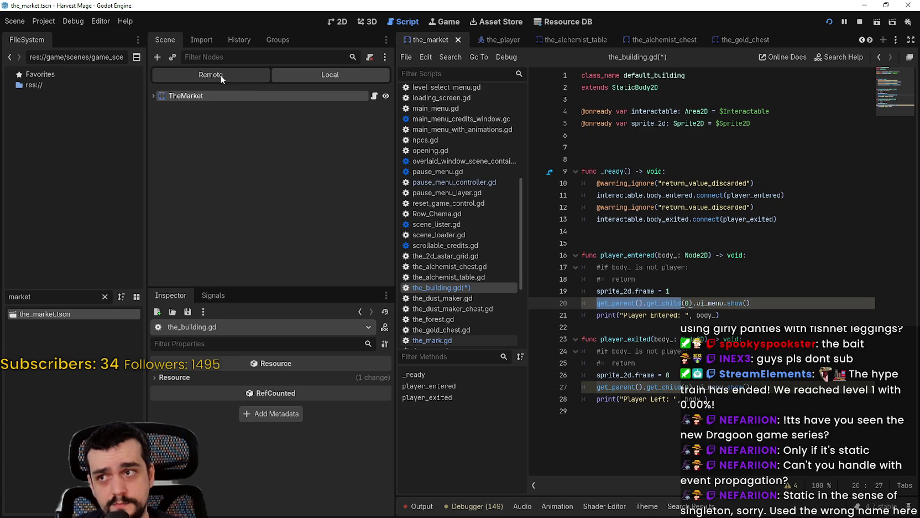
Step: Select the buildings node under the_village in the Remote tree and re-expand the_village to review its children
left_click(632, 303)
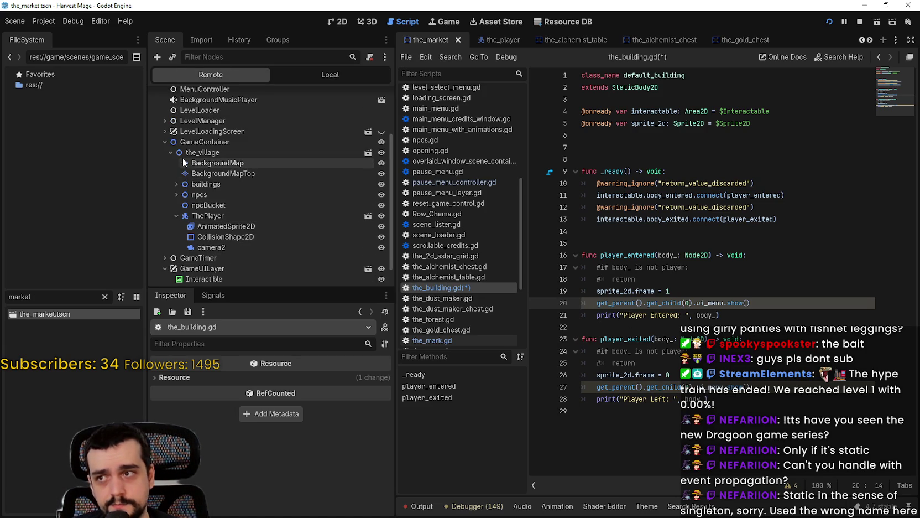
scroll(229, 232, "down", 2)
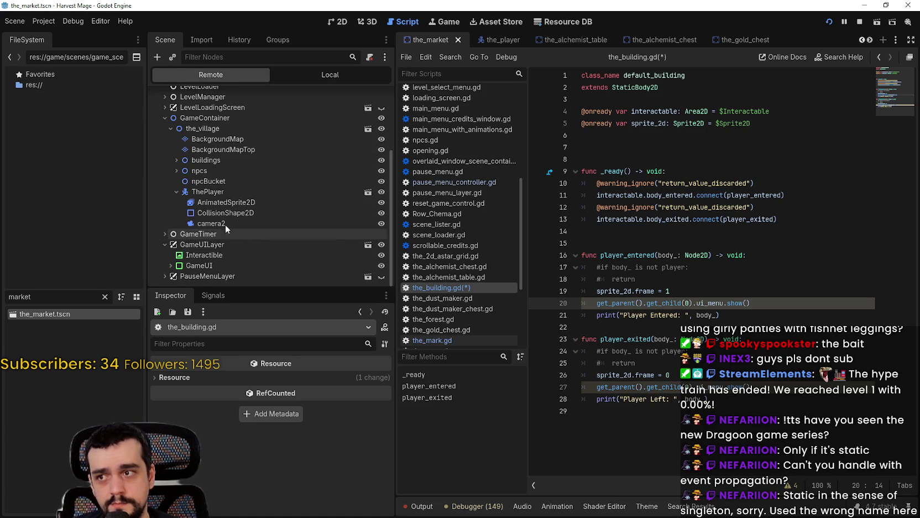
left_click(183, 162)
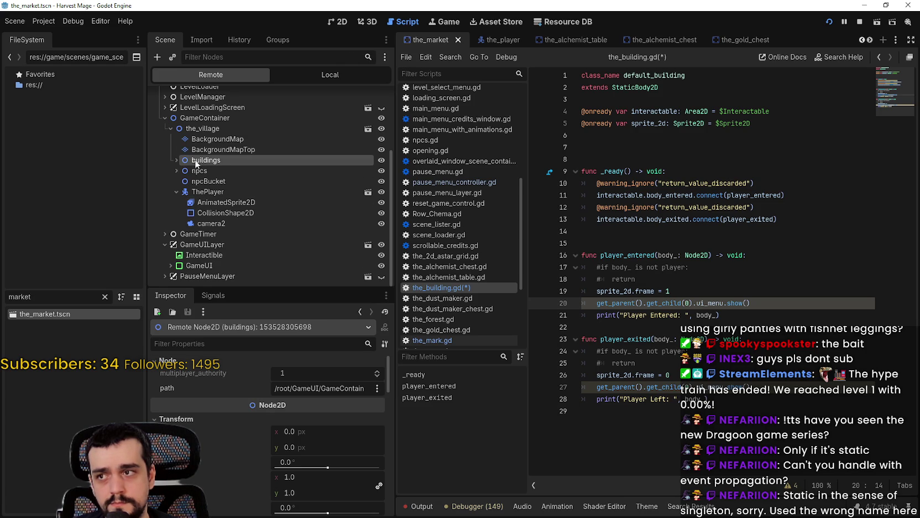
scroll(198, 166, "up", 5)
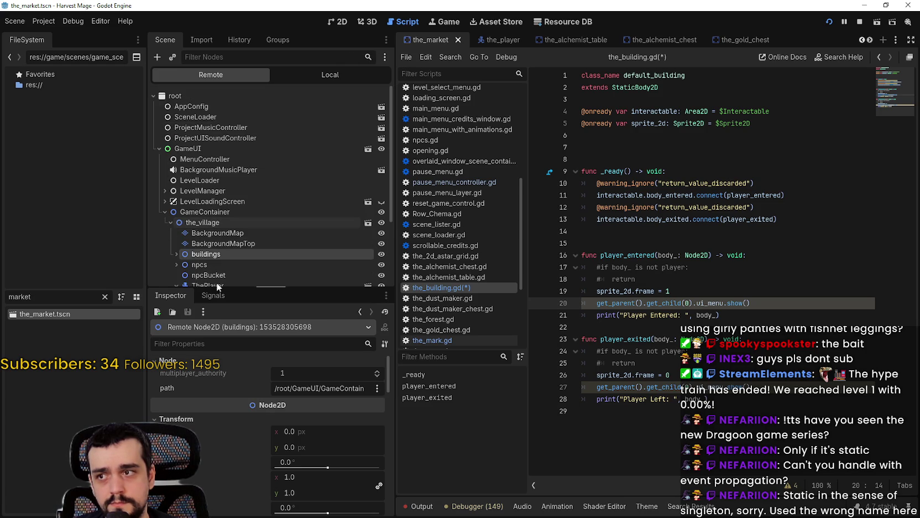
left_click(171, 222)
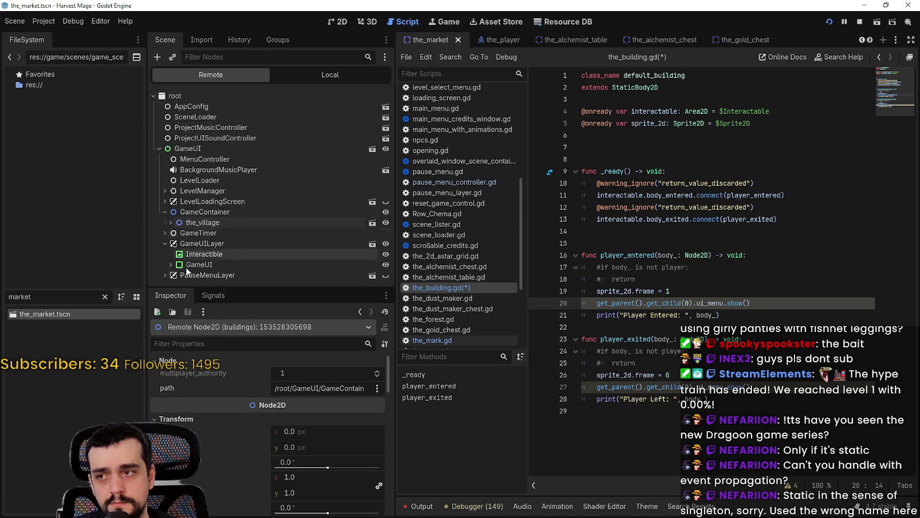
left_click(171, 223)
scroll(172, 224, "down", 2)
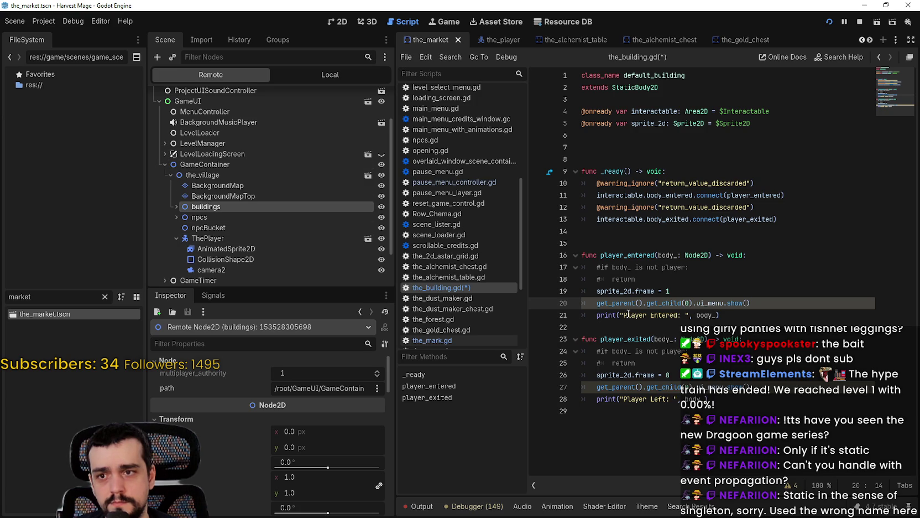
scroll(282, 229, "up", 2)
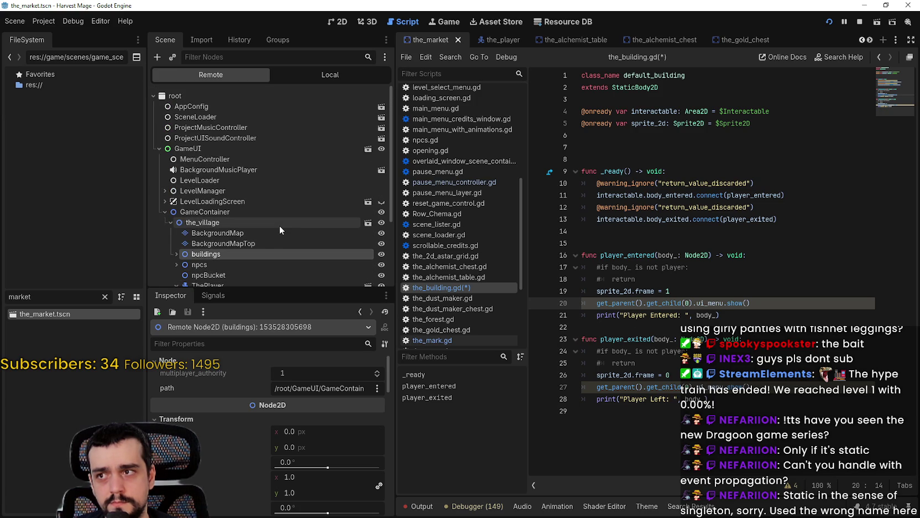
scroll(279, 225, "down", 3)
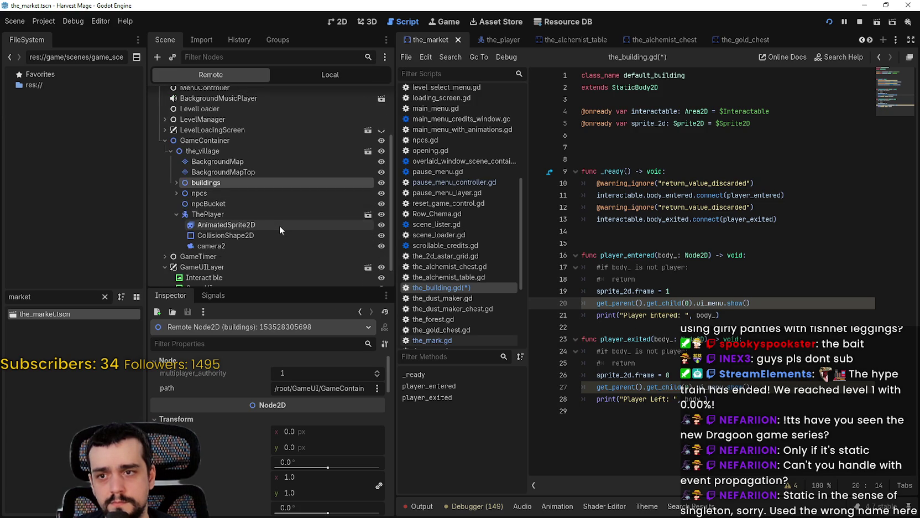
scroll(278, 225, "up", 3)
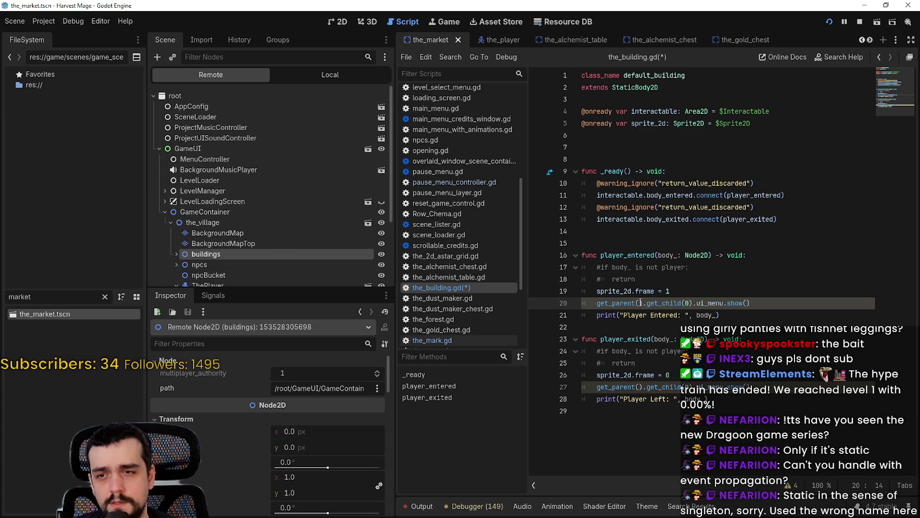
left_click(721, 297)
Step: Add a print(get_tree()) line 20 in player_entered
key("Return")
type("get_sc")
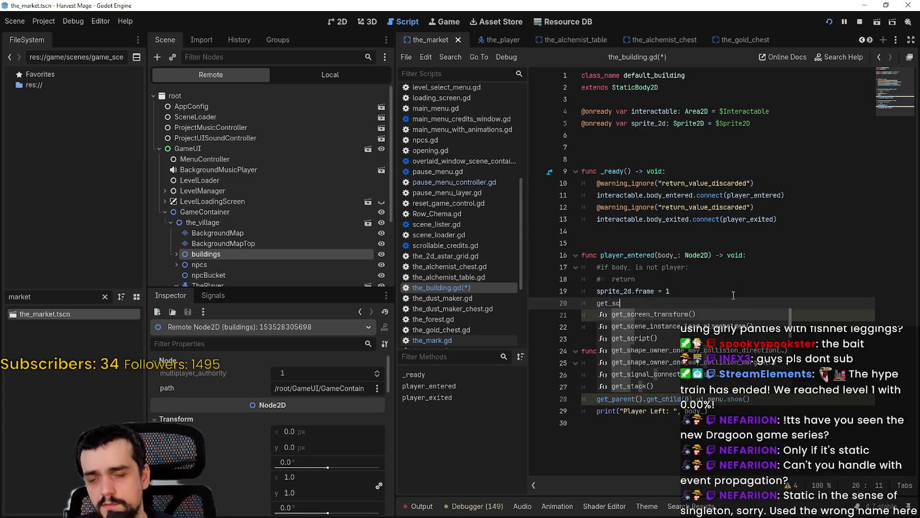
type("n")
key("BackSpace")
key("BackSpace")
key("BackSpace")
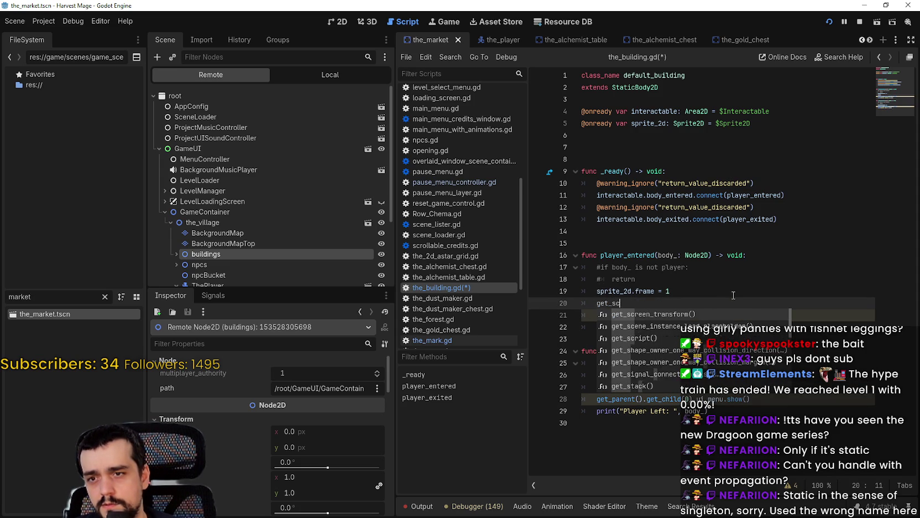
type("tr")
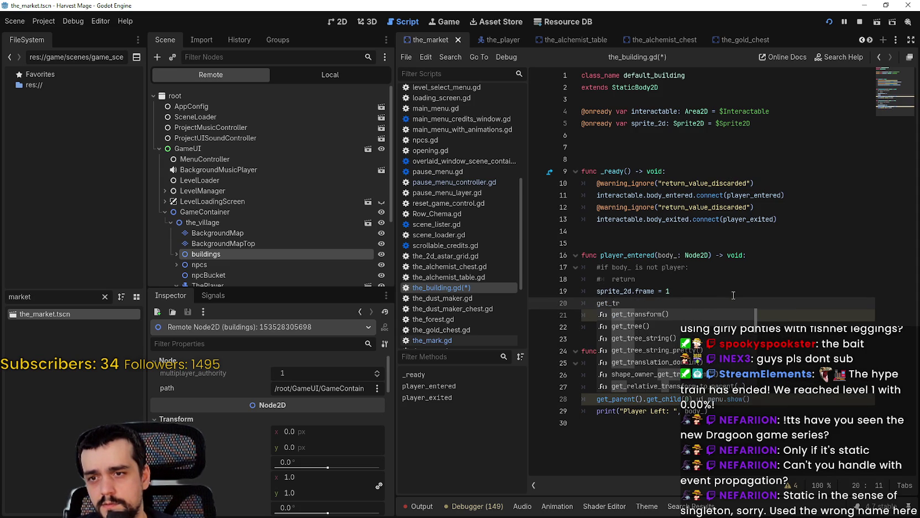
key("Down")
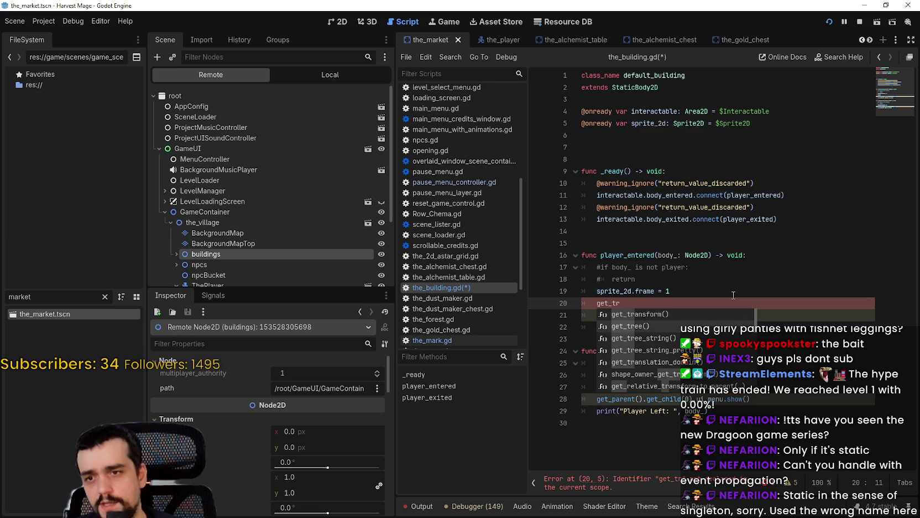
key("Return")
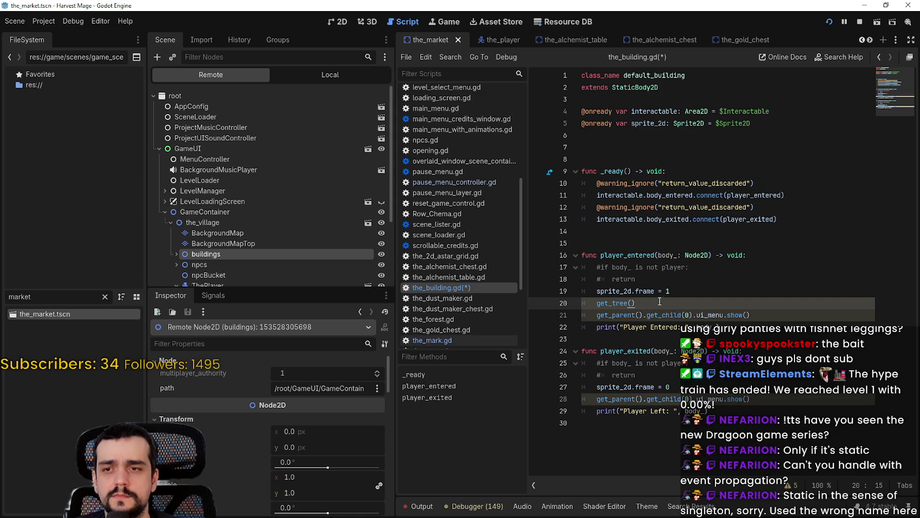
left_click_drag(662, 300, 598, 304)
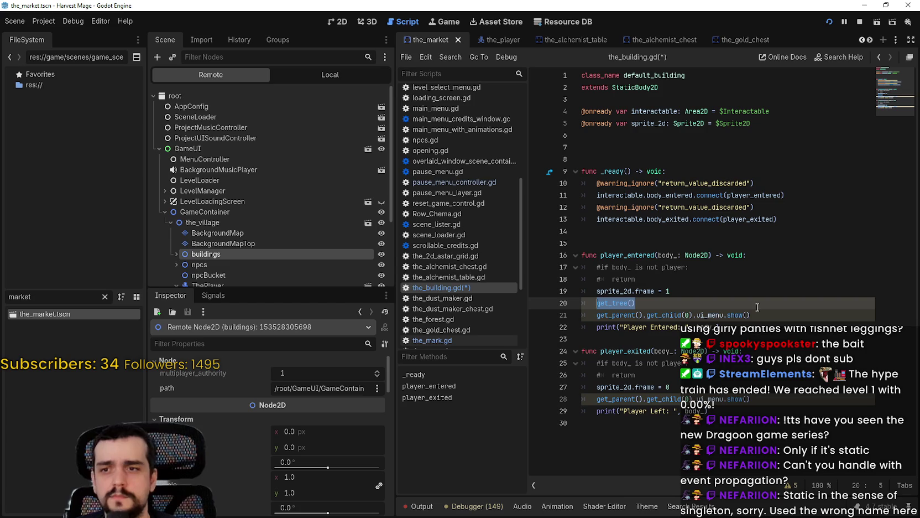
type("print(")
type("get_parent().get_child(0).ui_menu.show()")
key("ctrl+z")
type("t_tree")
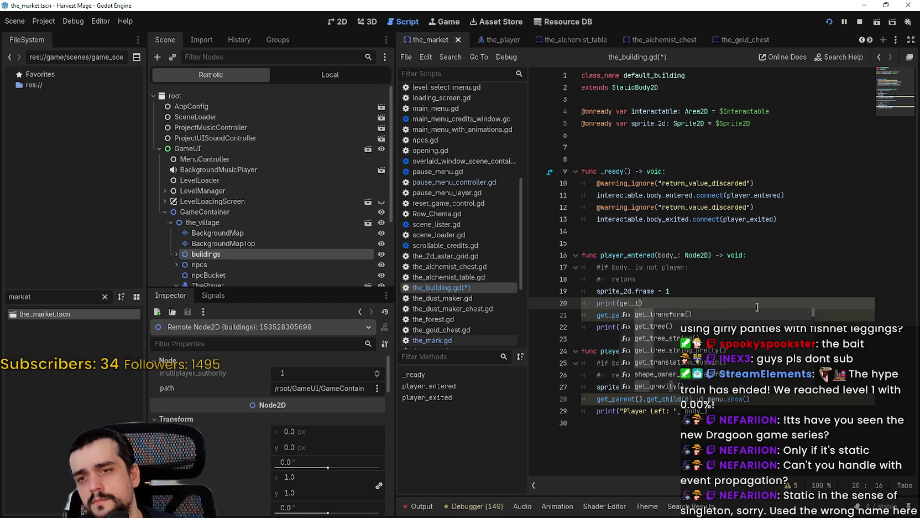
key("Return")
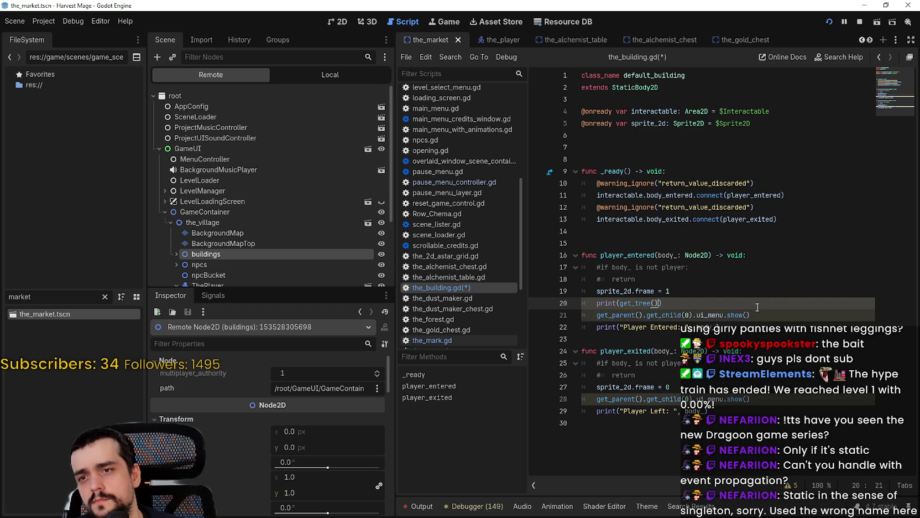
Step: Comment out the ui_menu.show() calls on lines 21 and 28 and save the script
key("ctrl+s")
left_click(595, 316)
key("ctrl+k")
left_click(595, 398)
key("ctrl+k")
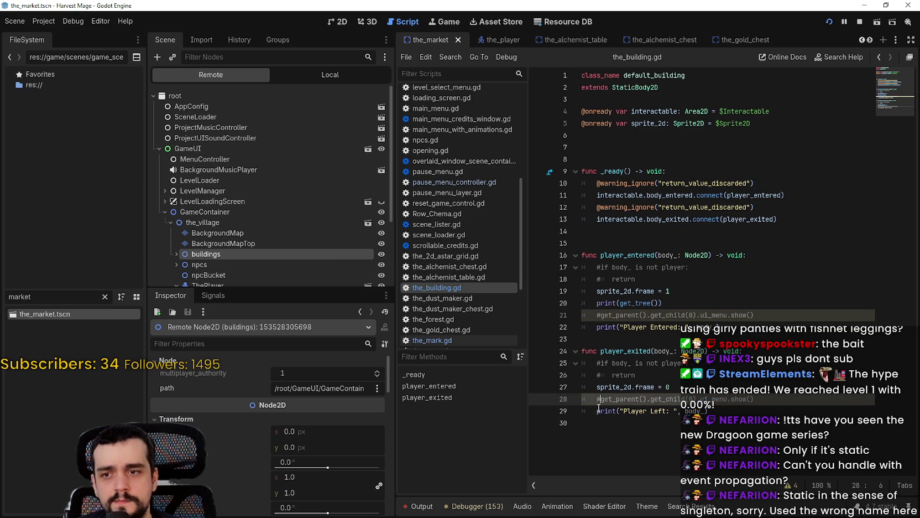
key("ctrl+s")
Step: Restart the game with F5 and walk the player up to the market stall
left_click(859, 21)
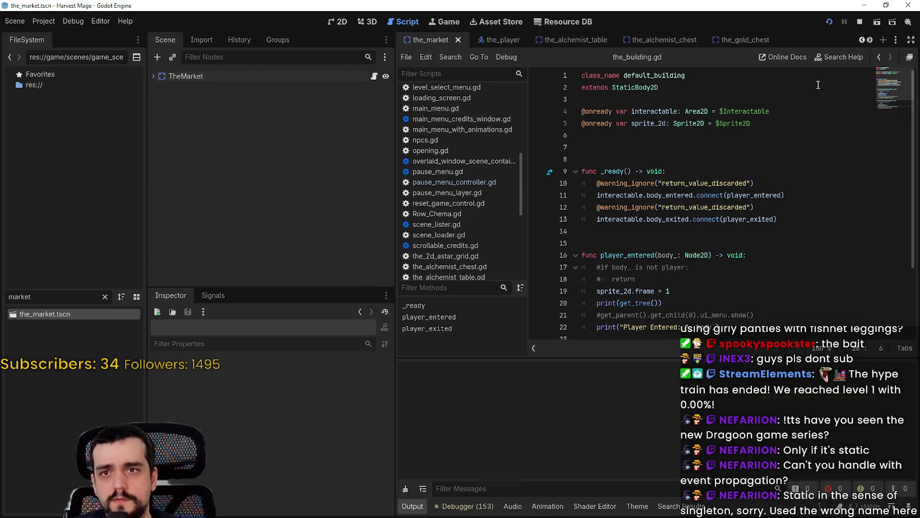
key("F5")
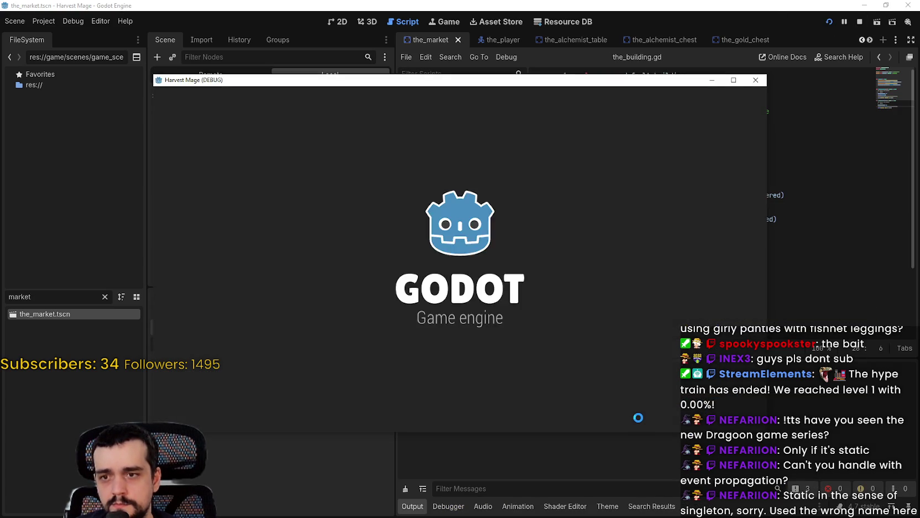
key("Return")
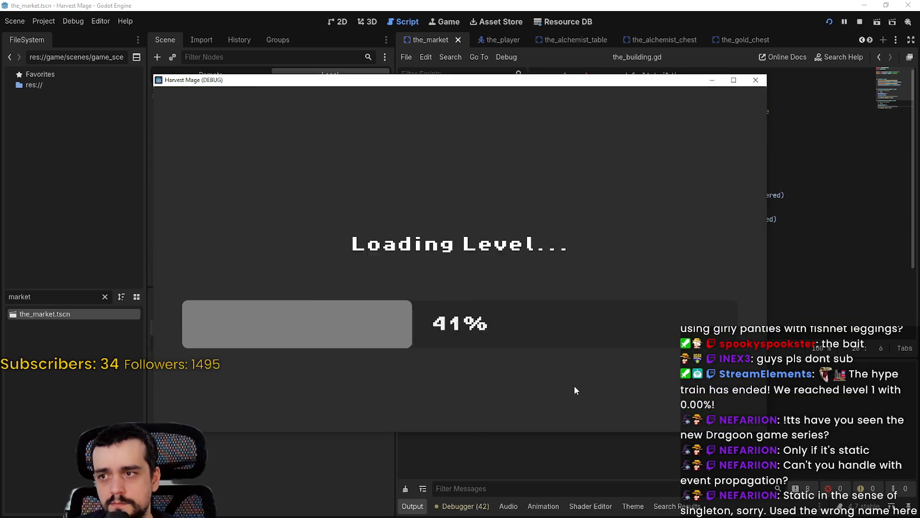
left_click(507, 450)
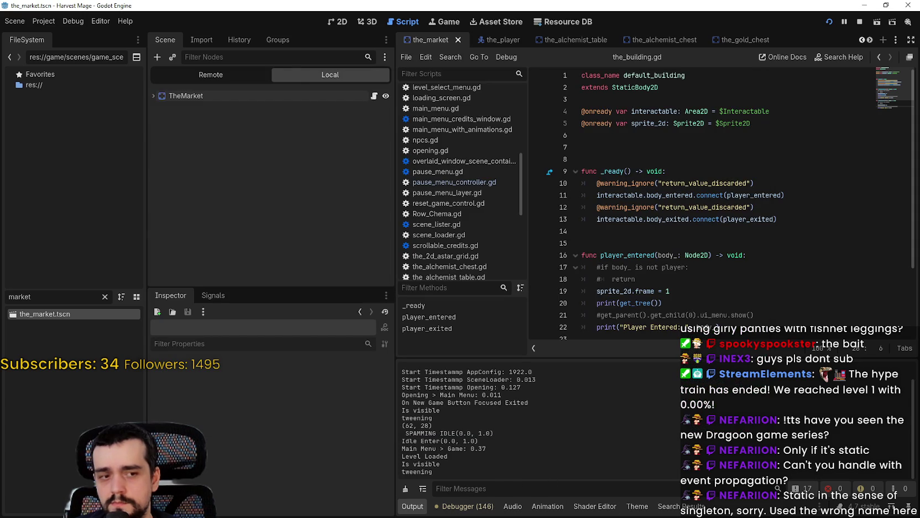
key("alt+Tab")
key("Down")
key("Right")
key("Up")
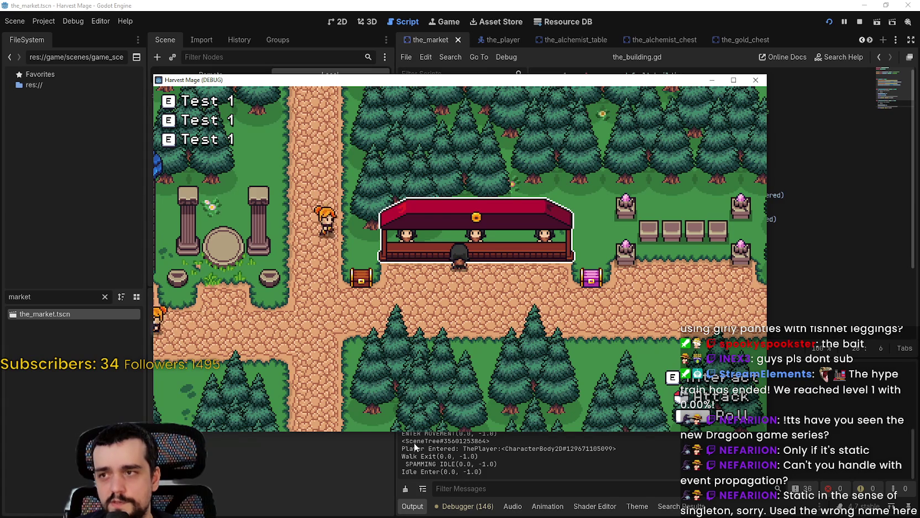
left_click(674, 207)
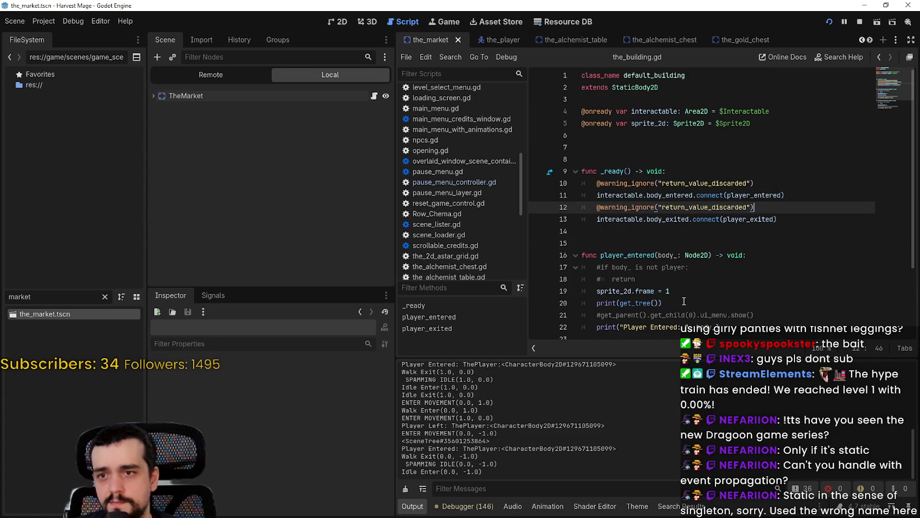
Step: Try printing get_tree().name, save, and resume the game after the debugger error
scroll(688, 301, "down", 1)
left_click(658, 266)
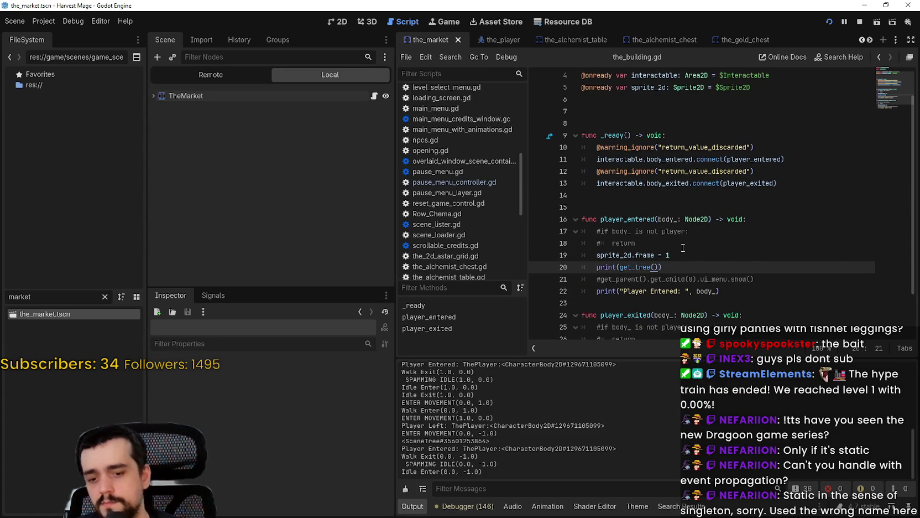
type(".n")
type("ame")
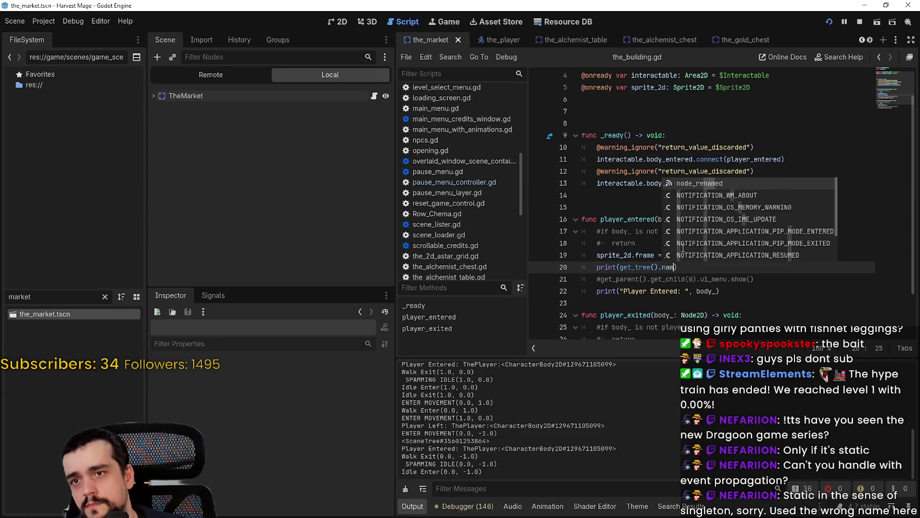
key("BackSpace")
key("BackSpace")
key("BackSpace")
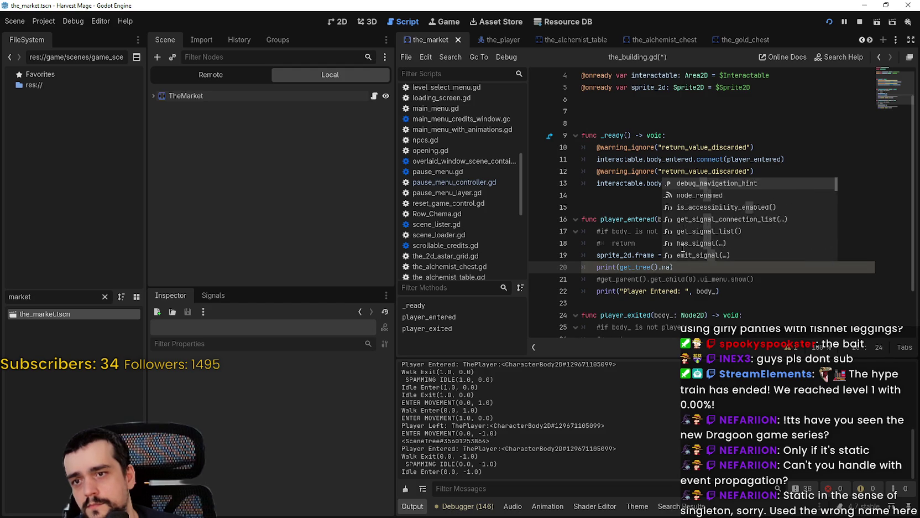
type("ame")
key("ctrl+s")
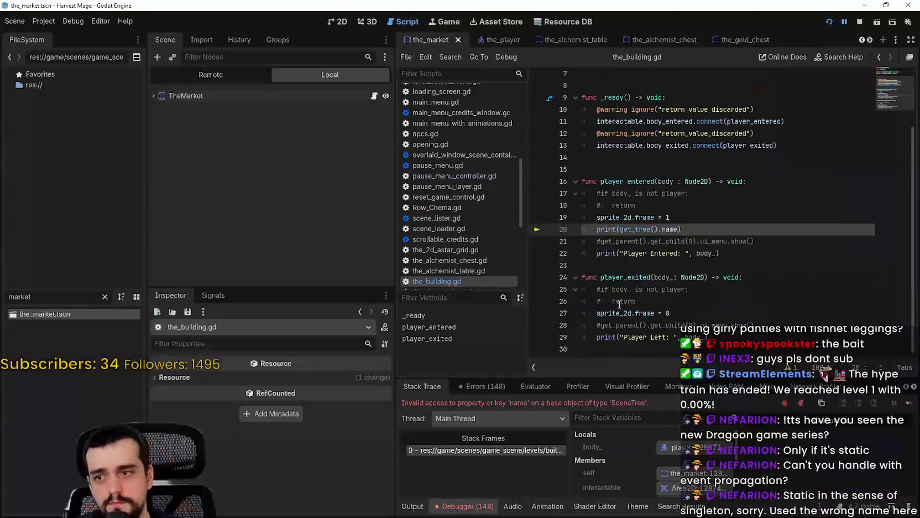
scroll(673, 457, "down", 5)
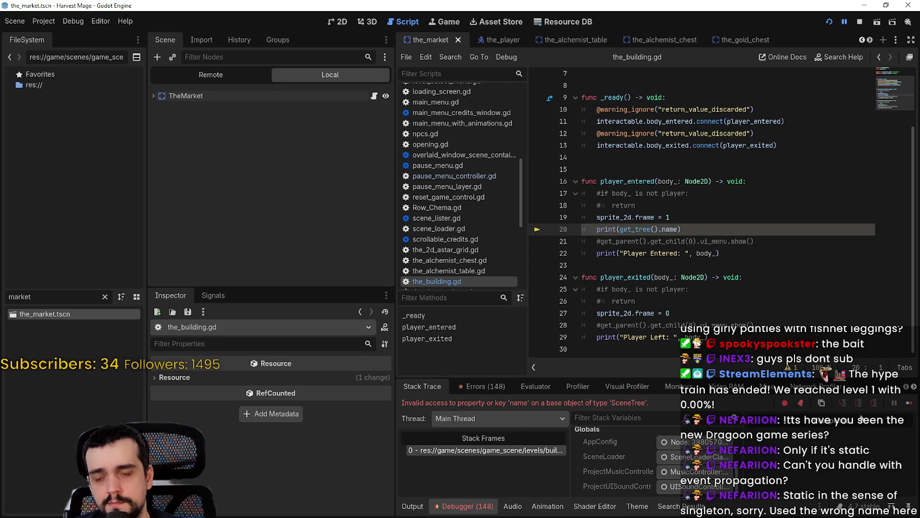
left_click(909, 402)
left_click(825, 263)
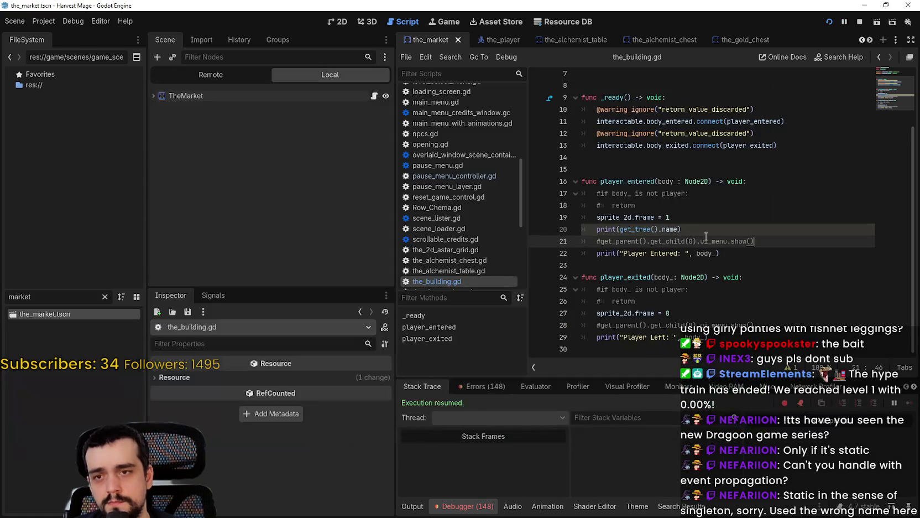
Step: Change the print to get_tree().current_scene using autocomplete
double_click(670, 228)
key("BackSpace")
type("et_ch")
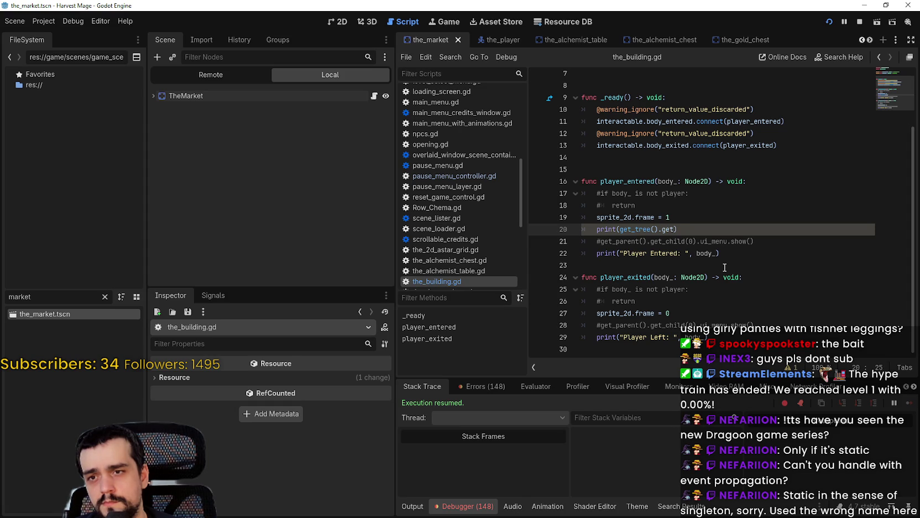
type("aren")
key("BackSpace")
key("BackSpace")
key("BackSpace")
type("(")
key("BackSpace")
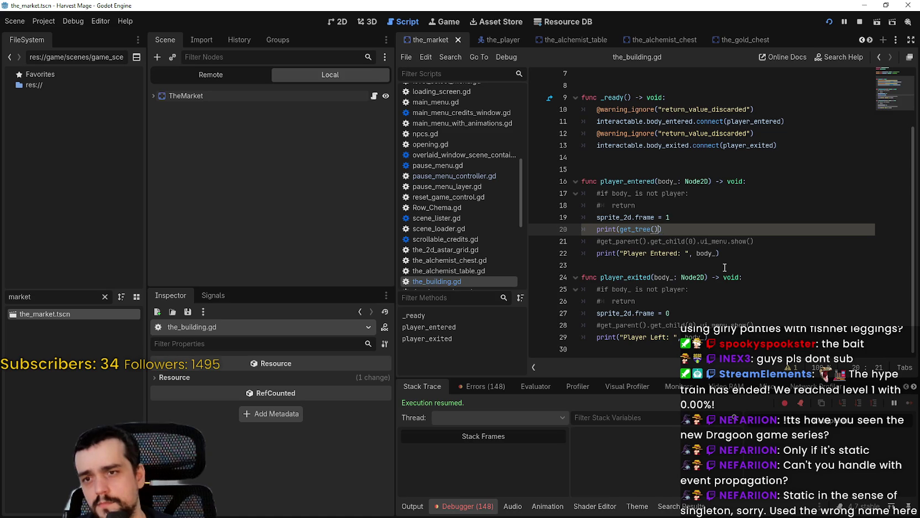
type(".")
scroll(724, 267, "down", 8)
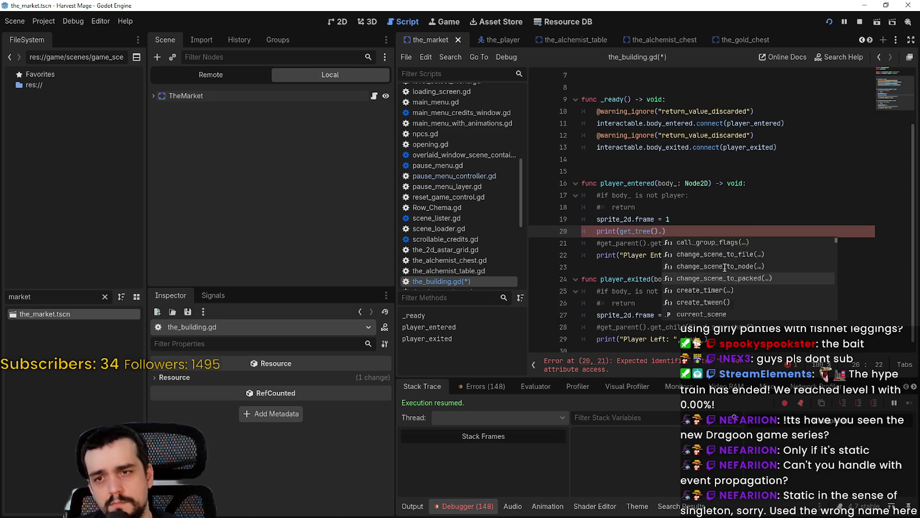
key("Return")
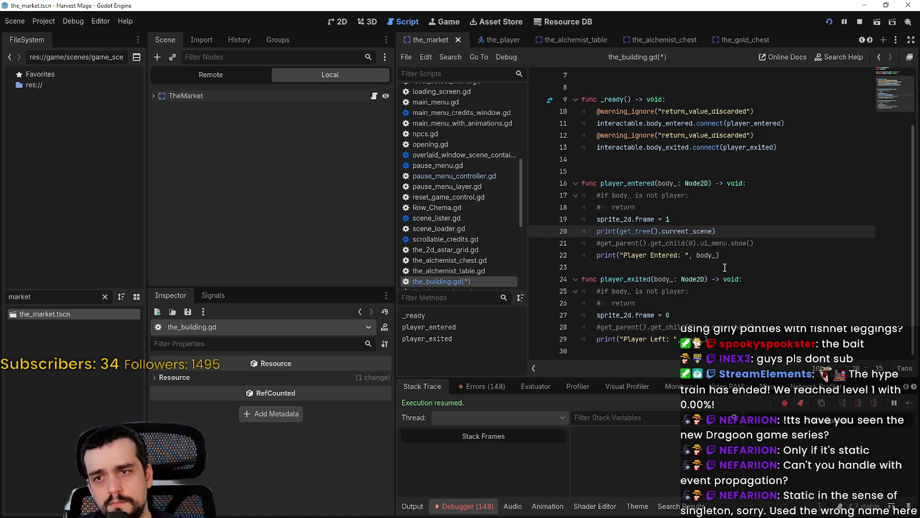
Step: Rerun the game with F6, show the output log, and walk the player to the market
key("F6")
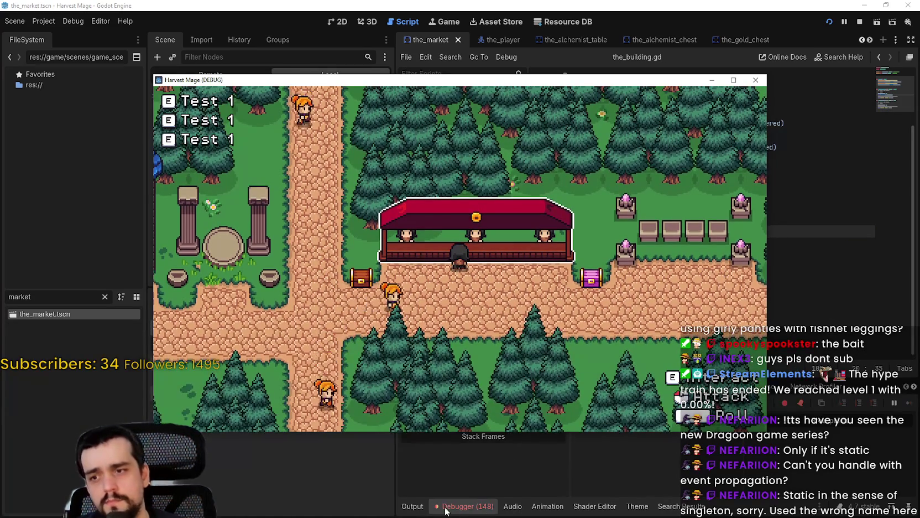
key("F8")
left_click(413, 506)
key("F6")
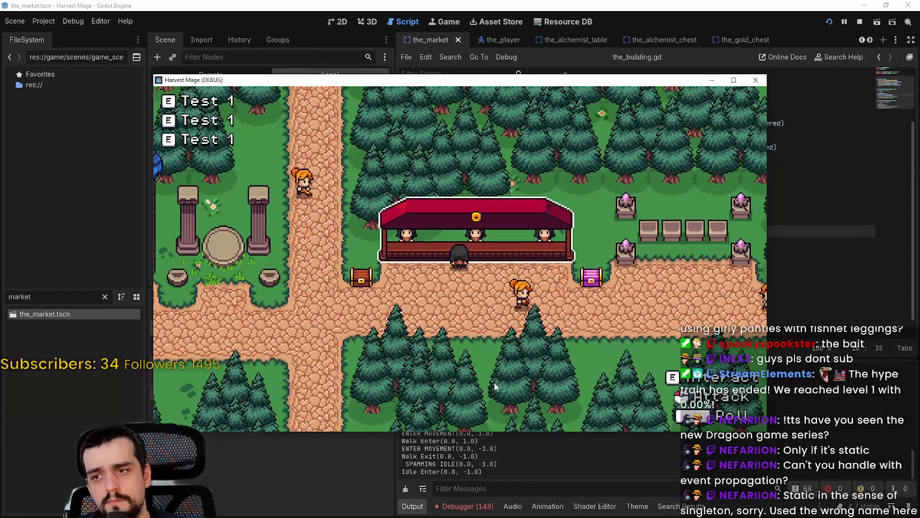
key("w")
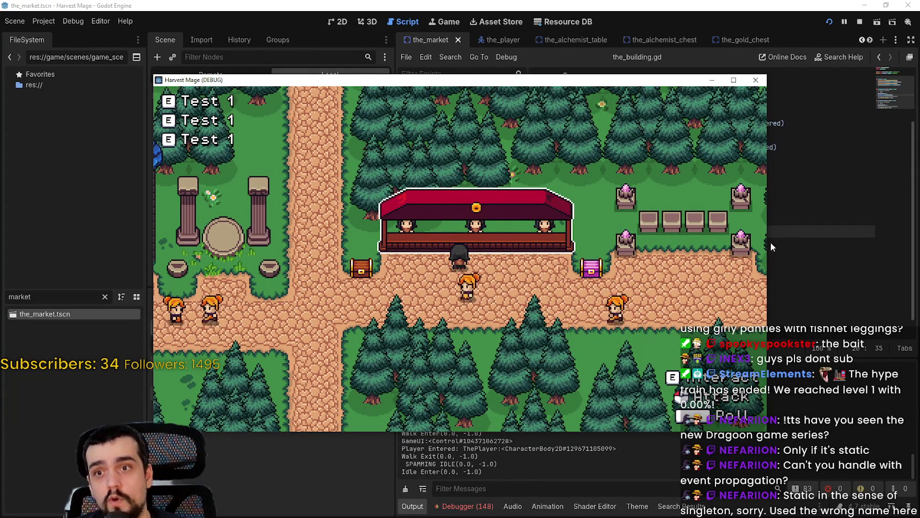
left_click(799, 236)
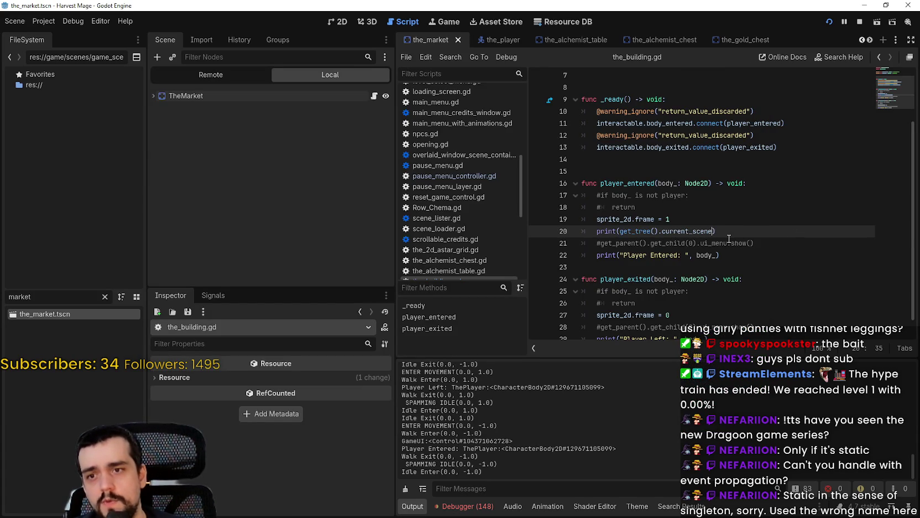
Step: Extend the line 21 call with get_child(0).ui_menu.get_child(0) and save the script
type("get_chil")
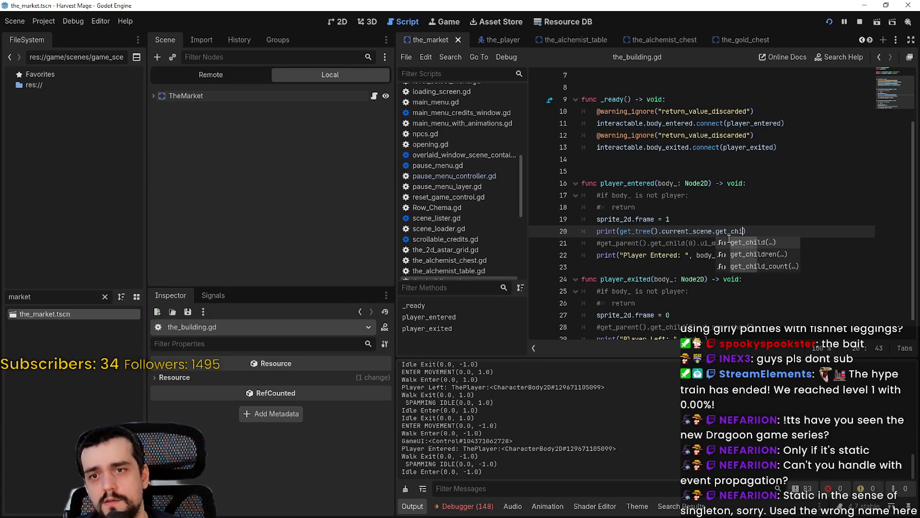
type("d(0")
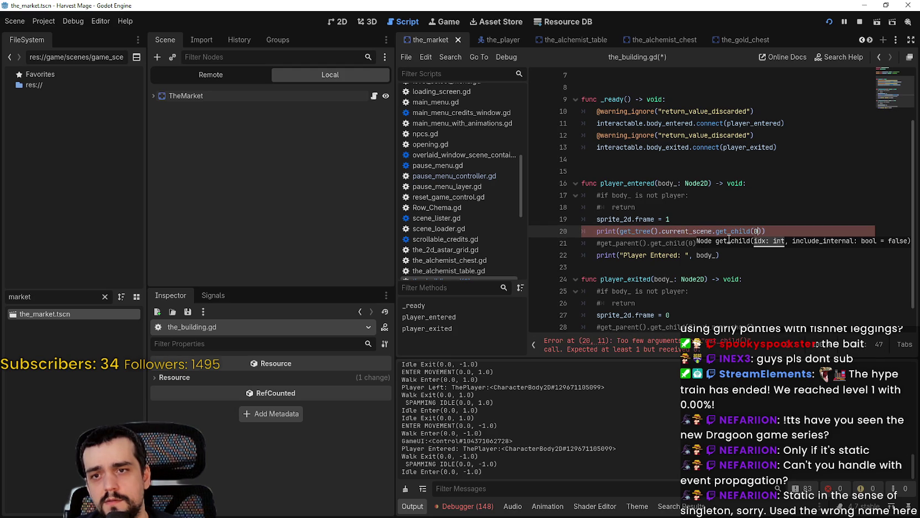
type(").")
type("ui_")
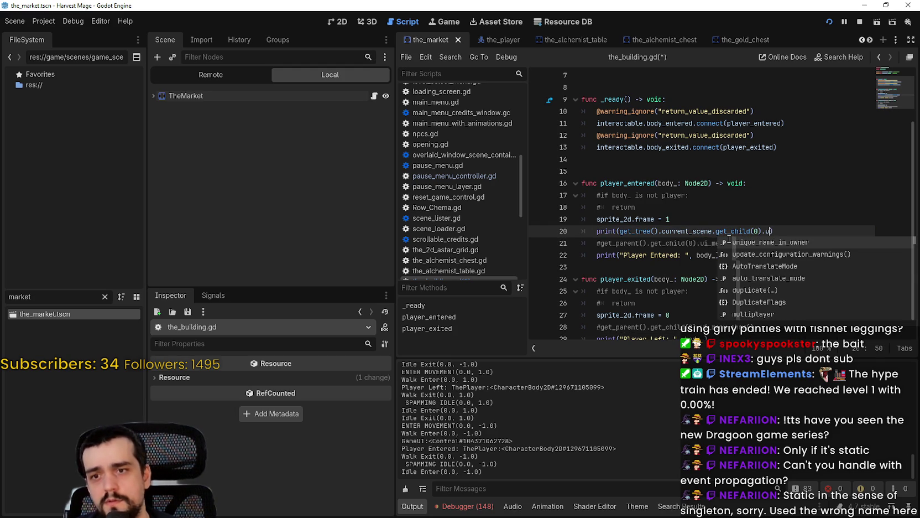
type("menu.")
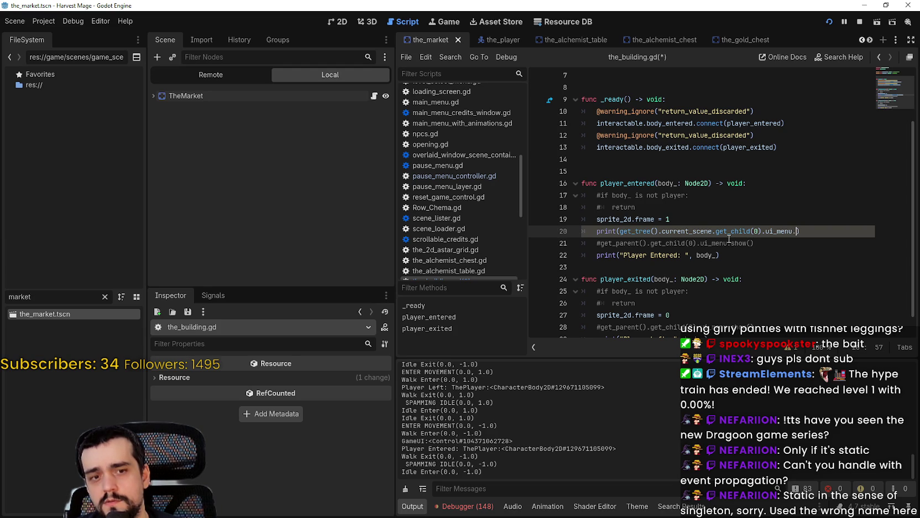
type("get_child(")
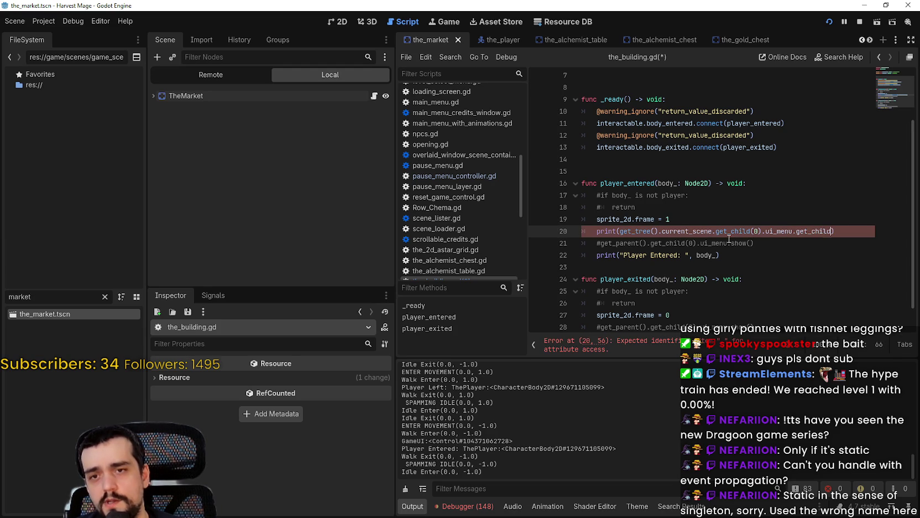
type("0)")
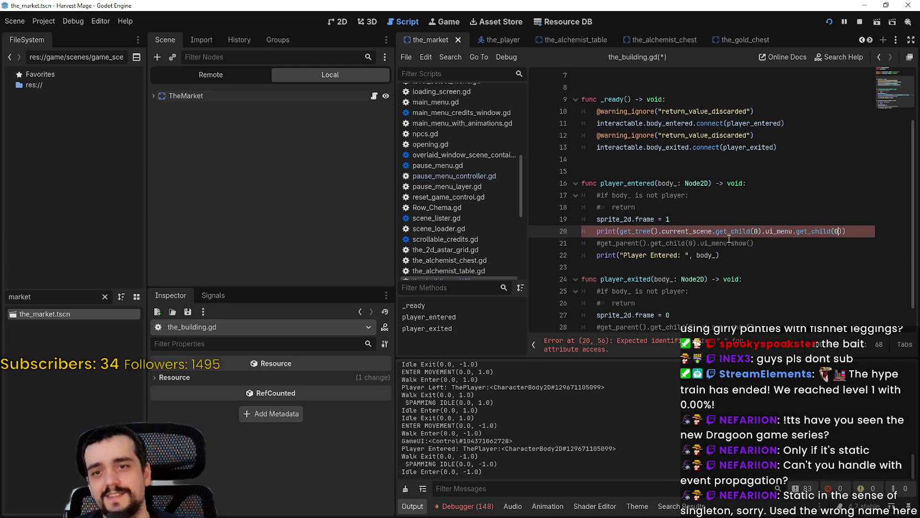
left_click(730, 242)
key("ctrl+s")
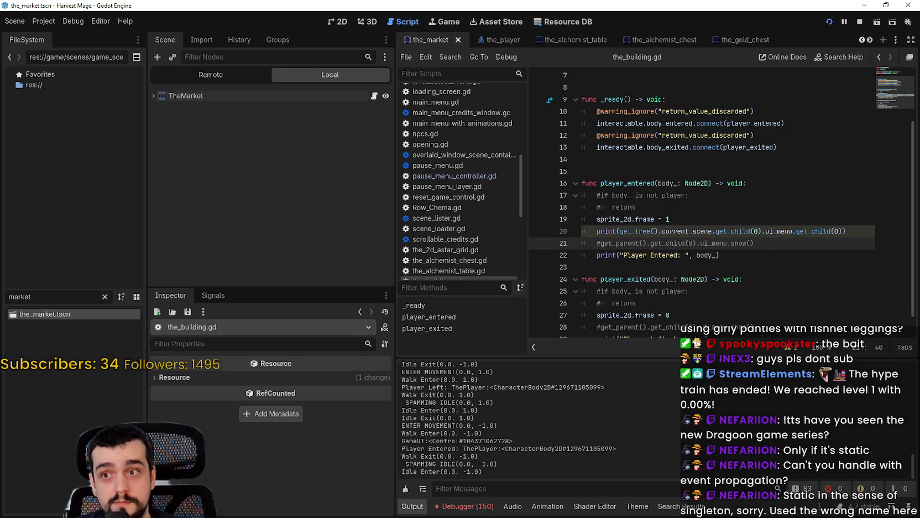
key("alt+Tab")
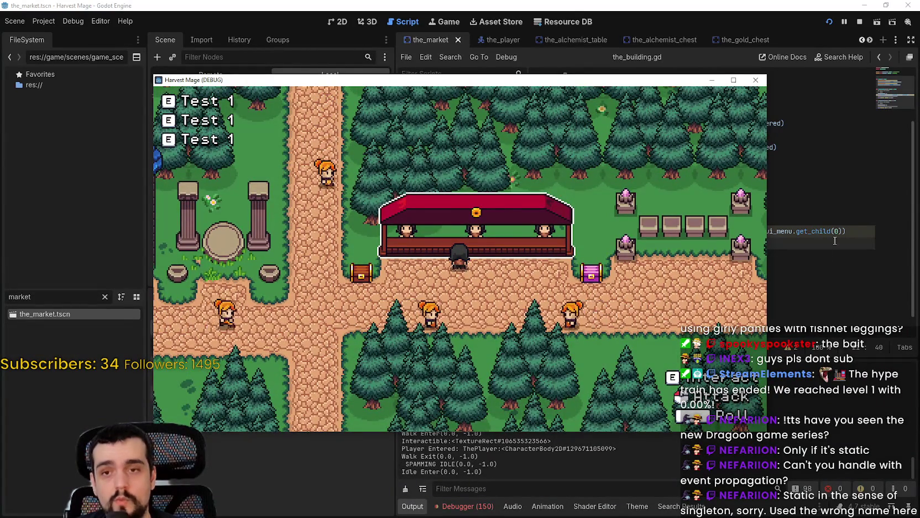
left_click(835, 241)
Step: Copy the show call into player_exited, save, and stop the running game
scroll(619, 215, "down", 1)
left_click_drag(621, 210, 858, 208)
key("ctrl+c")
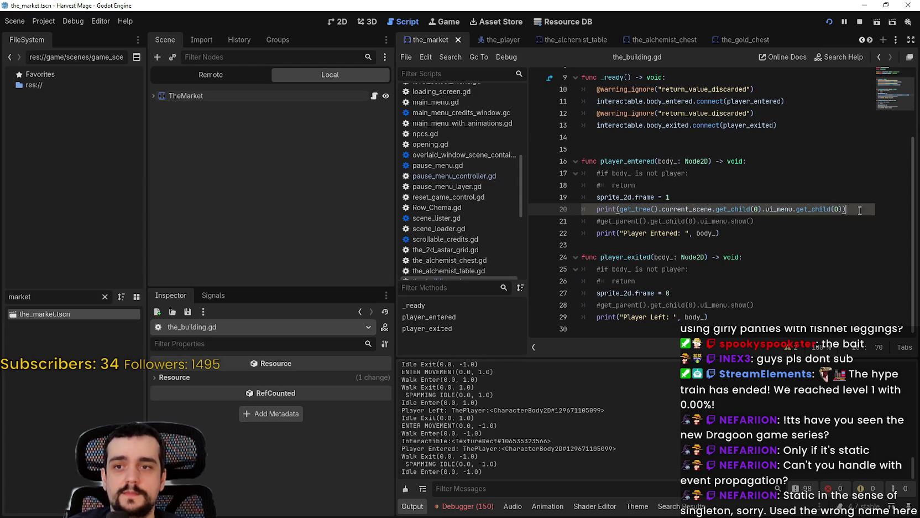
key("Return")
key("ctrl+v")
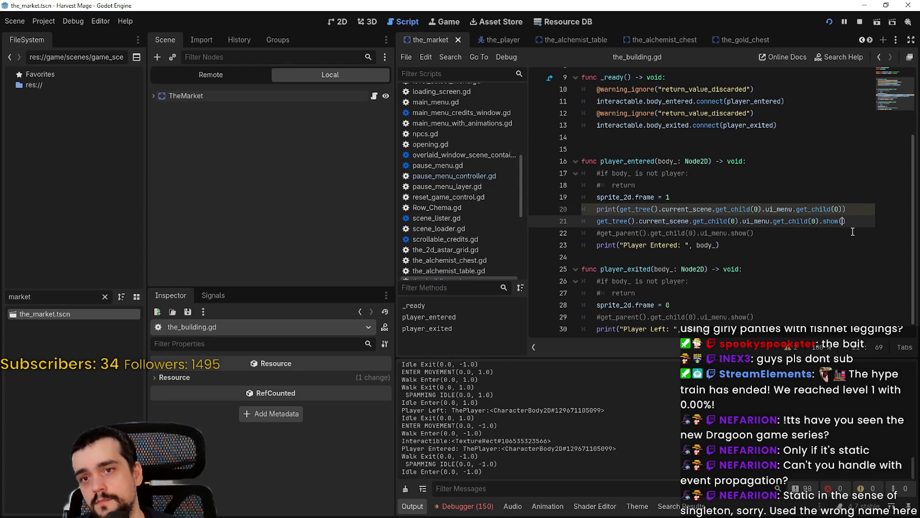
type(")")
double_click(620, 220)
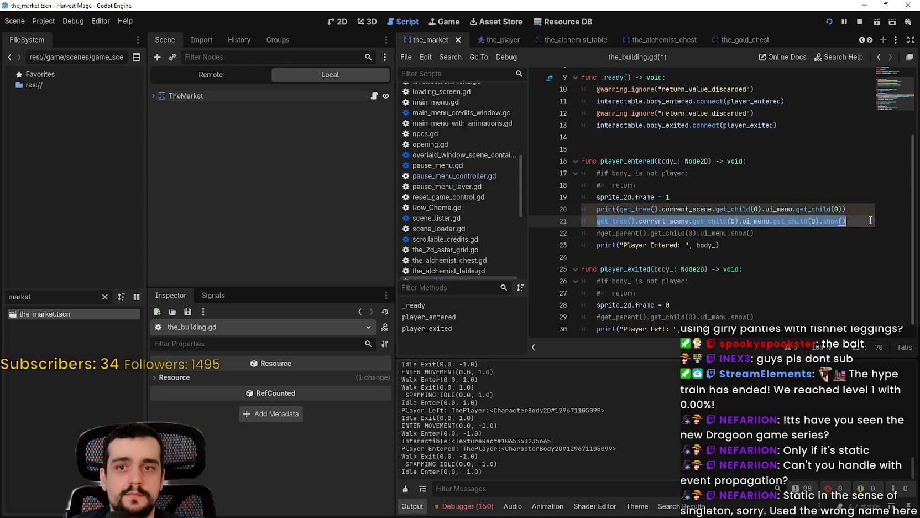
scroll(782, 314, "down", 1)
left_click(783, 314)
type("get_tree().current_scene.get_child(0).ui_menu.get_child(0).show()")
key("ctrl+s")
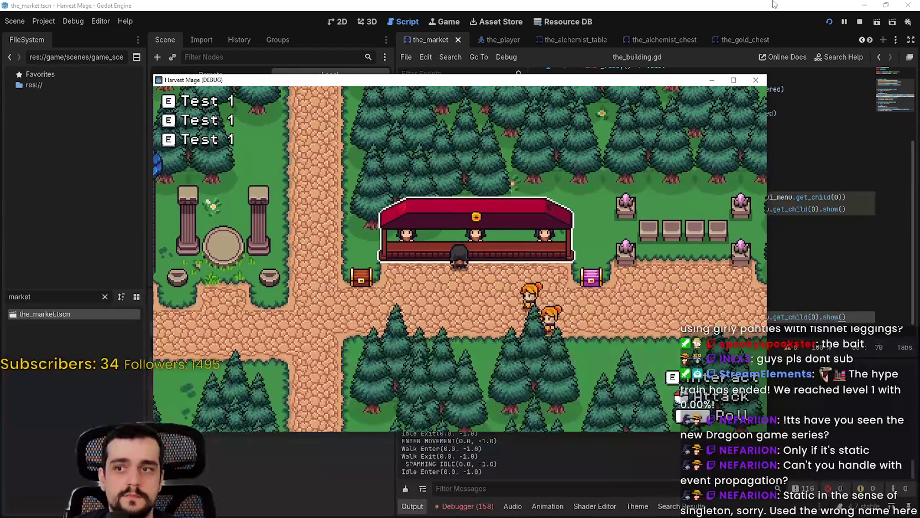
left_click(859, 22)
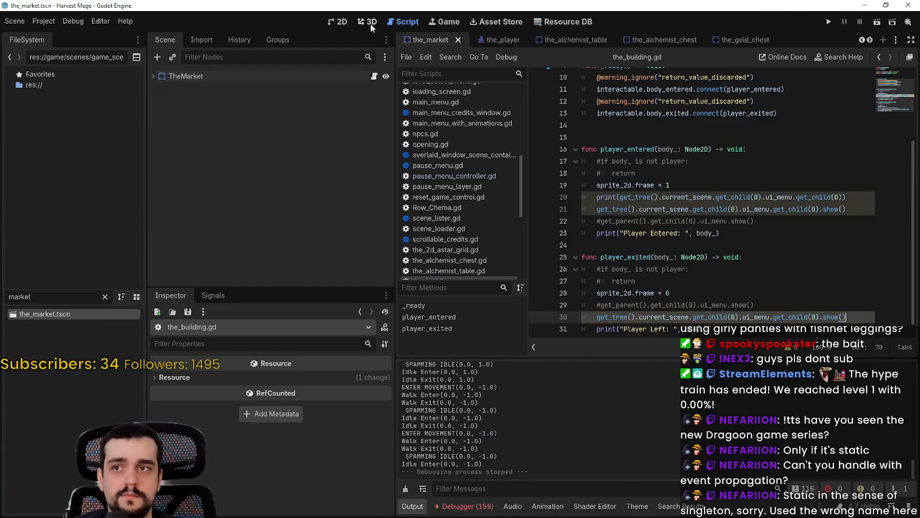
Step: In the 2D view, open game_ui.tscn and game_ui_layer.tscn, then run the game with F5
left_click(338, 22)
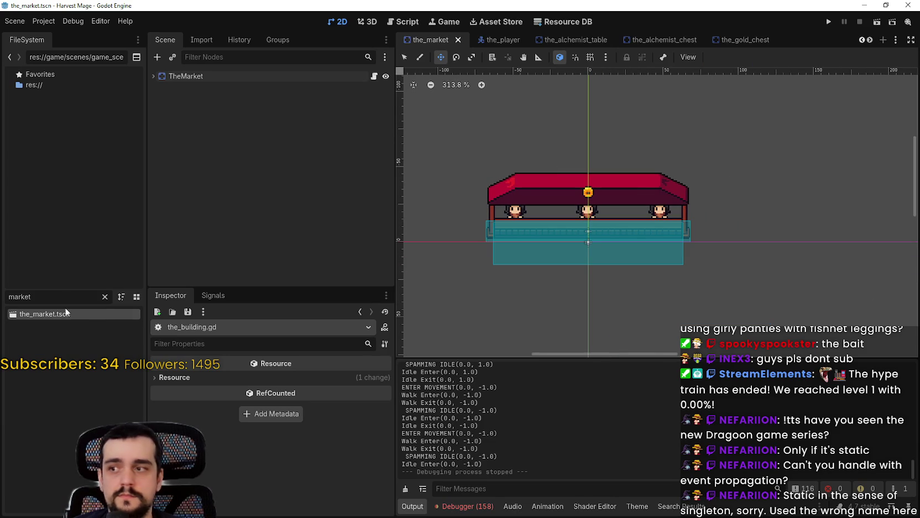
type("game_ui")
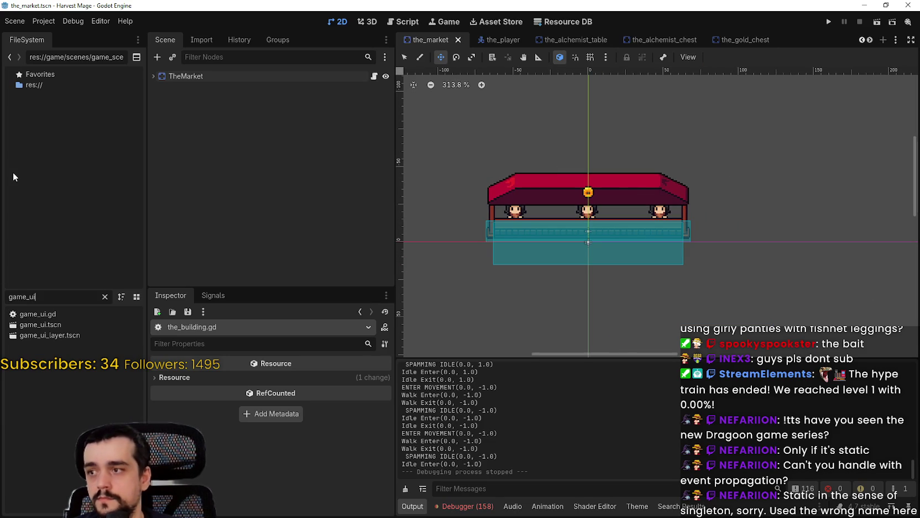
double_click(46, 325)
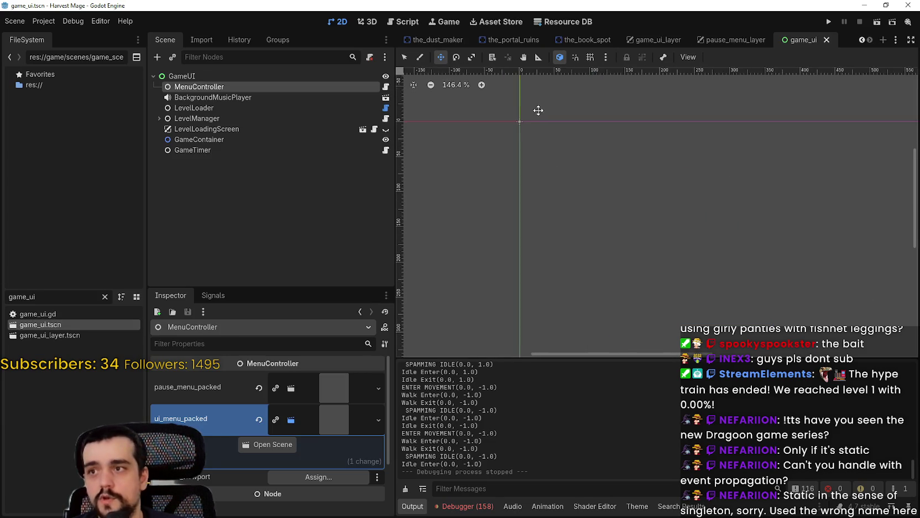
double_click(51, 336)
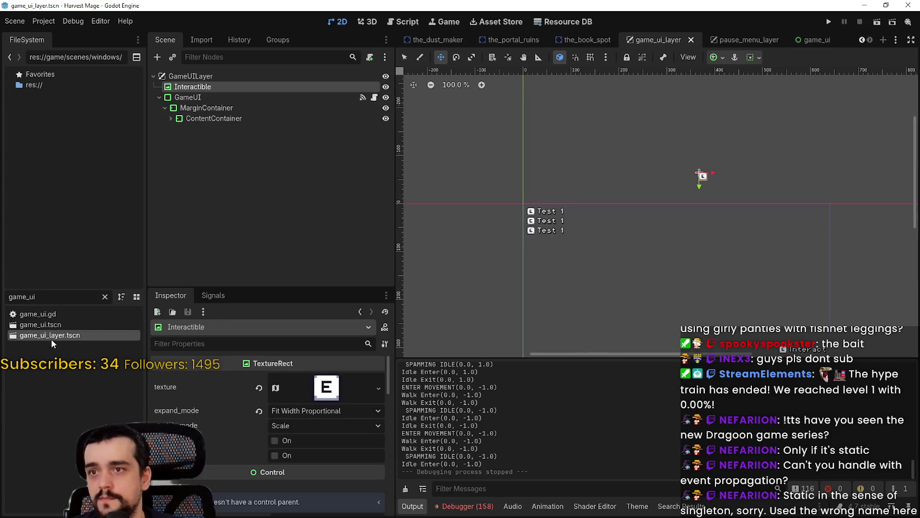
key("F5")
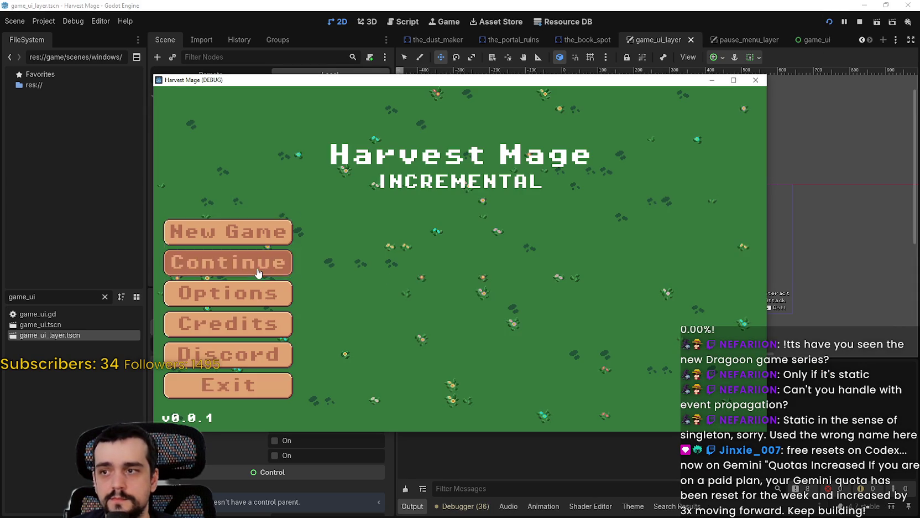
Step: Continue the saved game, walk to the market stall and away to check the E prompt, then stop with F8
left_click(258, 273)
key("s")
key("d")
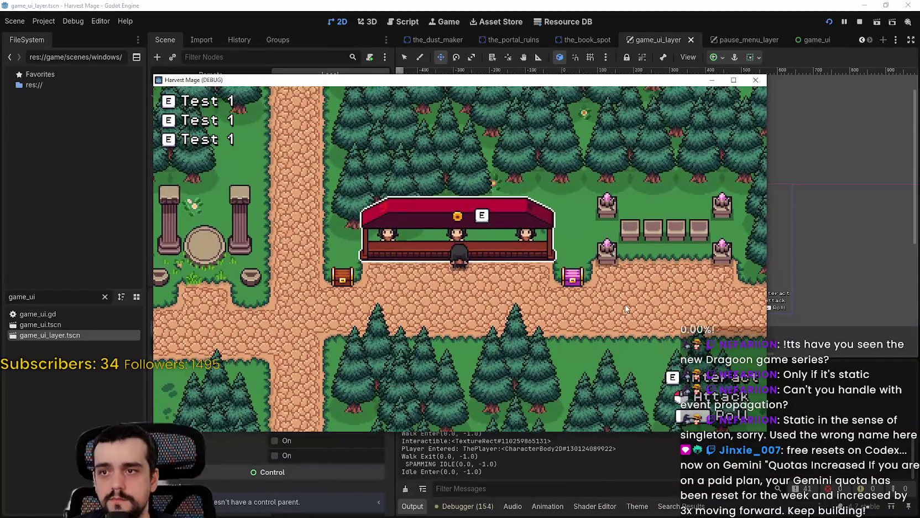
key("w")
key("s")
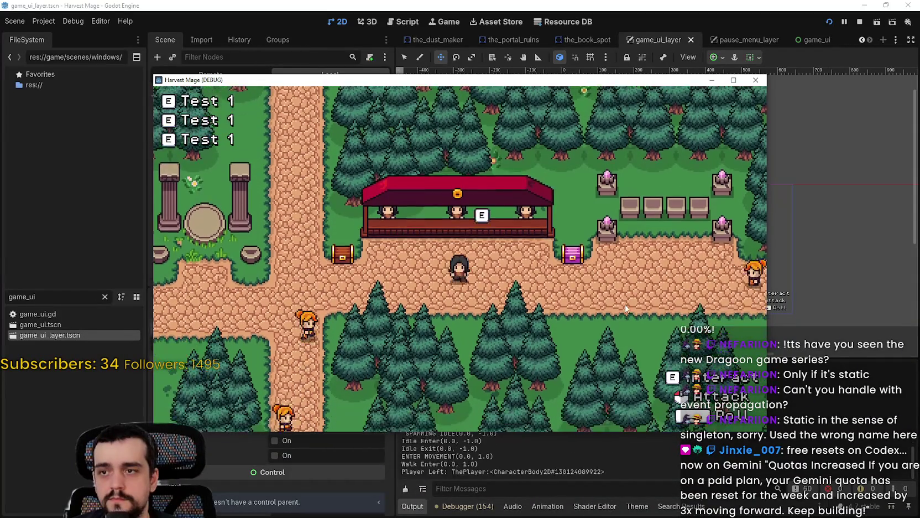
key("w")
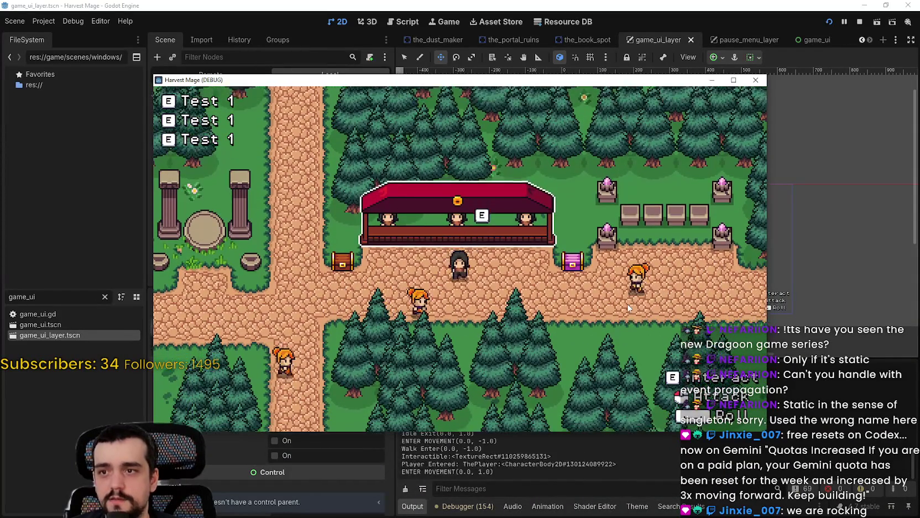
key("s")
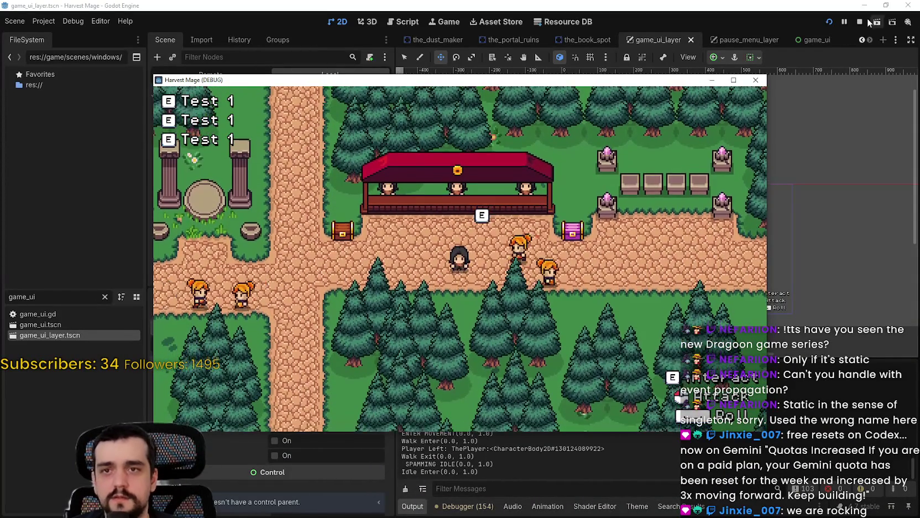
key("F8")
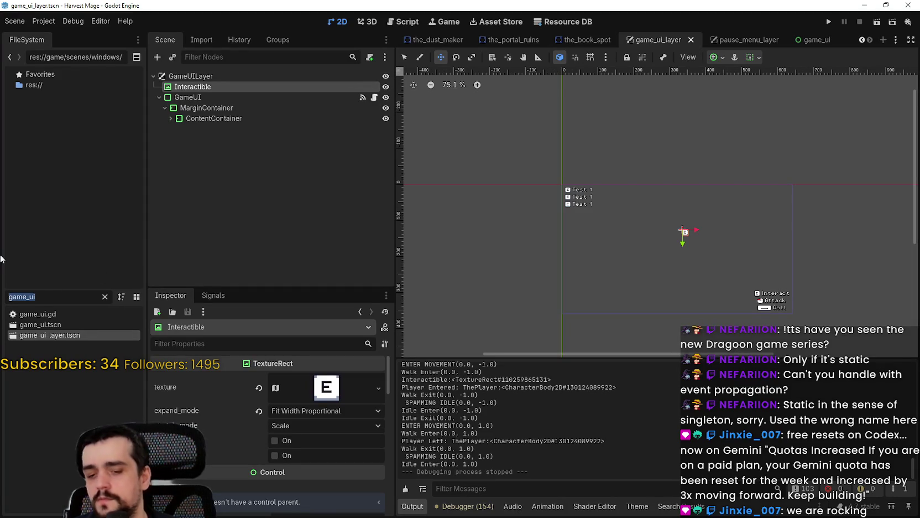
Step: Open the_market.tscn, replace show with hide on line 30 in player_exited, and save
type("market")
double_click(44, 313)
scroll(736, 297, "down", 1)
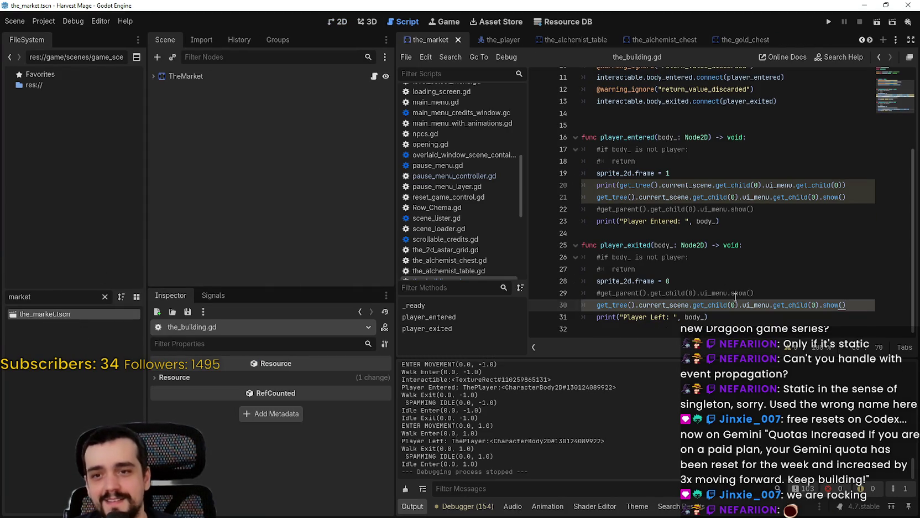
double_click(824, 305)
type("ide")
key("ctrl+s")
Step: Rerun the game, continue, walk to the market stall, and maximize the game window
left_click(828, 22)
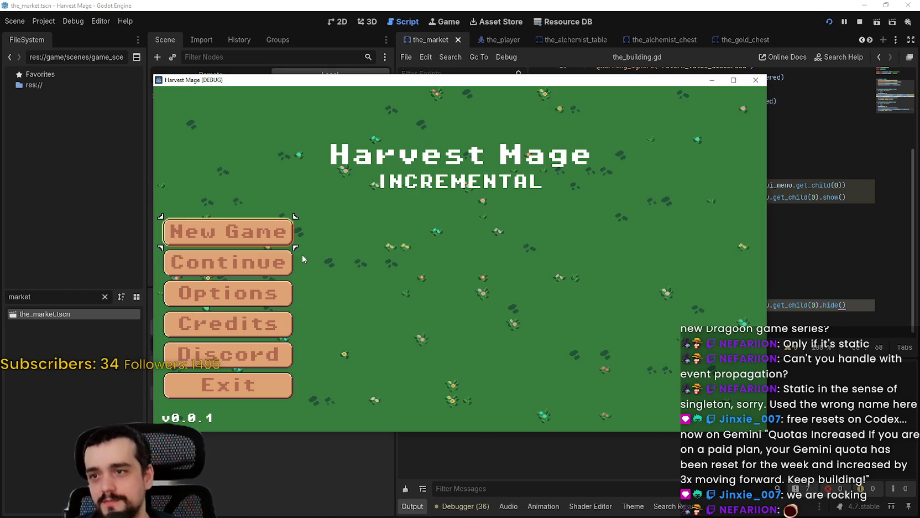
left_click(302, 257)
key("d")
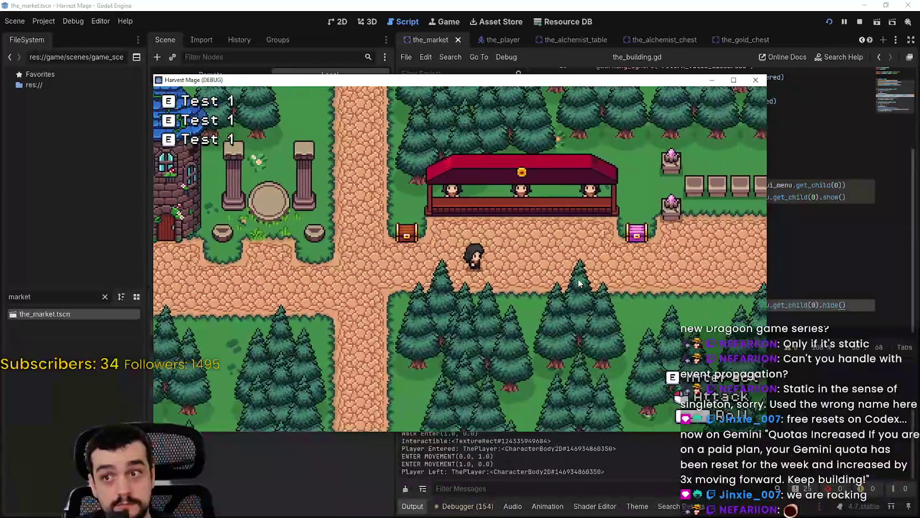
key("w")
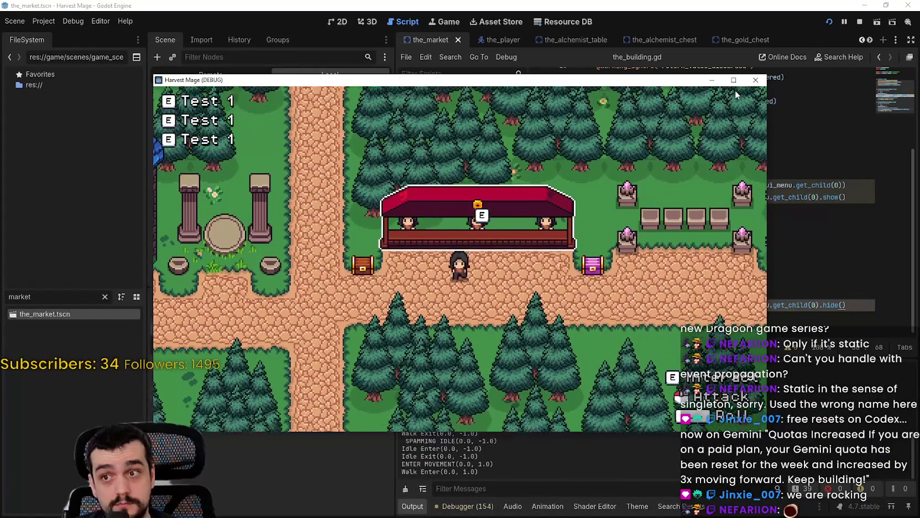
key("s")
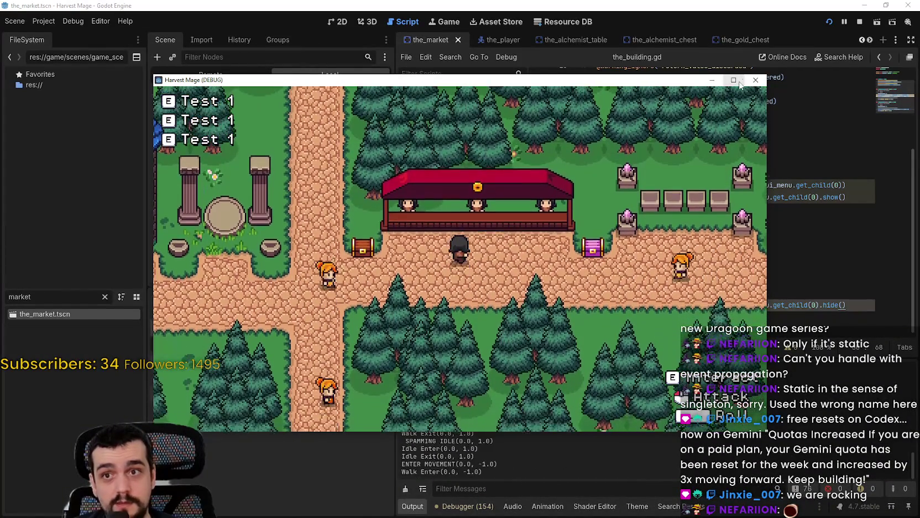
key("w")
left_click(734, 79)
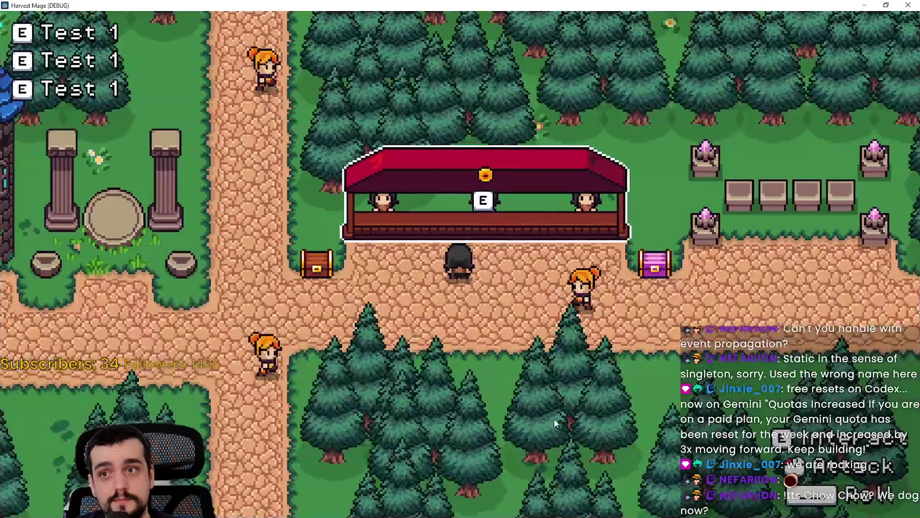
Step: Walk up to the market stall and away again repeatedly, checking the E prompt toggles
key("w")
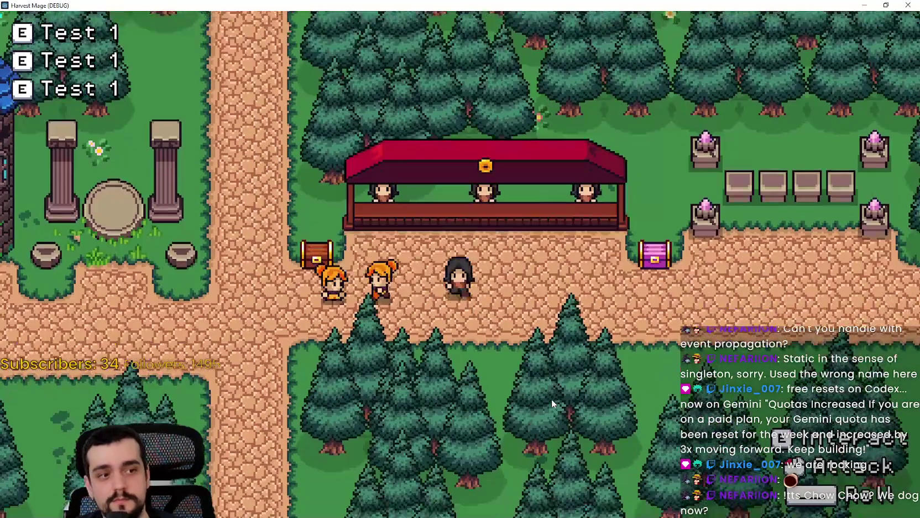
key("s")
key("w")
key("d")
key("s")
key("a")
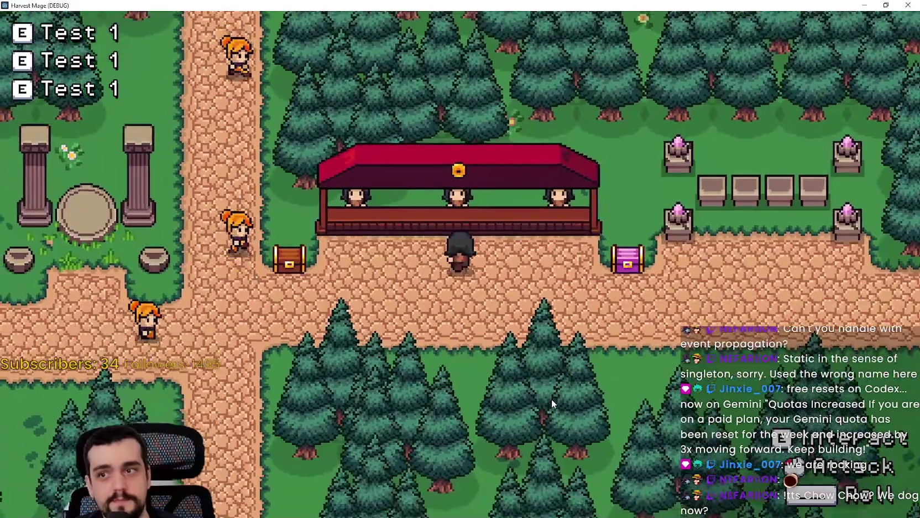
key("w")
key("s")
key("w")
key("s")
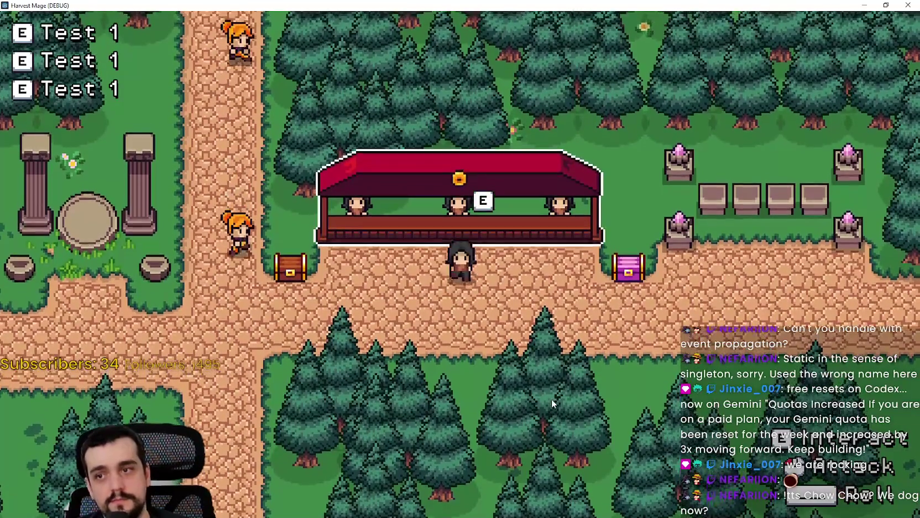
key("w")
key("s")
key("w")
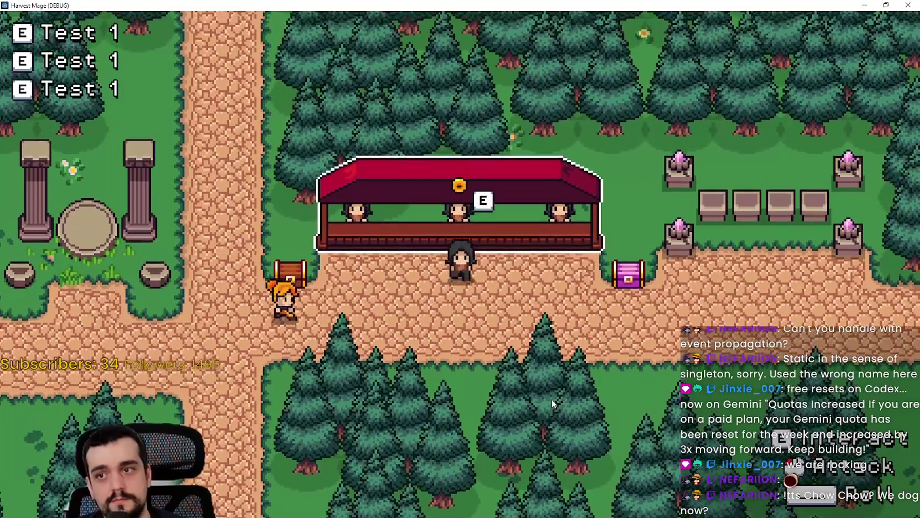
key("w")
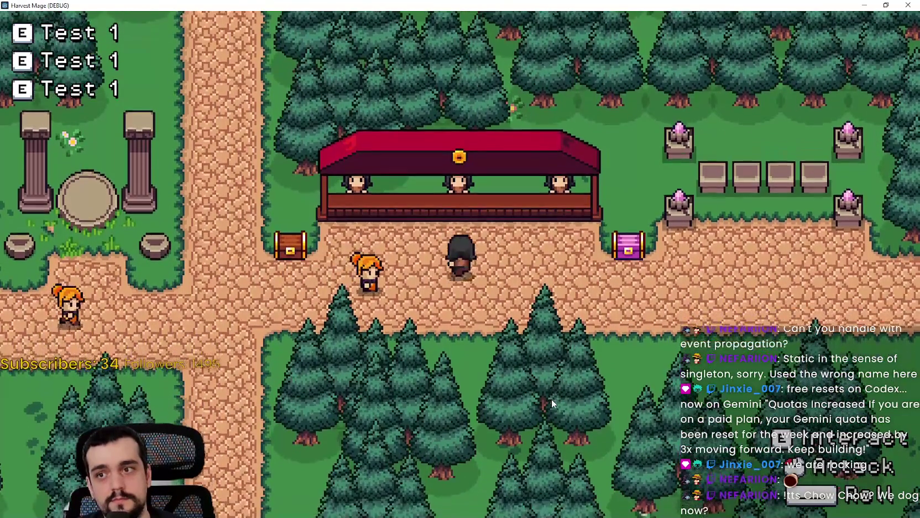
Step: Approach the stall counter from below, left and right to retrigger its prompt
key("s")
key("w")
key("s")
key("w")
key("s")
key("s")
key("d")
key("a")
key("w")
key("a")
key("s")
key("d")
key("d")
key("w")
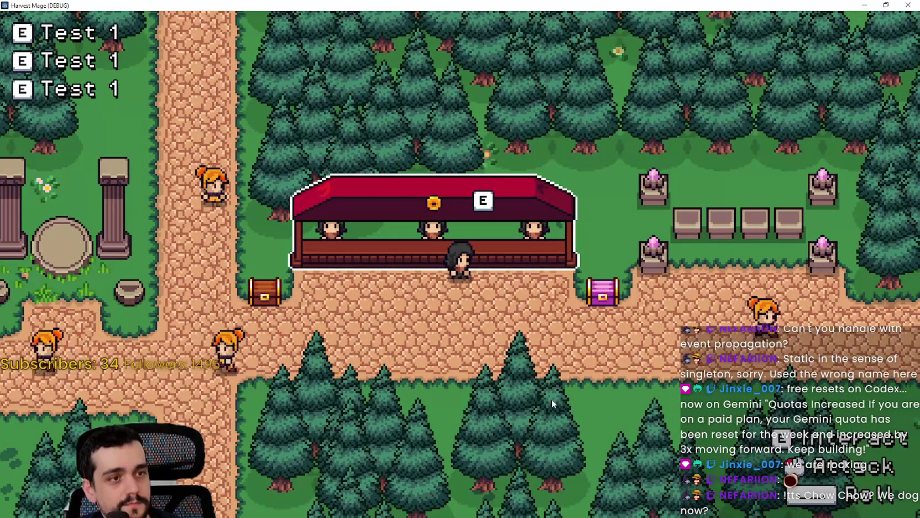
Step: Walk left along the counter past the left chest, then back up to the stall
key("a")
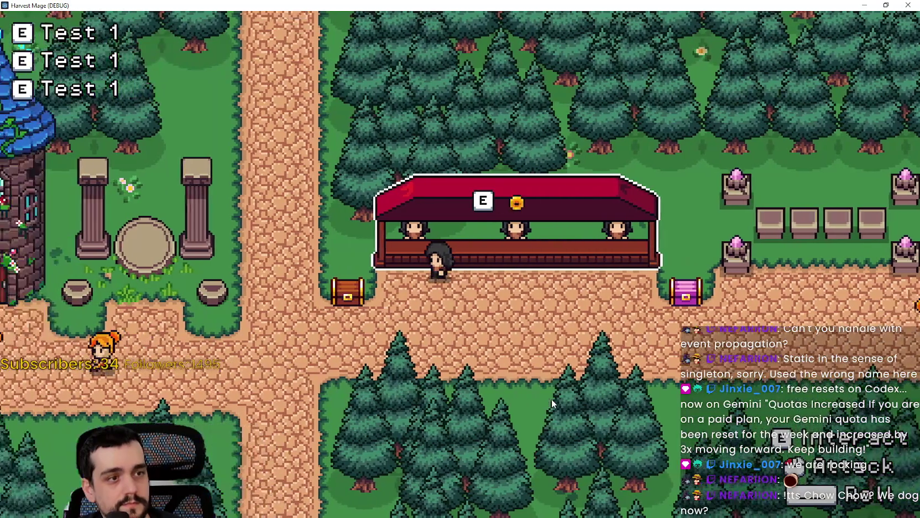
key("d")
key("a")
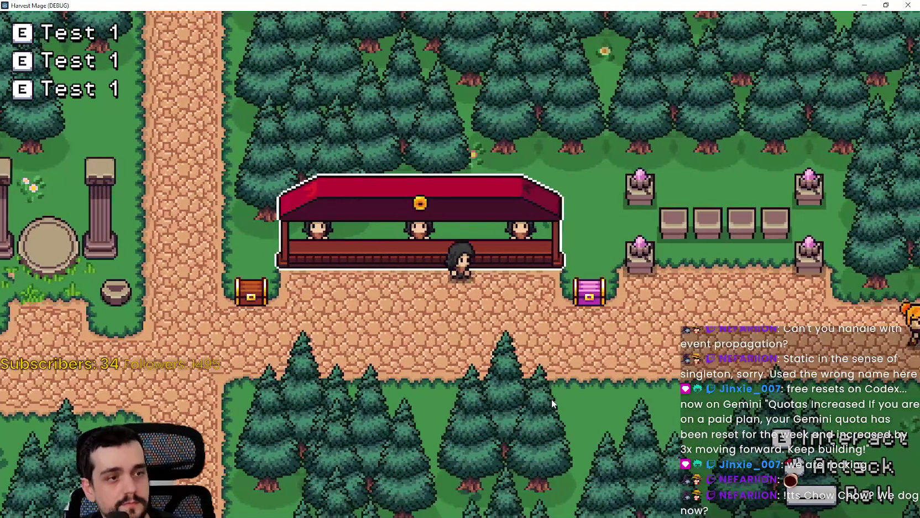
key("a")
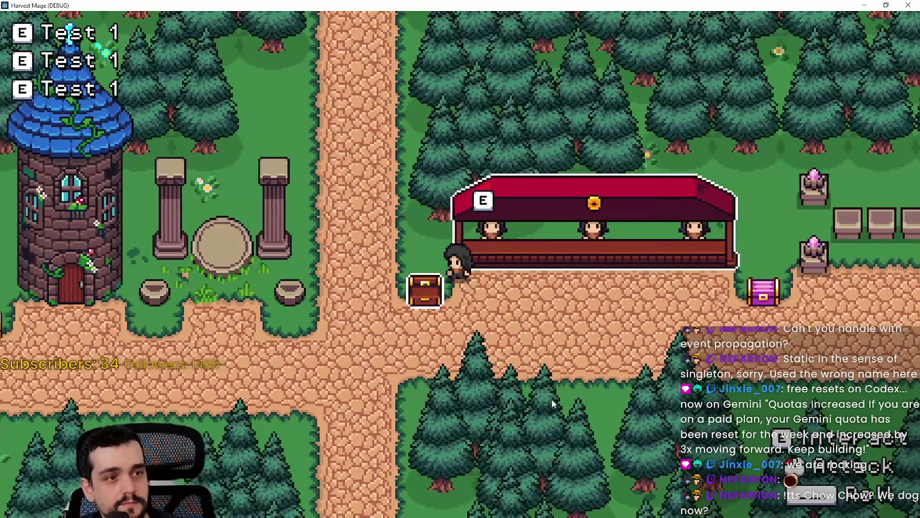
key("s")
key("d")
key("w")
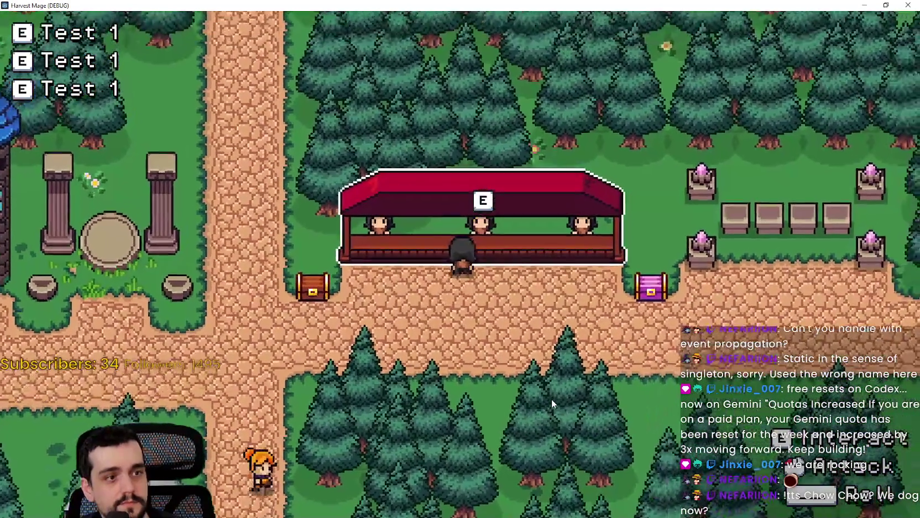
key("d")
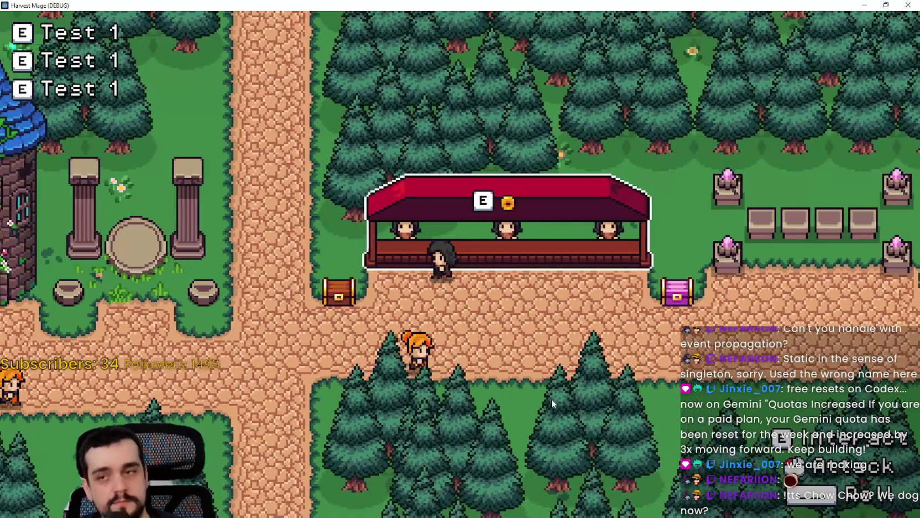
key("a")
key("s")
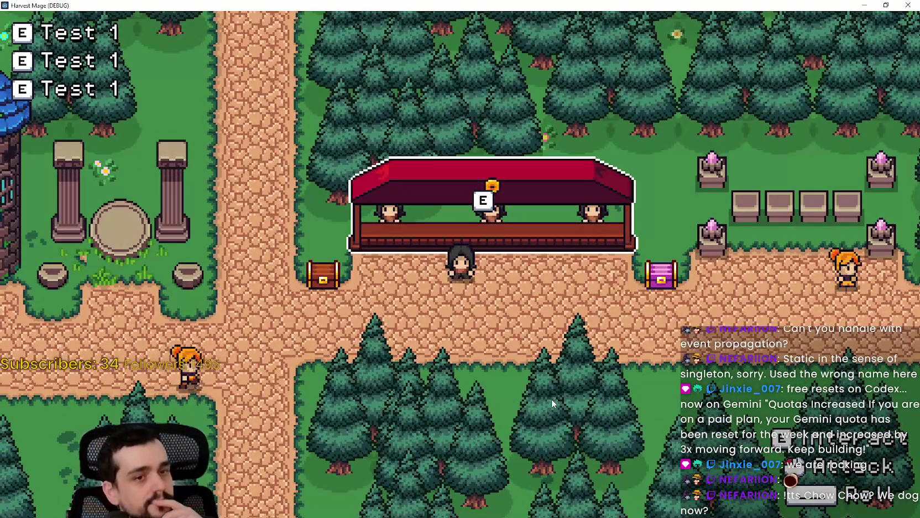
key("d")
key("w")
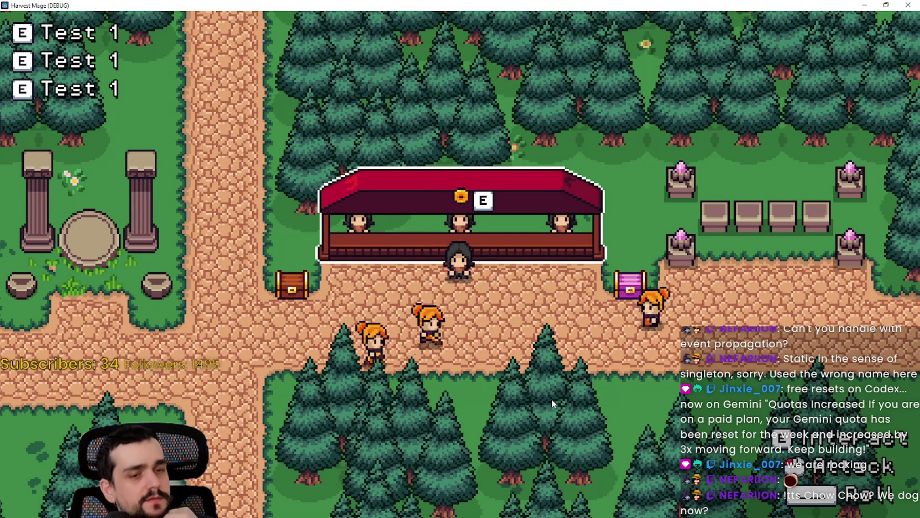
Step: Circle in front of the stall, then walk the path to the nearby chest and the pink chest
key("a")
key("d")
key("w")
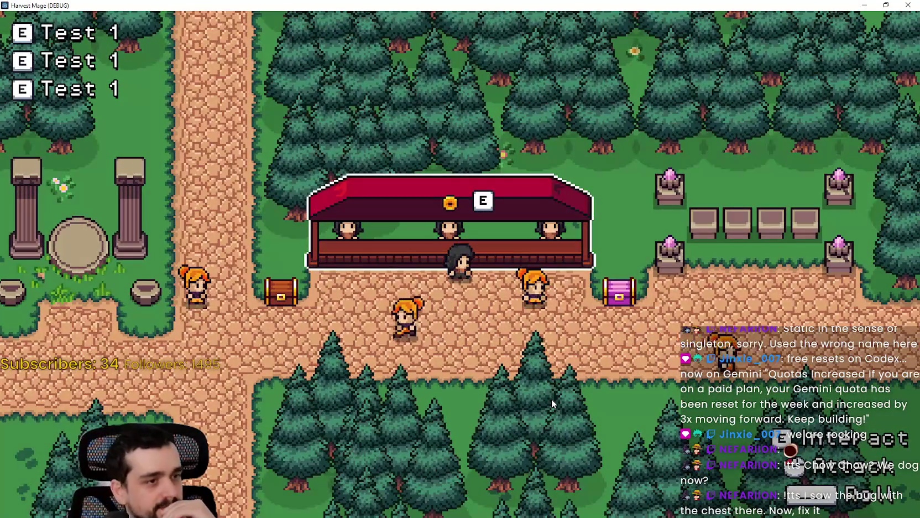
key("w")
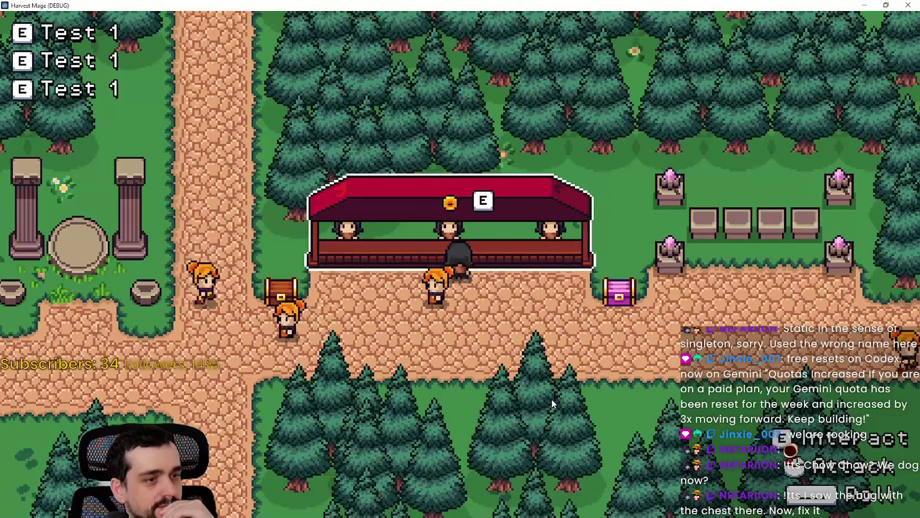
key("a")
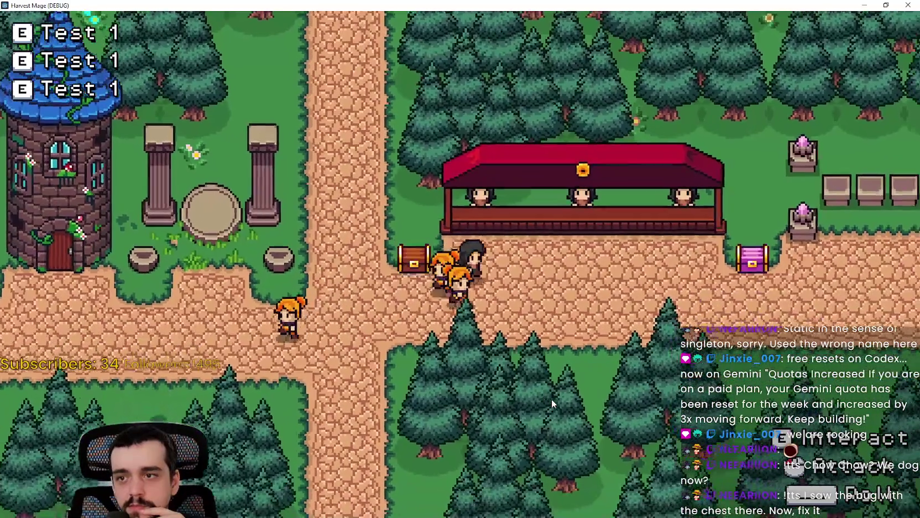
key("d")
key("s")
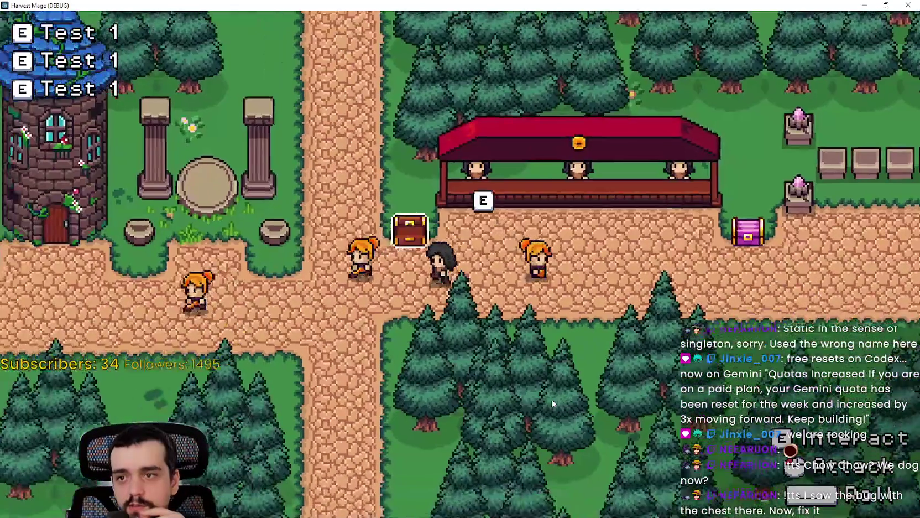
key("a")
key("d")
key("a")
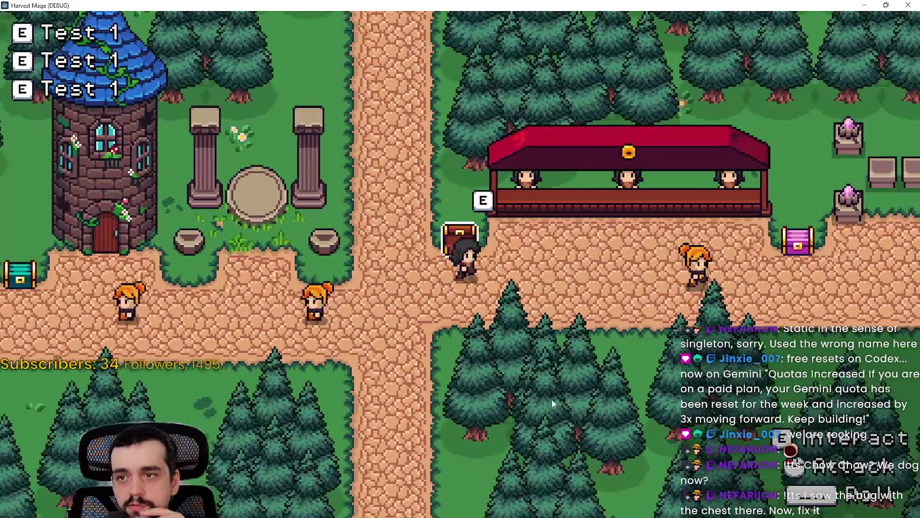
key("d")
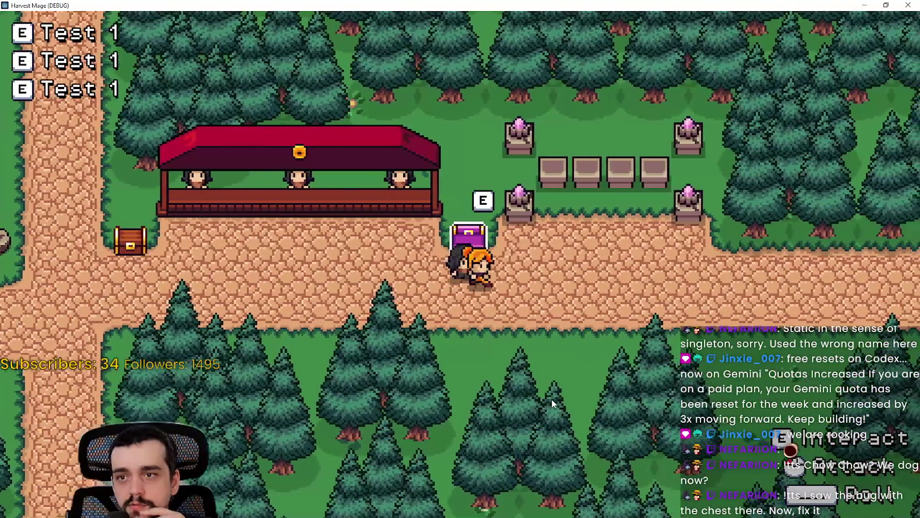
Step: Walk up between the crystal pillars and back, leaving the market area and triggering a level load
key("d")
key("w")
key("s")
key("a")
key("a")
key("w")
key("a")
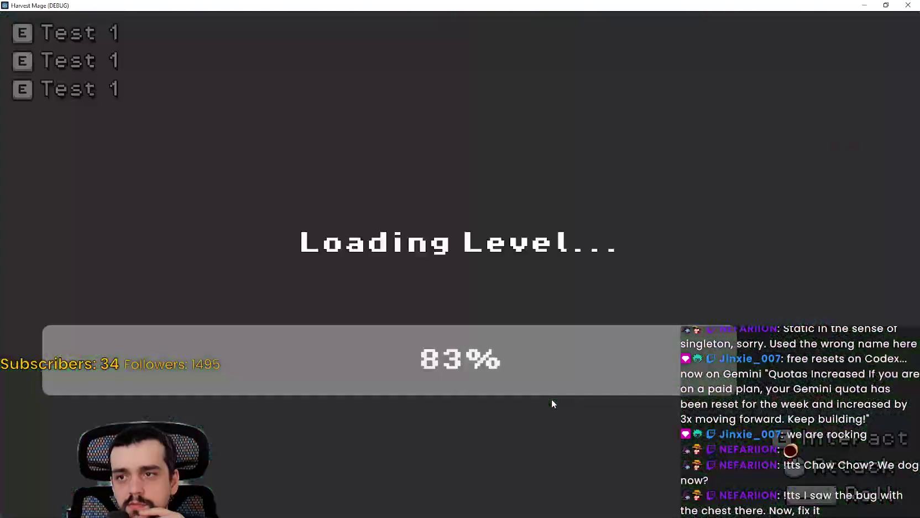
Step: Cross the forest clearing through the portal back to town and reach the red market stall
key("d")
key("s")
key("d")
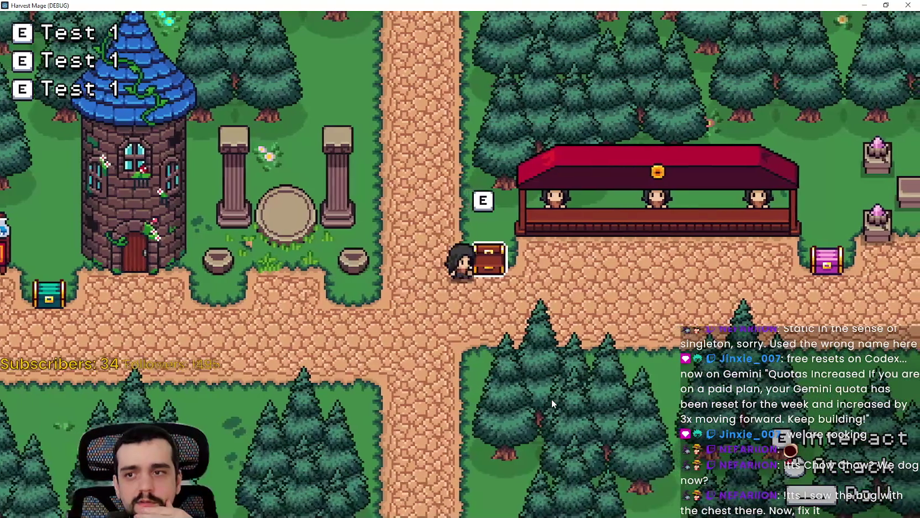
key("d")
key("w")
Step: Walk left and right past the market stall to check its prompt appears and hides
key("a")
key("s")
key("d")
key("w")
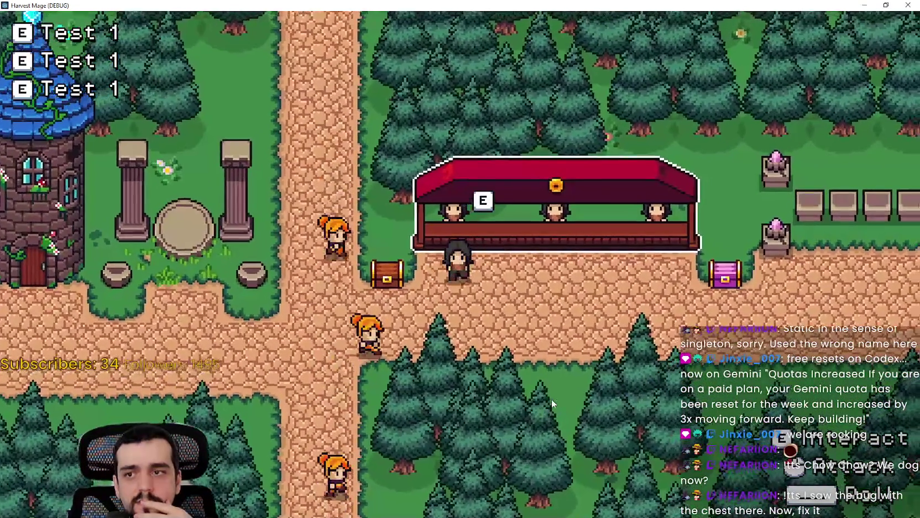
key("a")
key("d")
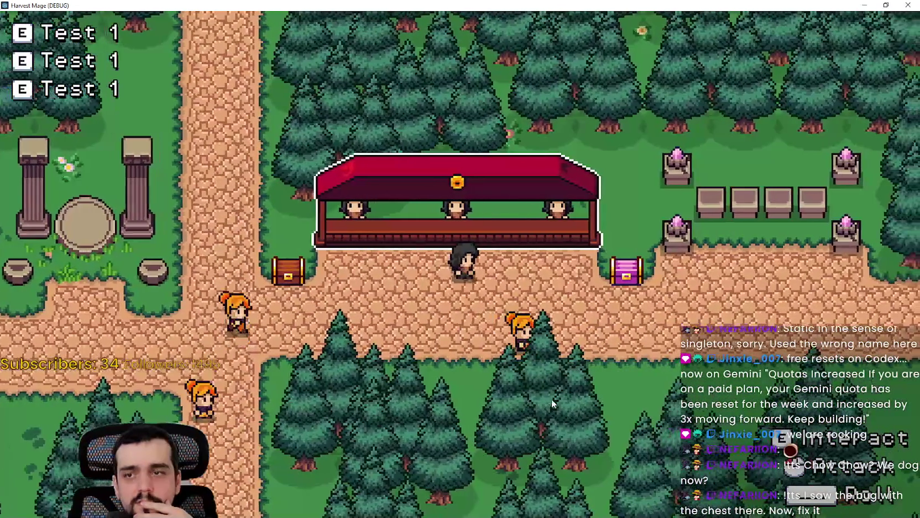
key("a")
key("w")
Step: Step away from and back to the stall, facing it to bring up its prompt
key("s")
key("w")
key("a")
key("s")
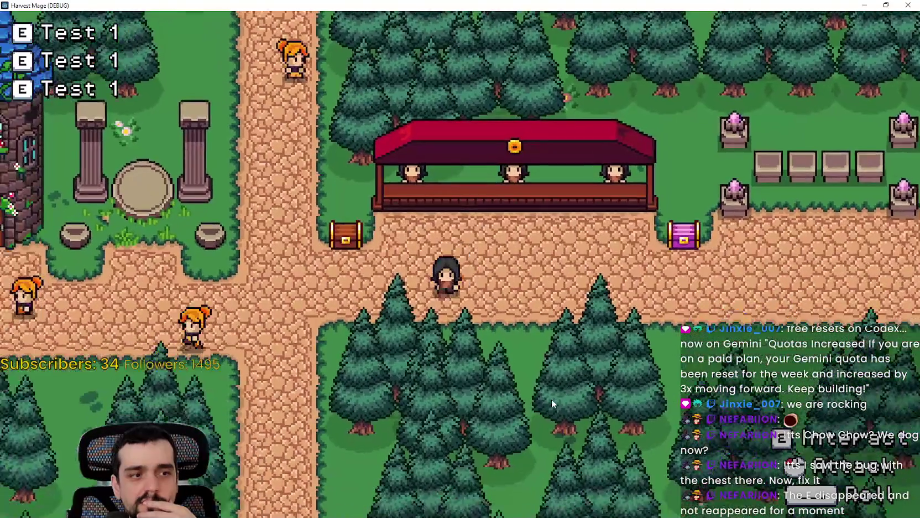
key("w")
key("d")
key("a")
key("w")
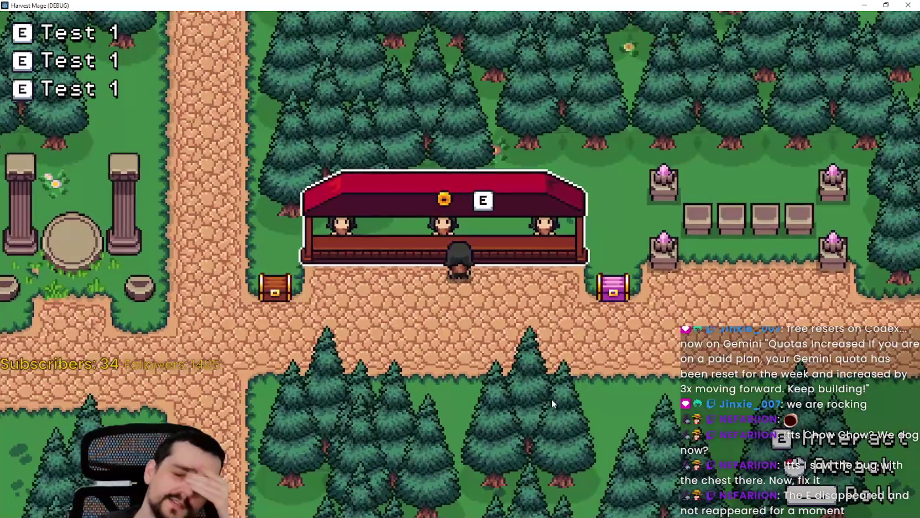
Step: Move back and forth between the stall and the brown chest to retest both prompts
key("s")
key("a")
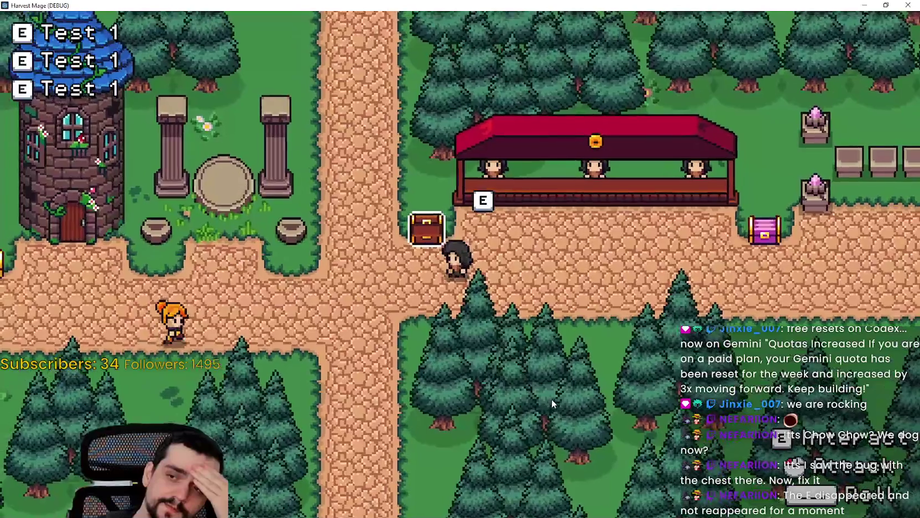
key("w")
key("d")
key("a")
key("s")
key("w")
key("d")
key("s")
key("a")
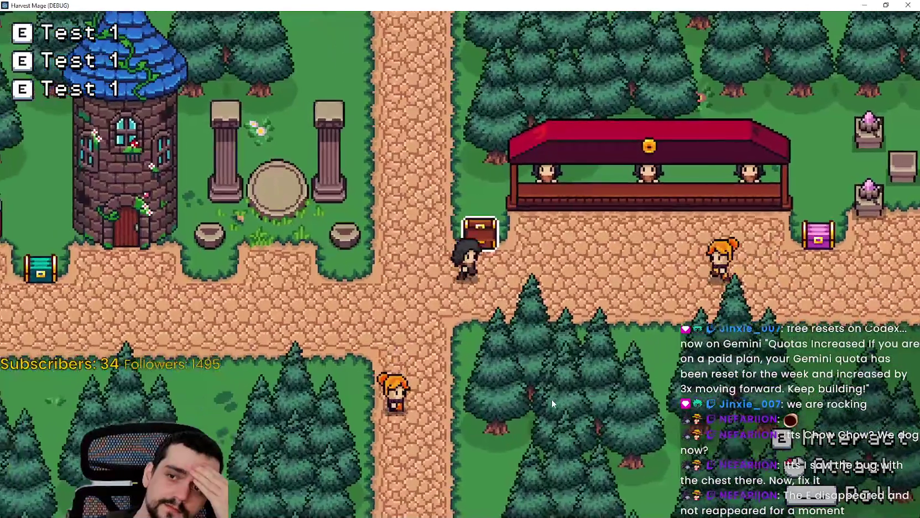
Step: Stand beside the brown chest so its outline and E prompt show
key("d")
key("w")
key("d")
key("w")
key("s")
key("a")
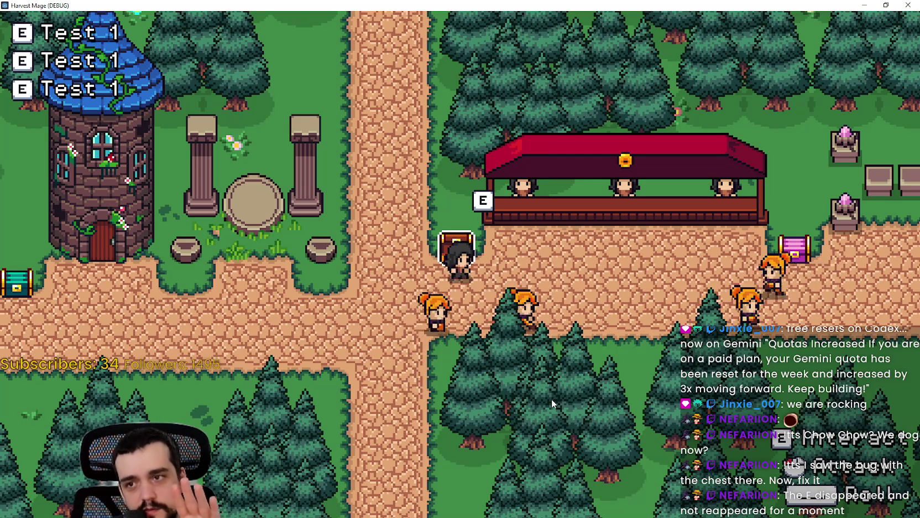
Step: Walk between the brown chest and the stall, outlining each one in turn
key("d")
key("w")
key("a")
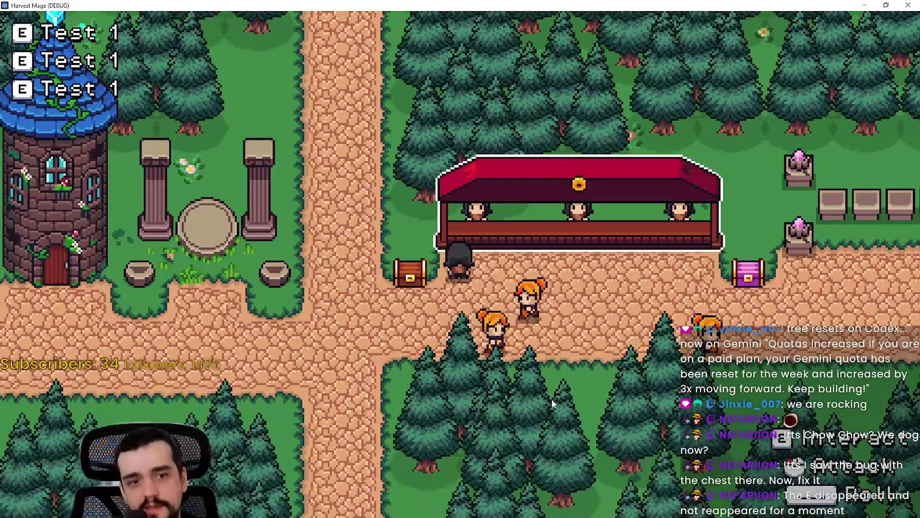
key("d")
key("a")
key("s")
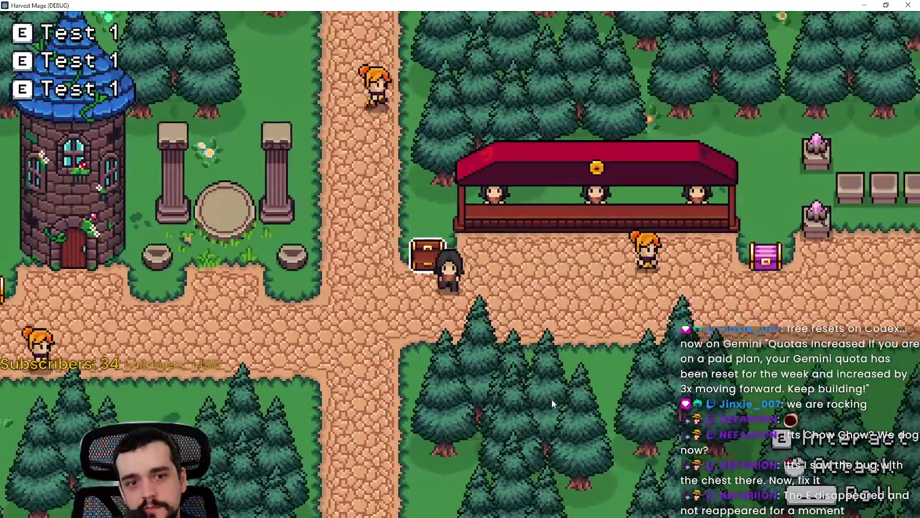
key("w")
key("d")
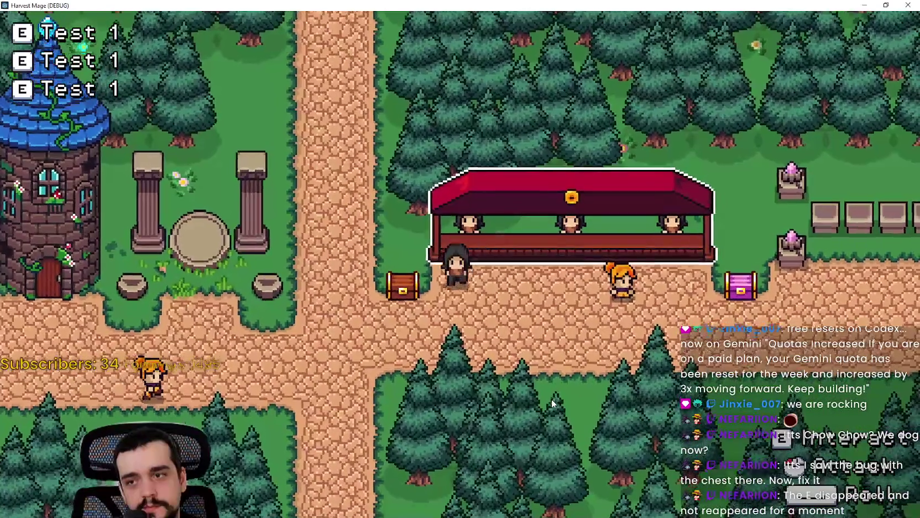
Step: Step between the stall and the chest, ending beside the chest with its prompt shown
key("a")
key("s")
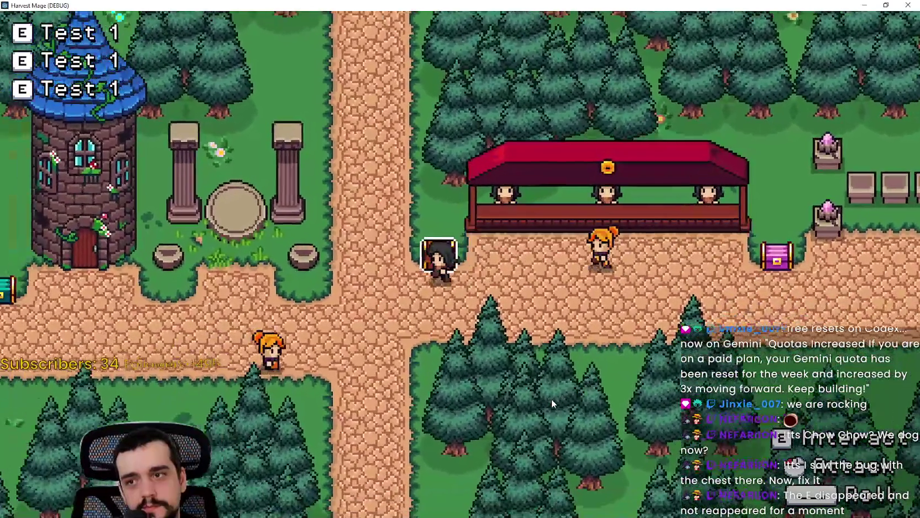
key("d")
key("w")
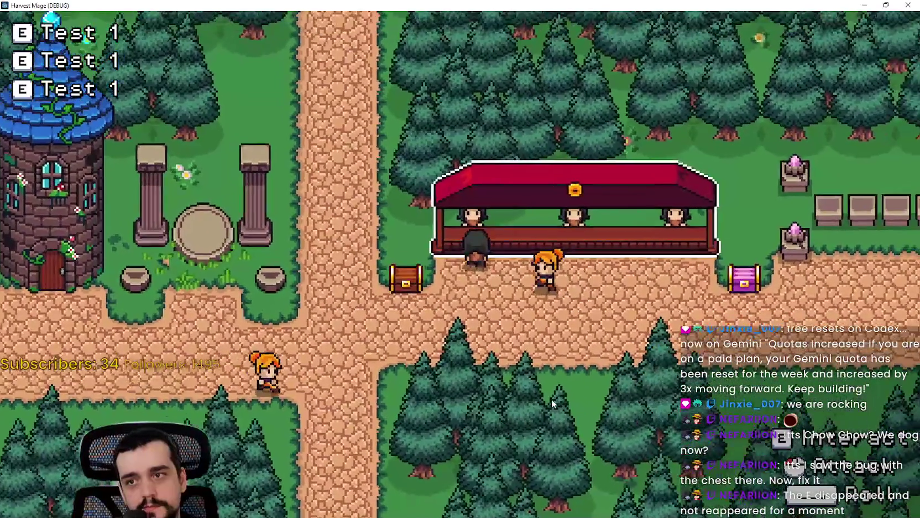
key("a")
key("s")
key("a")
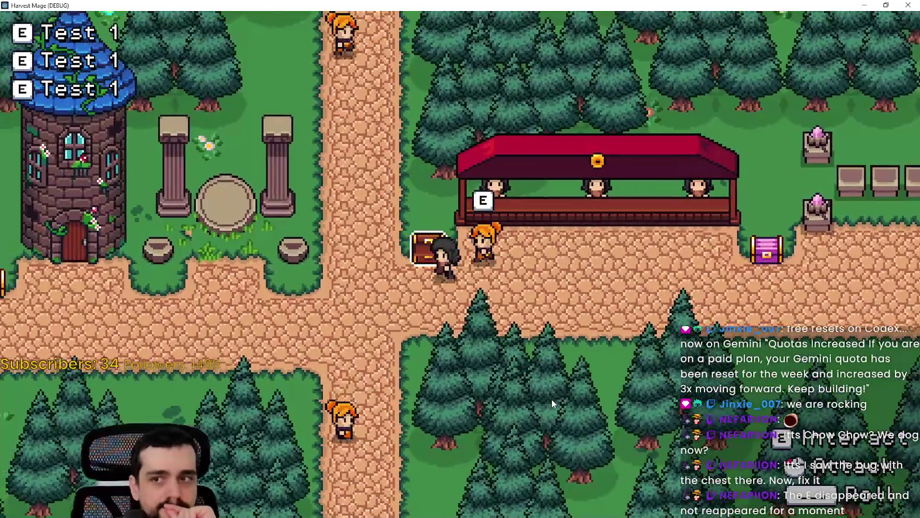
key("d")
key("s")
key("a")
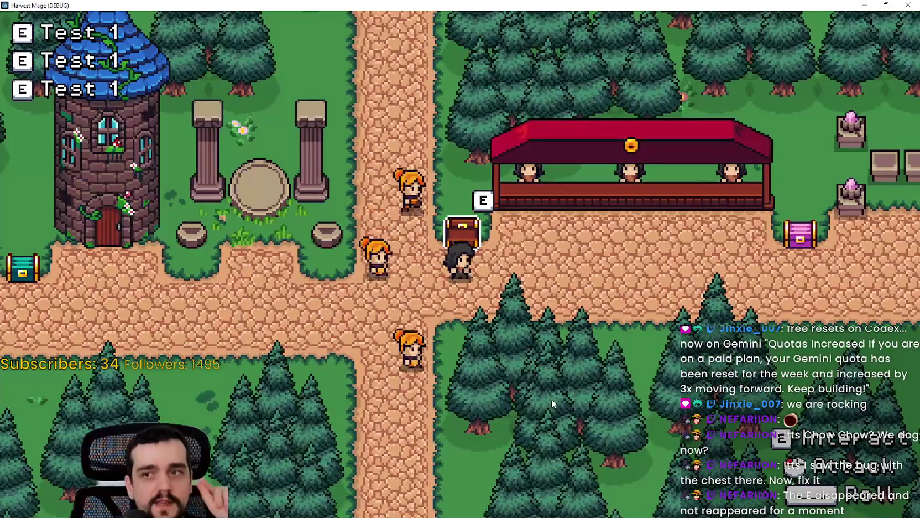
Step: Walk under the stall to show its prompt, leave to hide it, then return
key("d")
key("w")
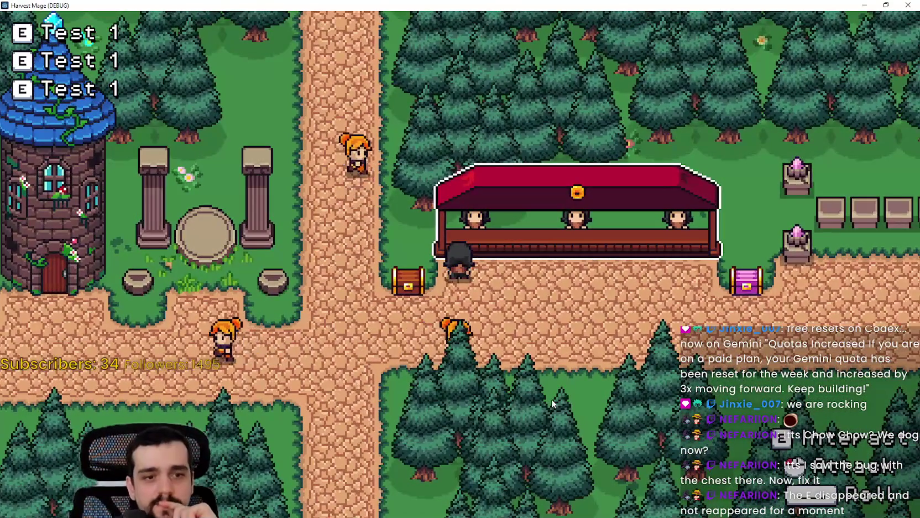
key("d")
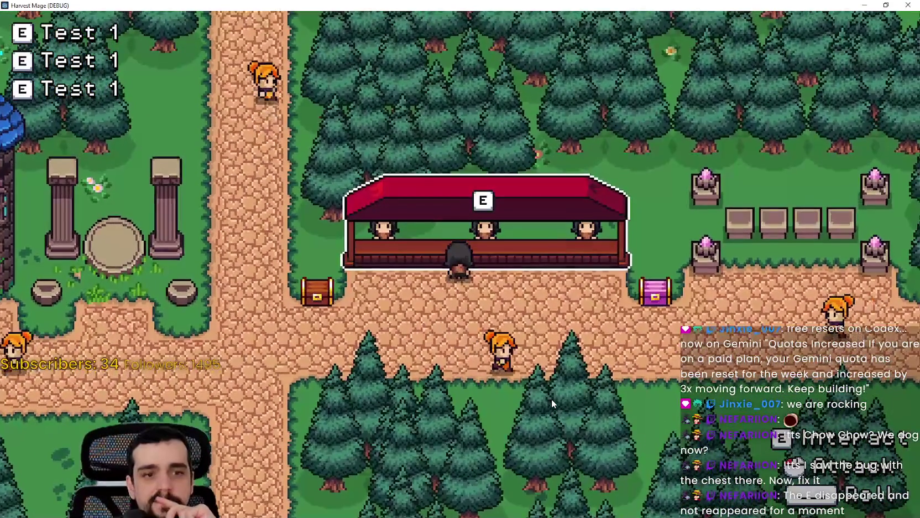
key("s")
key("w")
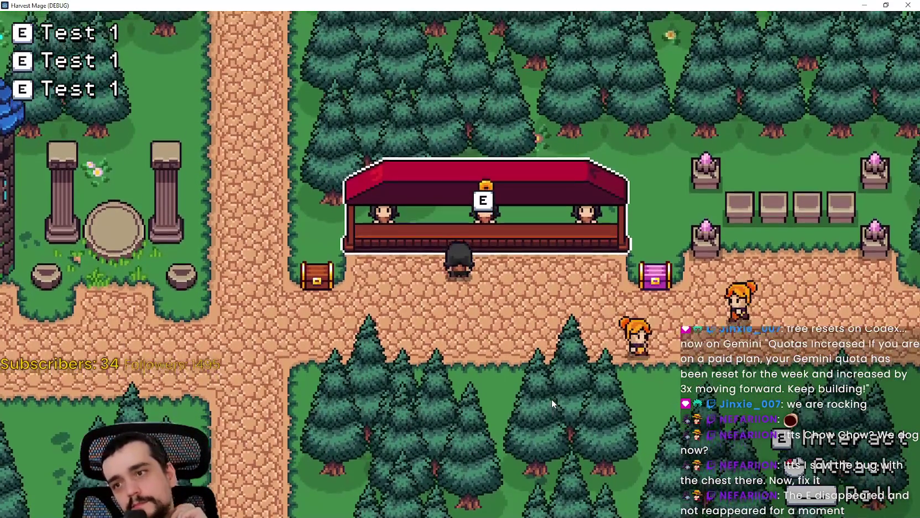
key("a")
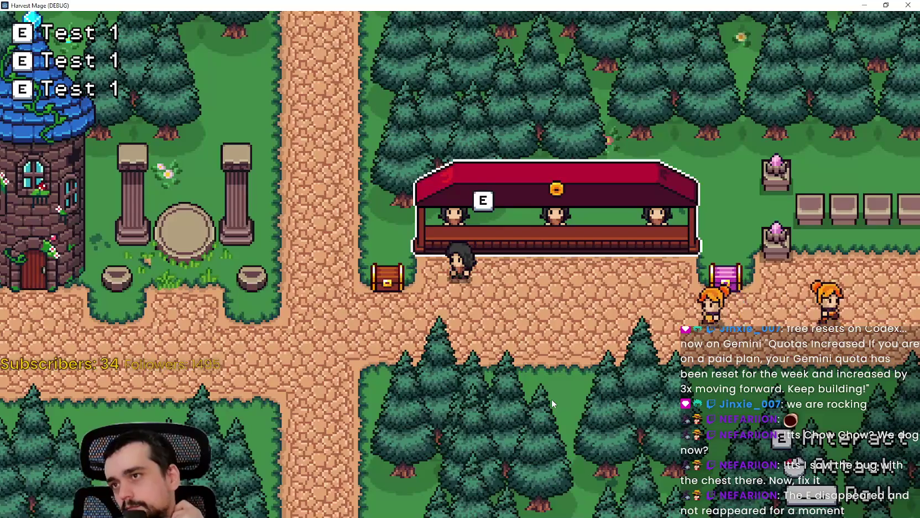
Step: Walk right to the purple chest, then back along the path toward the brown chest and stall
key("d")
key("d")
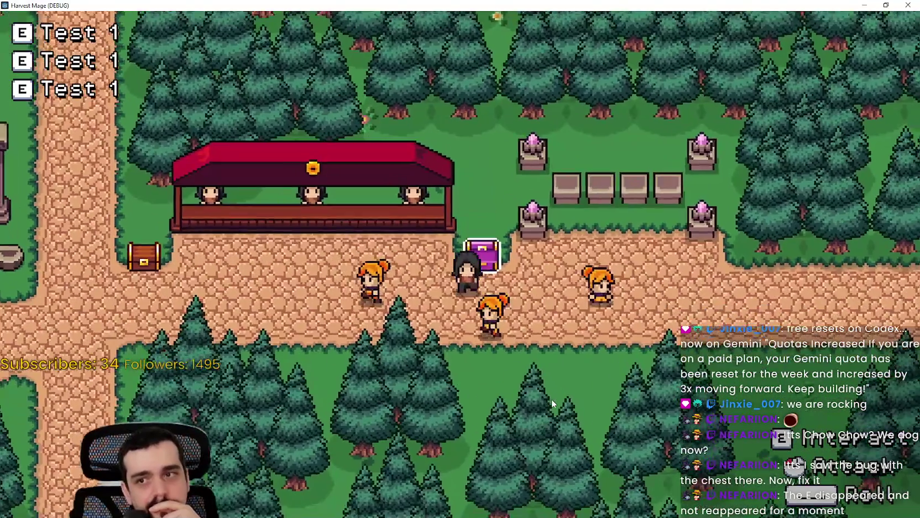
key("s")
key("a")
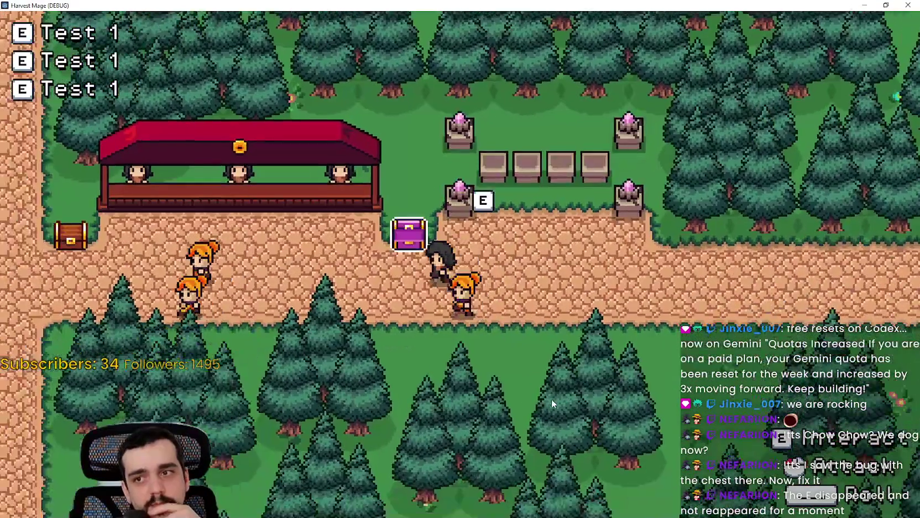
key("a")
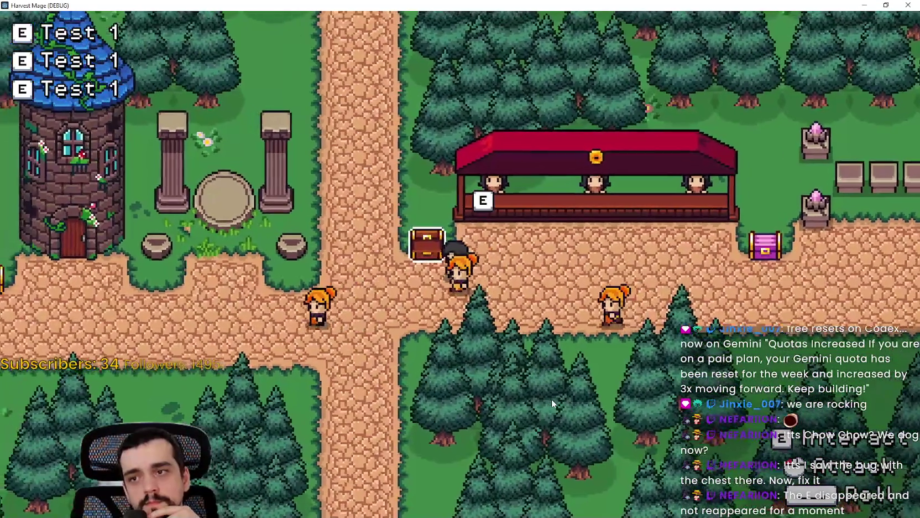
key("d")
key("d")
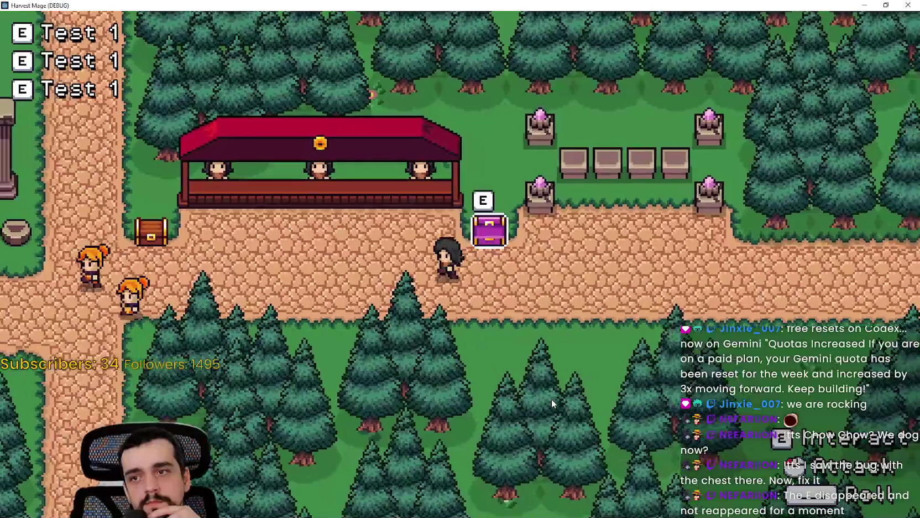